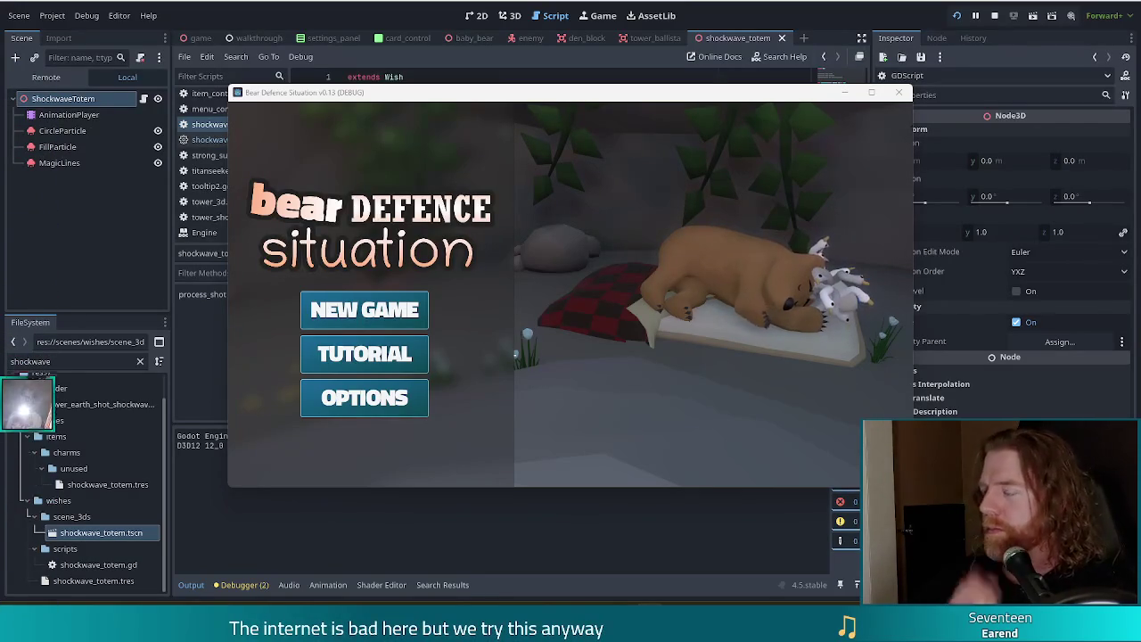
Step: Move the running game window aside, lower the volume, and bring the shockwave_totem.gd editor to the front
mouse_move(673, 97)
mouse_down()
mouse_move(560, 100)
mouse_move(634, 88)
mouse_move(625, 89)
mouse_up()
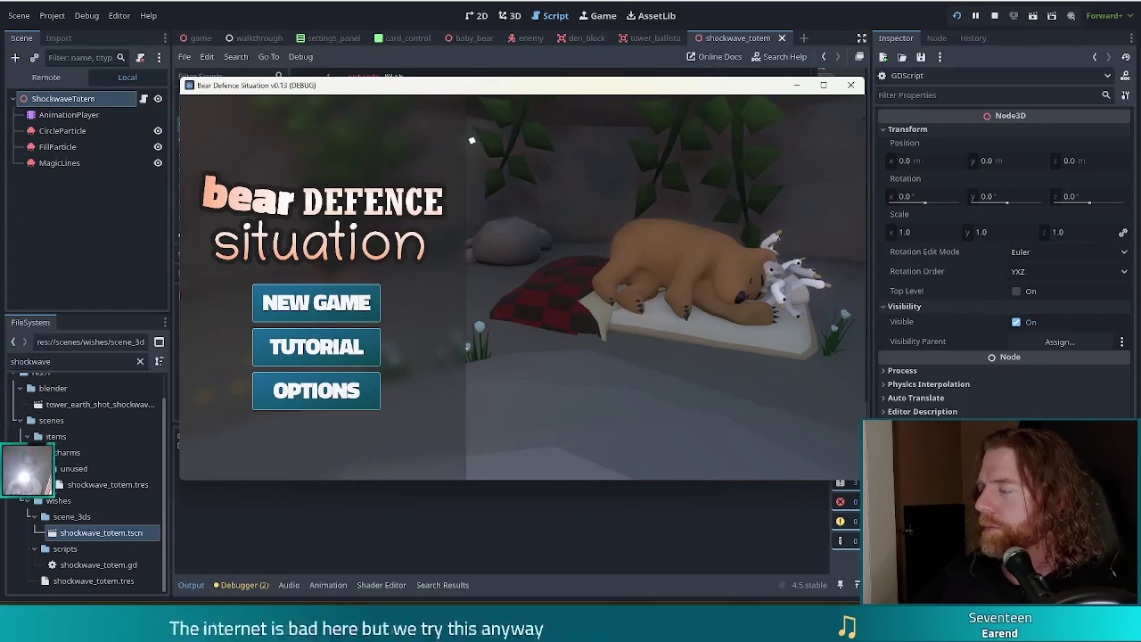
key(XF86AudioLowerVolume)
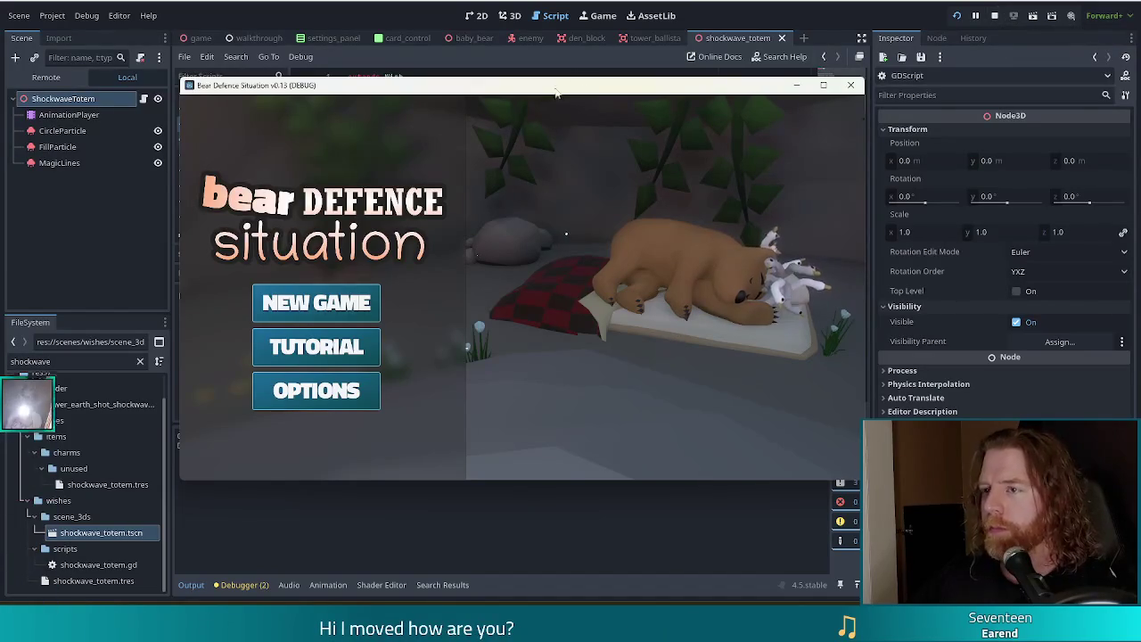
key(alt+Tab)
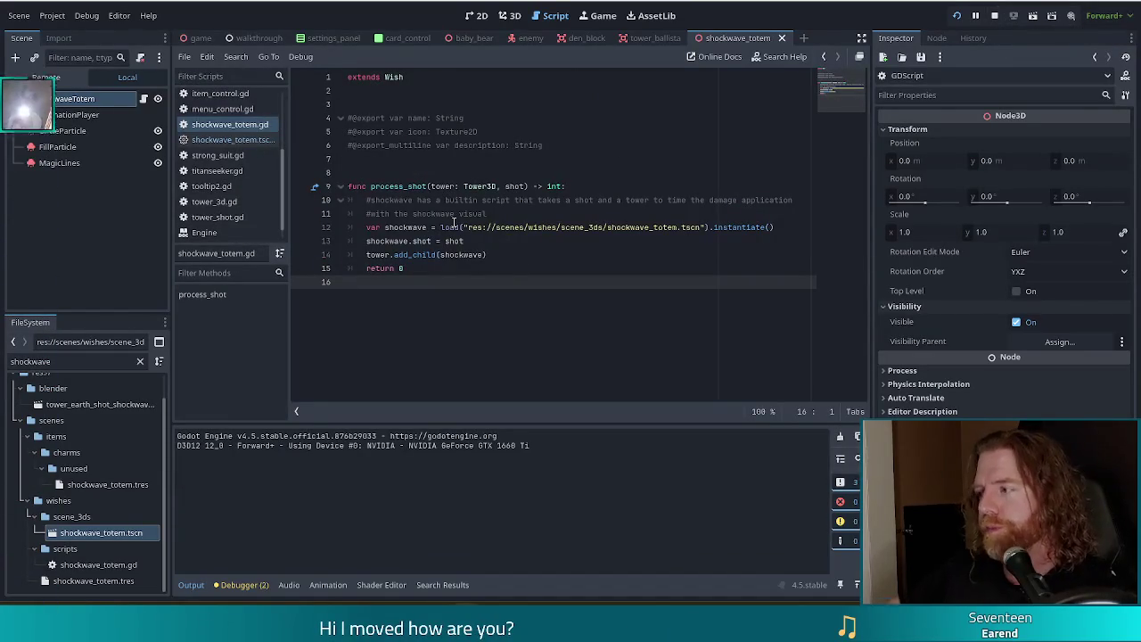
Step: Select the shockwave instancing lines 12–13, then start a New Game in the running game
click(431, 228)
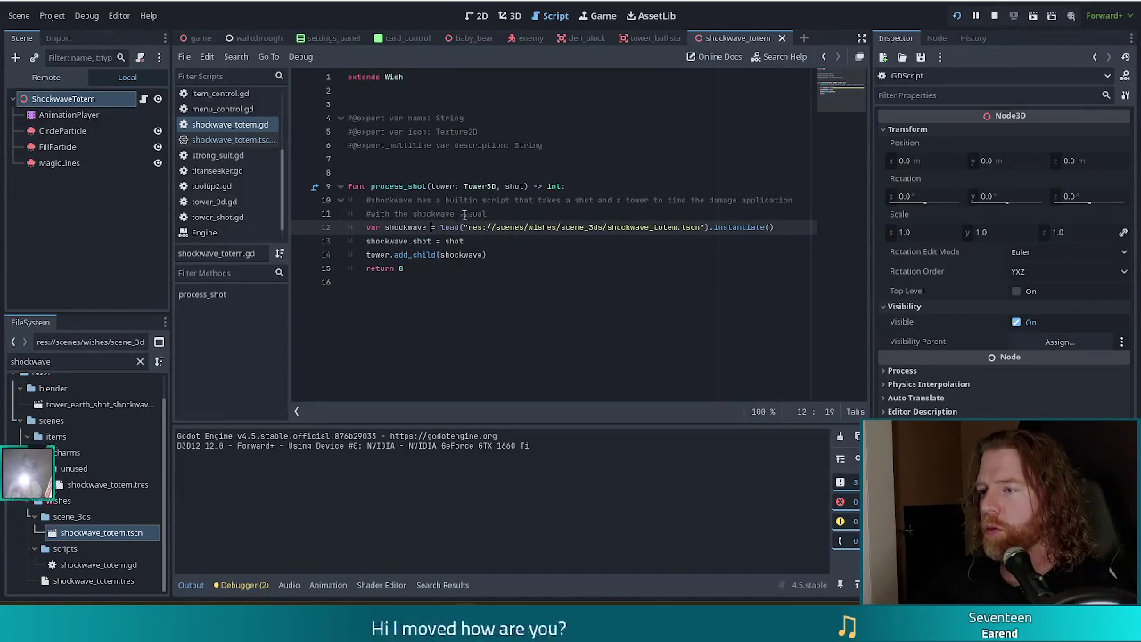
mouse_move(409, 227)
mouse_down()
mouse_move(553, 239)
mouse_move(556, 255)
mouse_up()
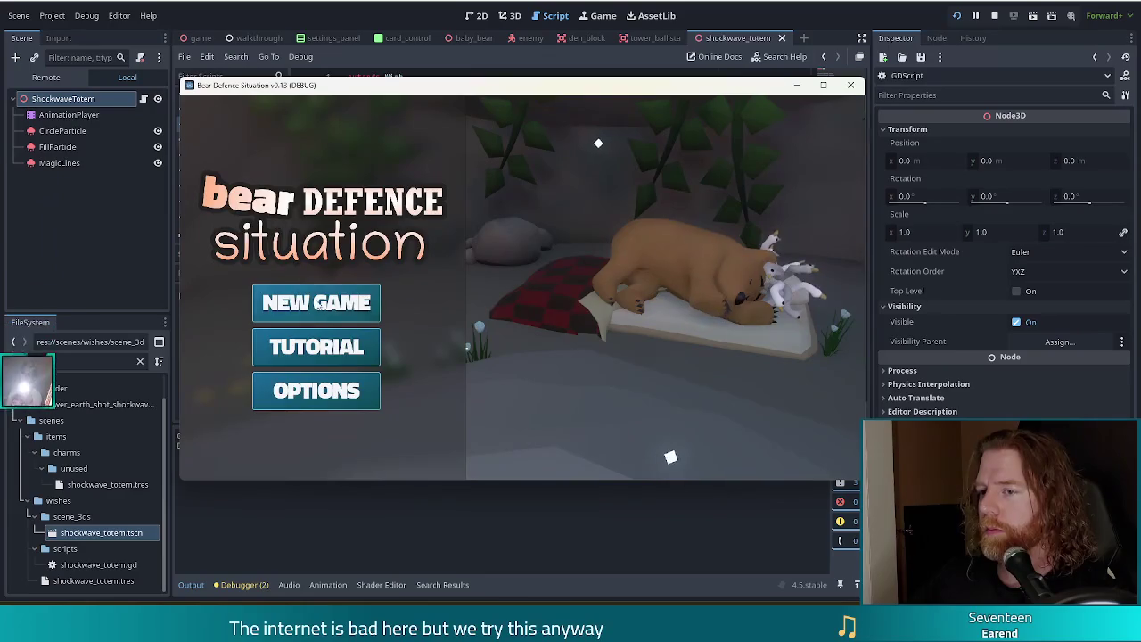
click(318, 303)
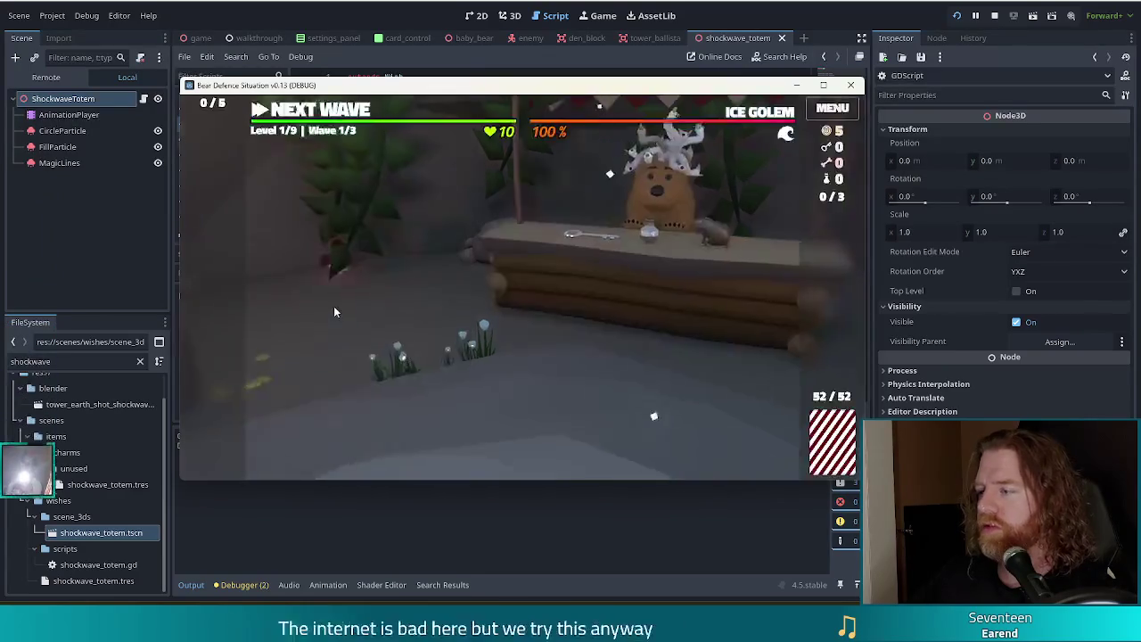
Step: Top up the game's resources by running test_res in the game console
drag(691, 92, 694, 76)
key(grave)
text(tes)
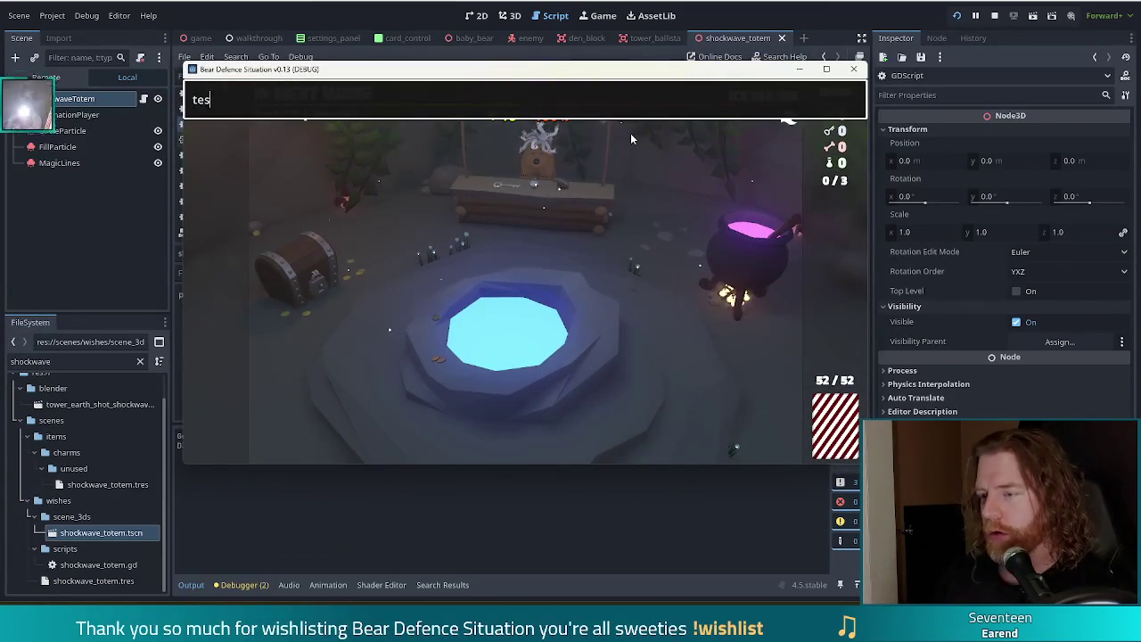
text(t_res)
key(Return)
key(grave)
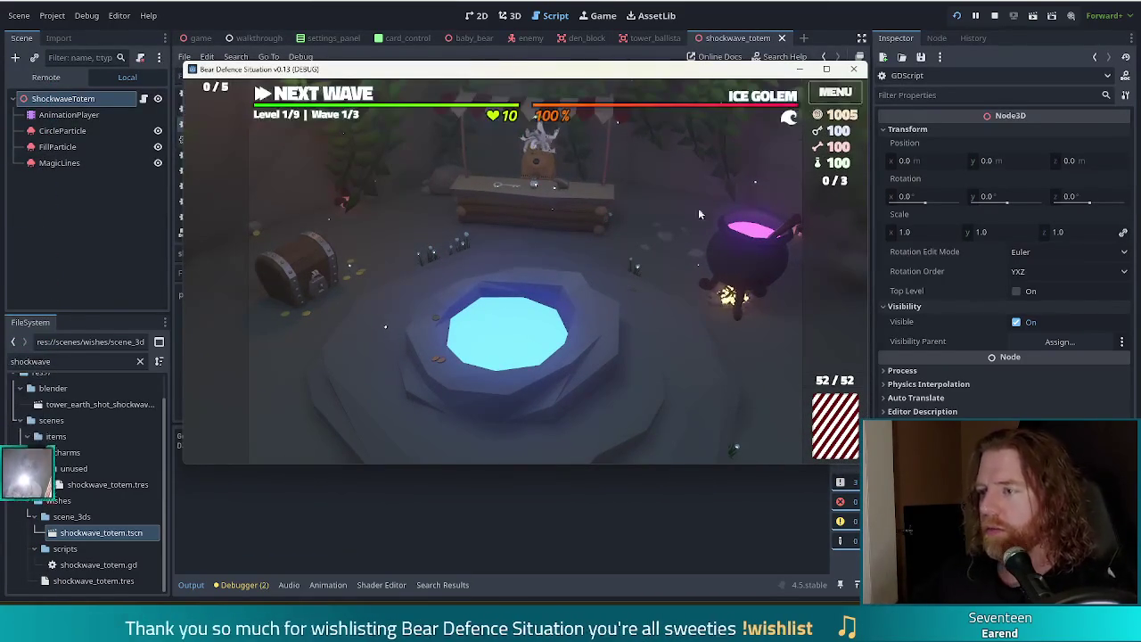
Step: Add three bones to the cauldron, stir, and pair Alter: Wind with the Queen of Water card
click(734, 274)
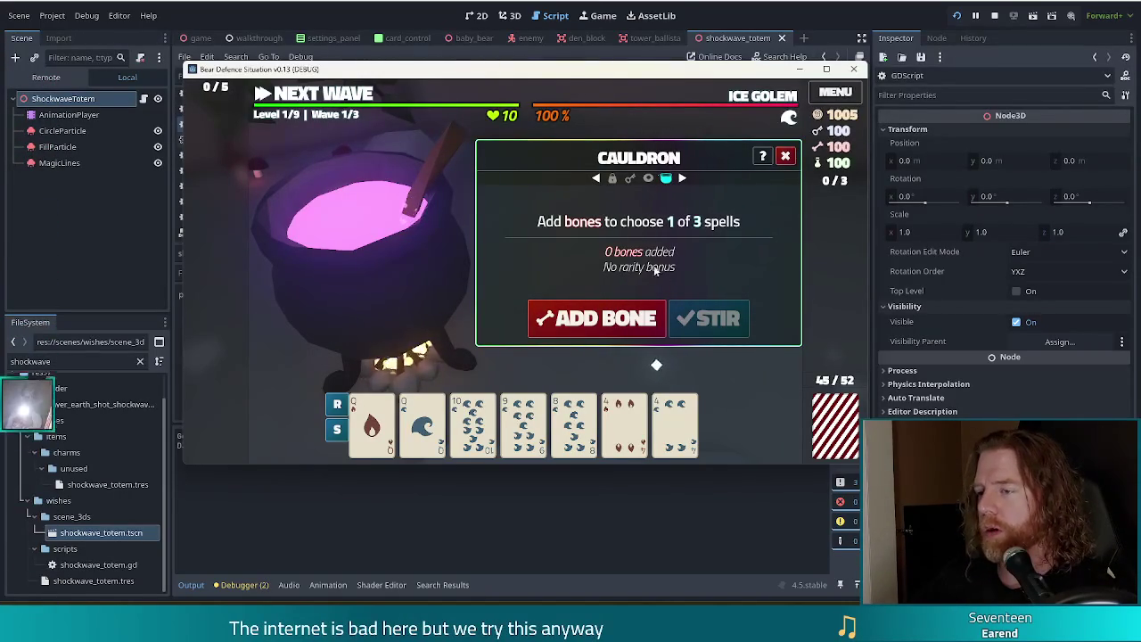
click(581, 328)
click(581, 328)
click(581, 328)
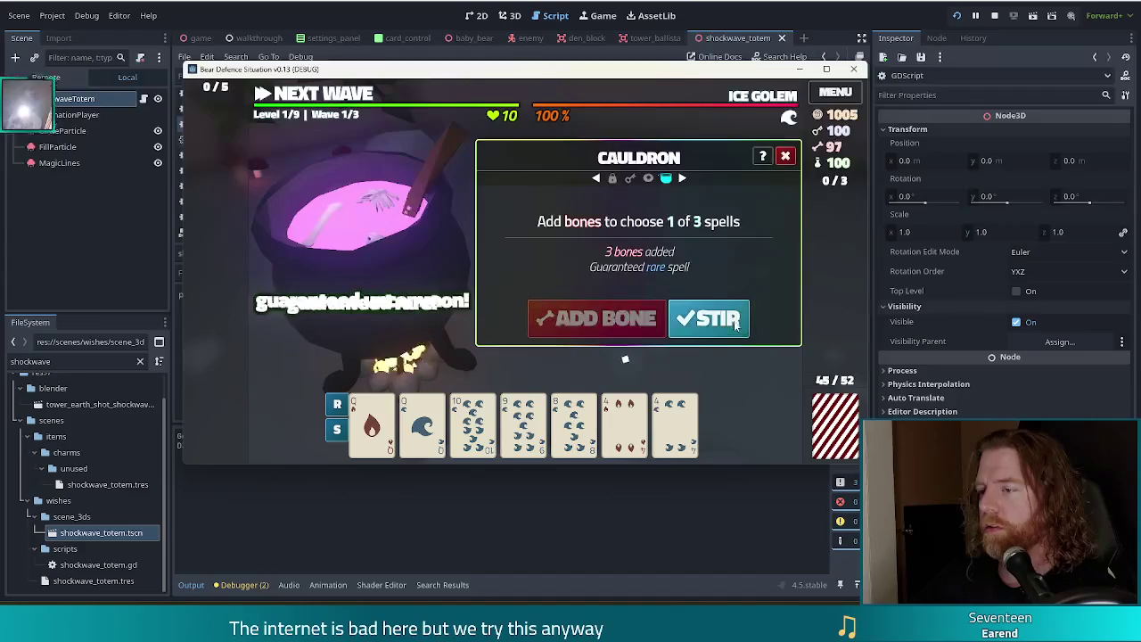
click(709, 318)
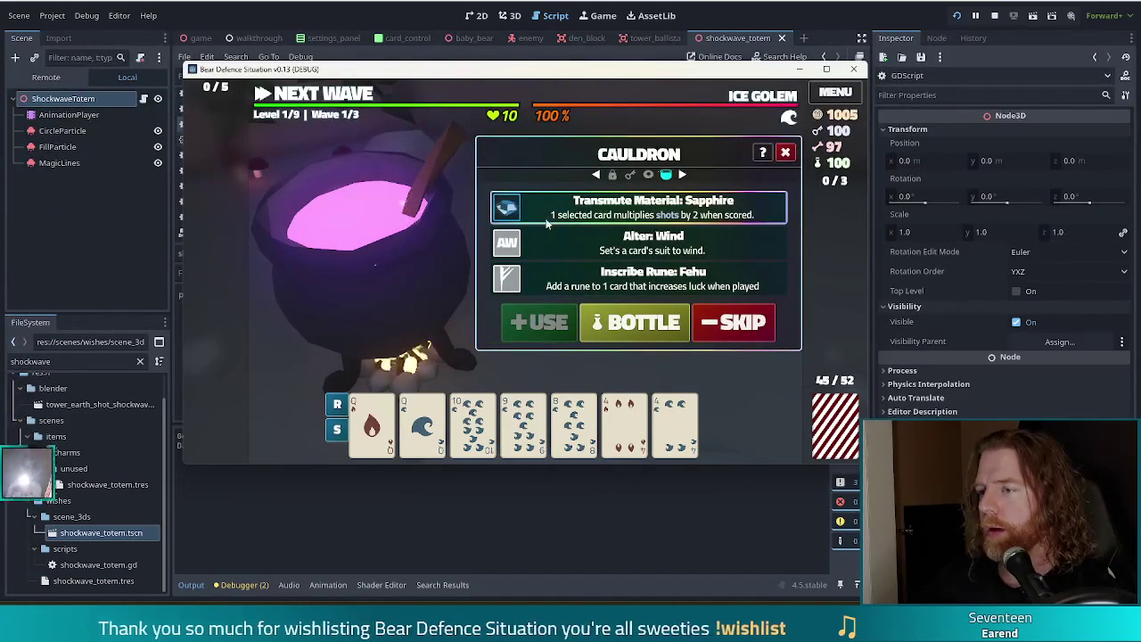
click(428, 438)
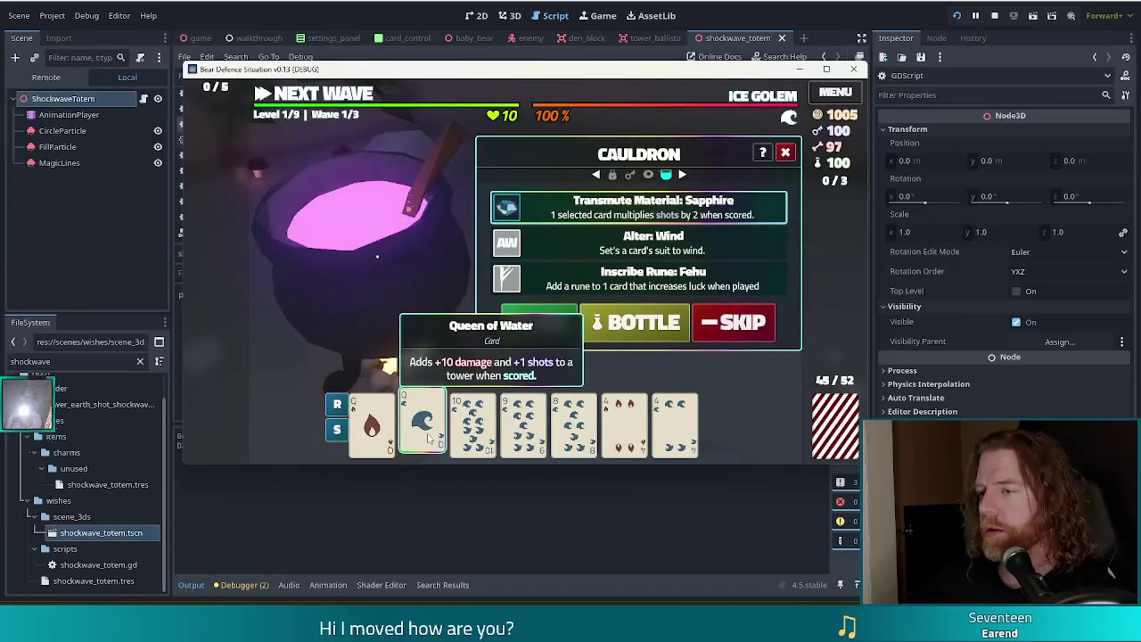
click(653, 251)
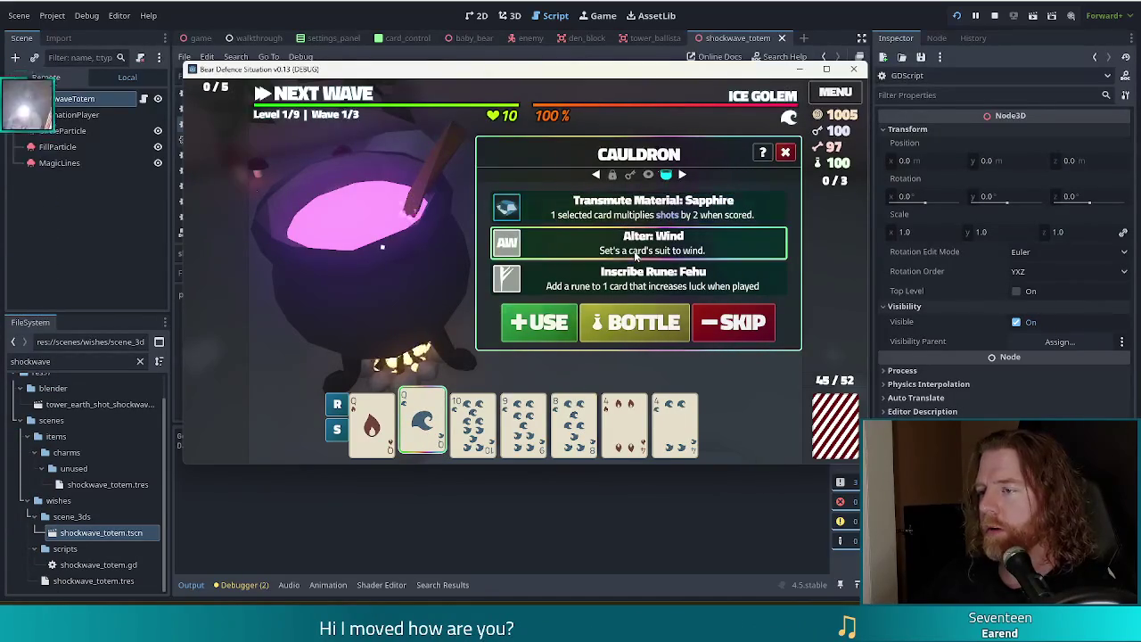
click(422, 423)
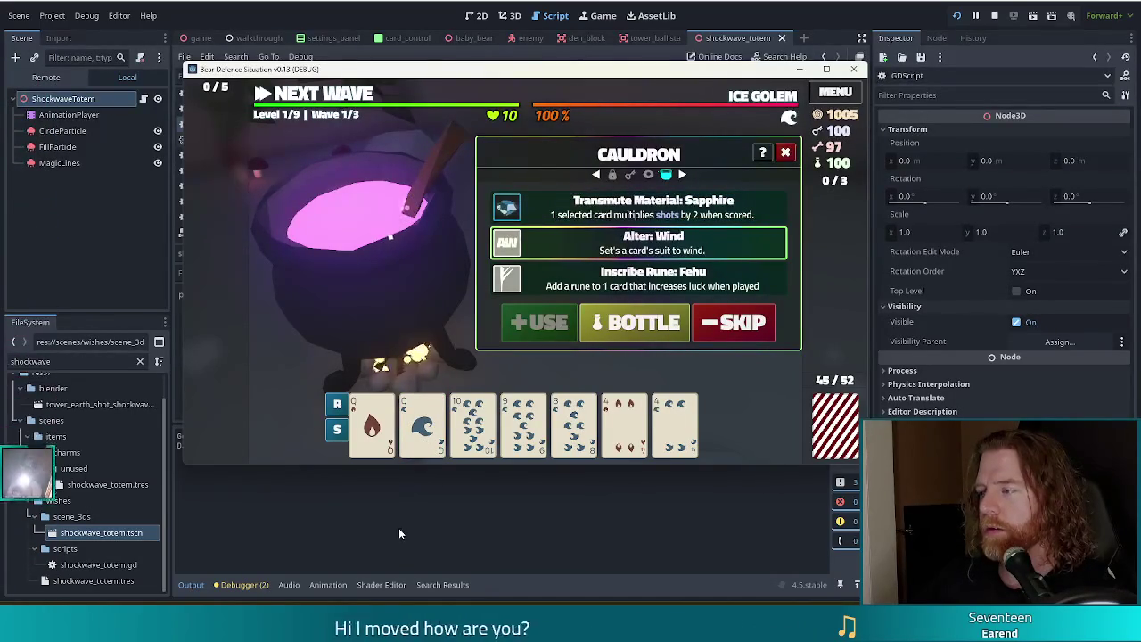
click(423, 426)
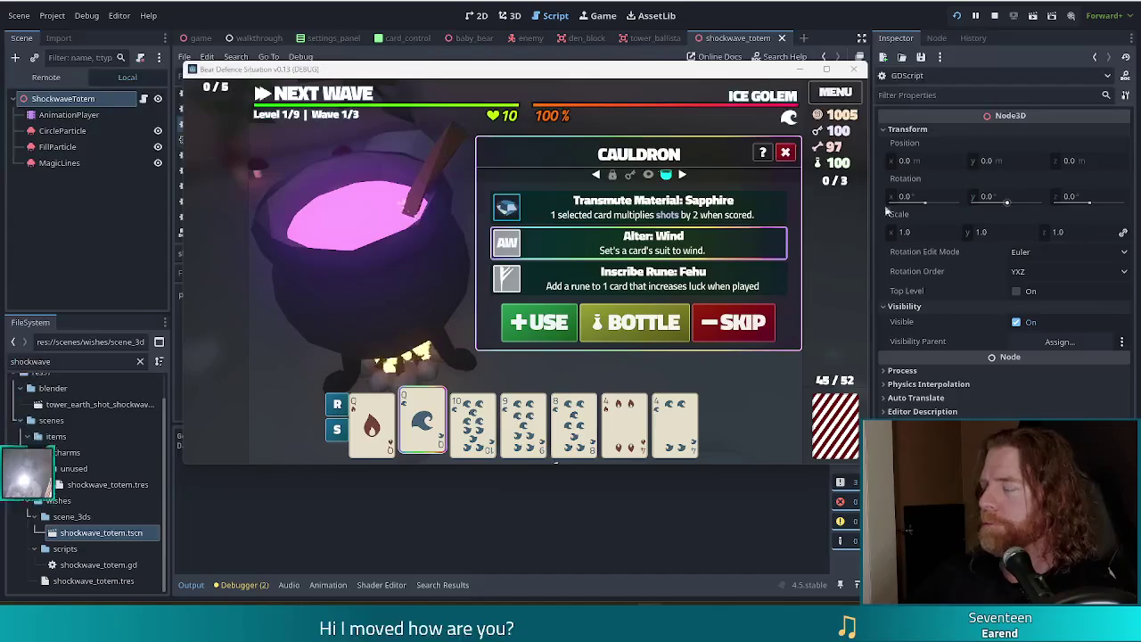
click(784, 153)
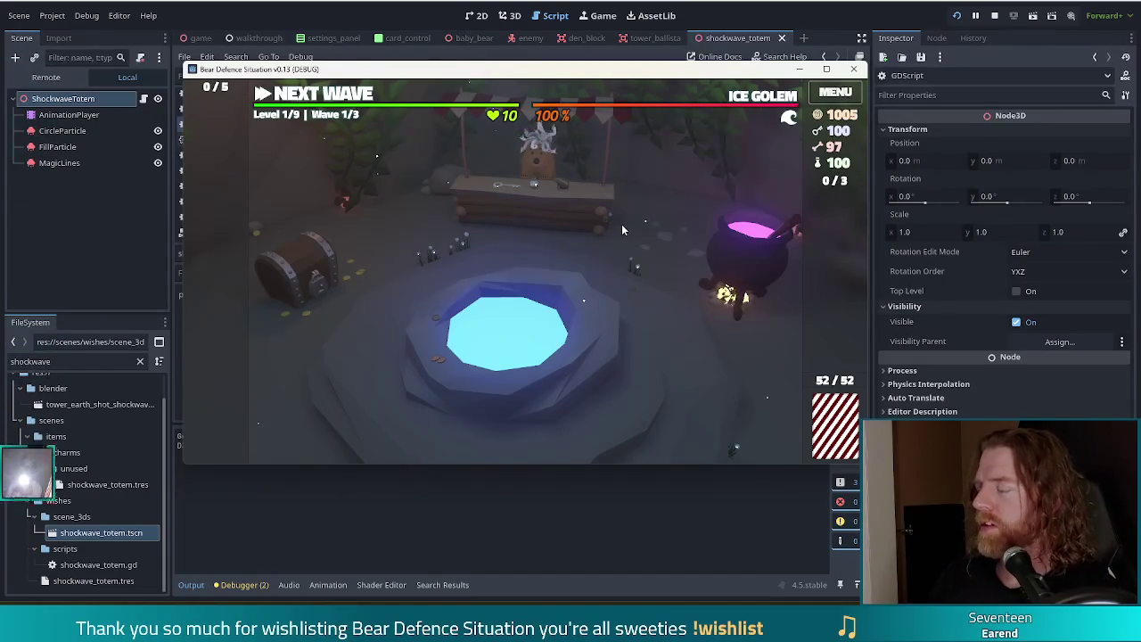
Step: Run add_wish shockwave_totem in the game console, fixing typos, then close the console
key(grave)
text(test_kit)
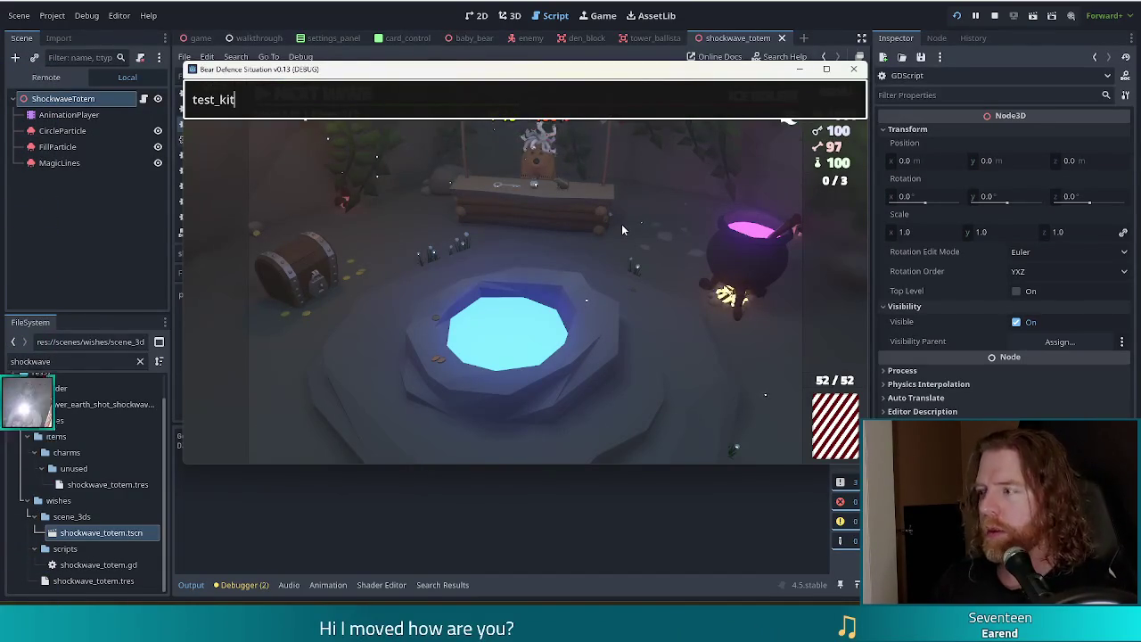
key(BackSpace)
key(BackSpace)
key(BackSpace)
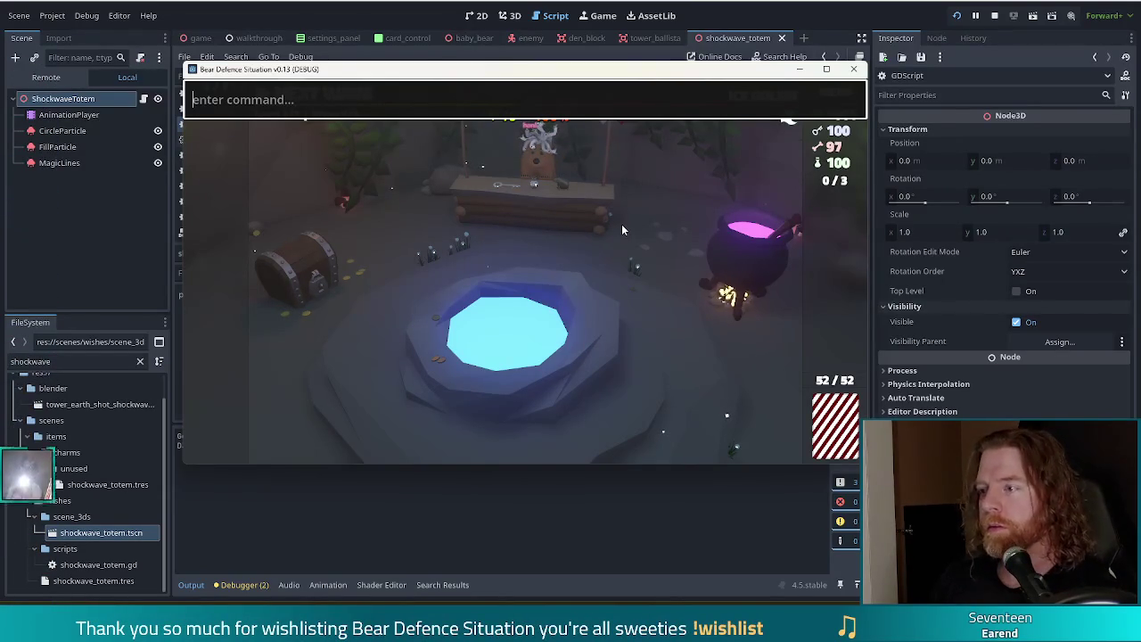
text(add_wish sho)
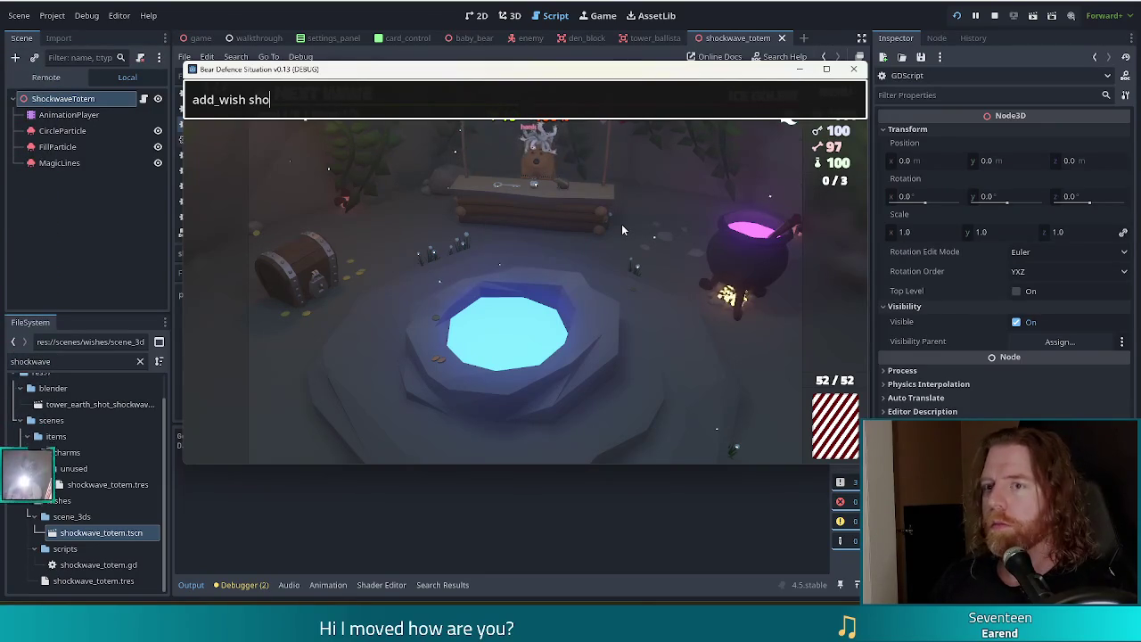
text(ckwave_to)
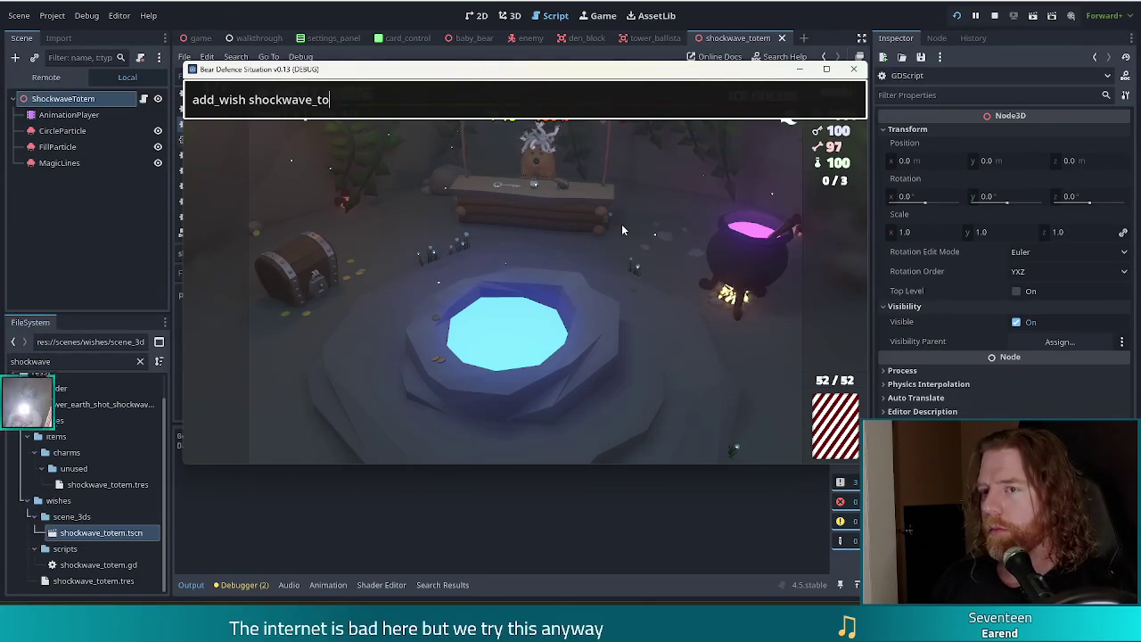
key(BackSpace)
key(BackSpace)
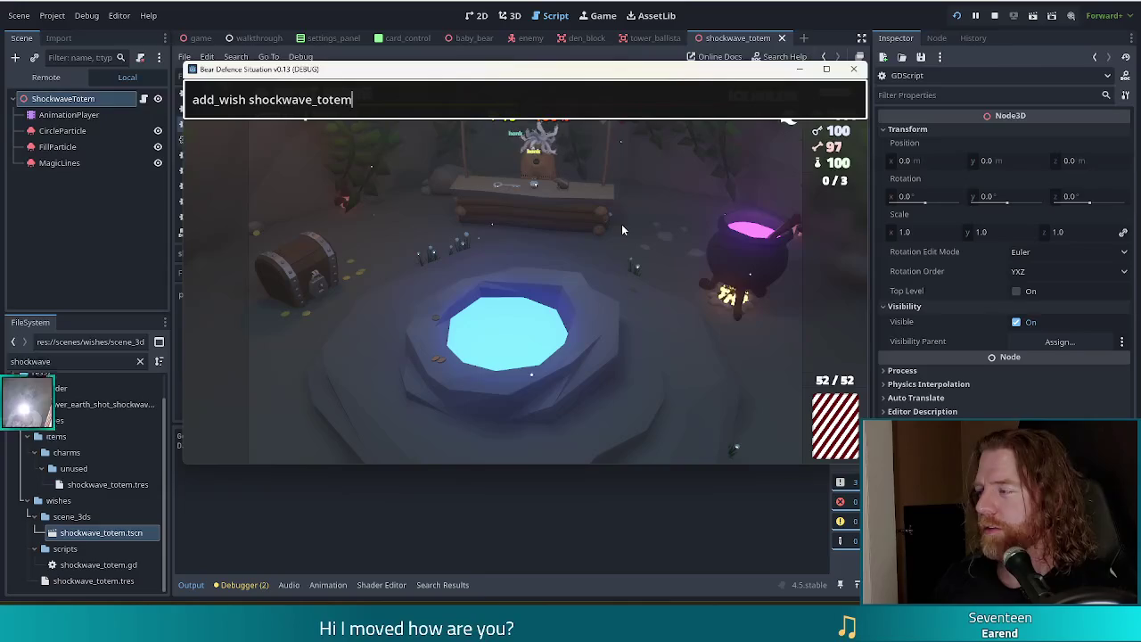
key(Return)
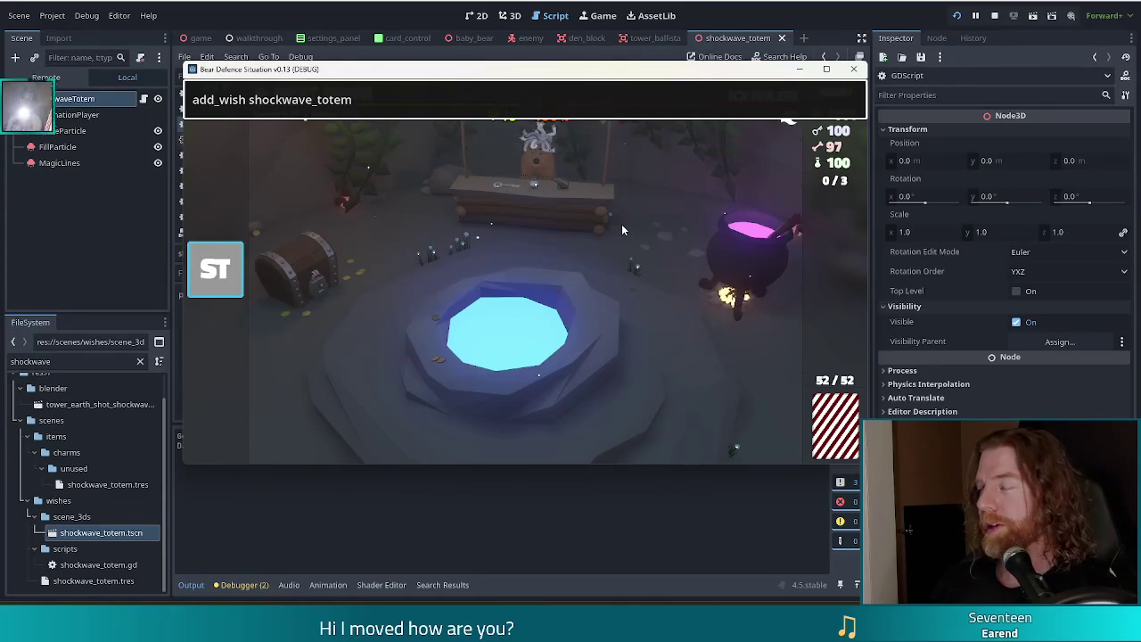
key(Escape)
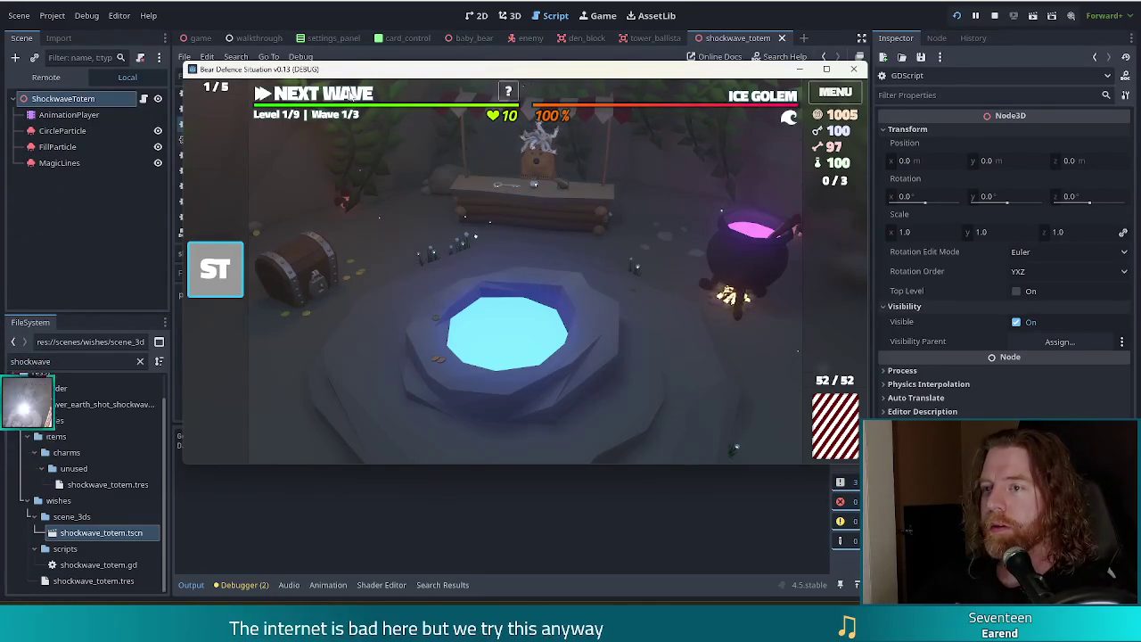
Step: Build a Ballista Tower from the Queen of Water and Queen of Fire cards, placing it on the map
click(422, 426)
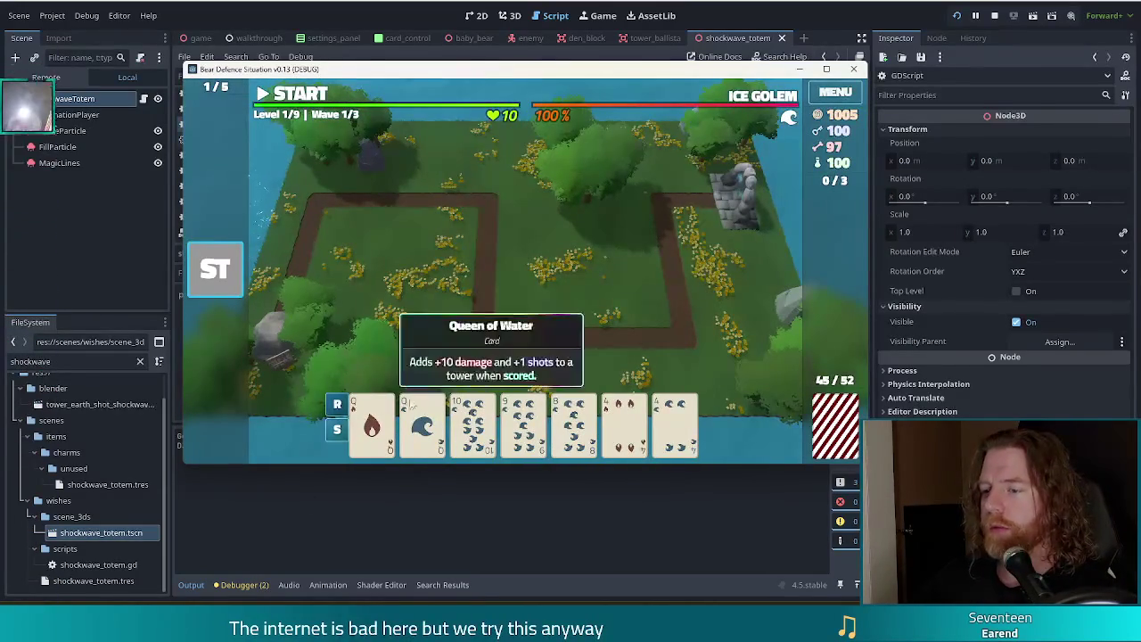
click(371, 426)
click(611, 288)
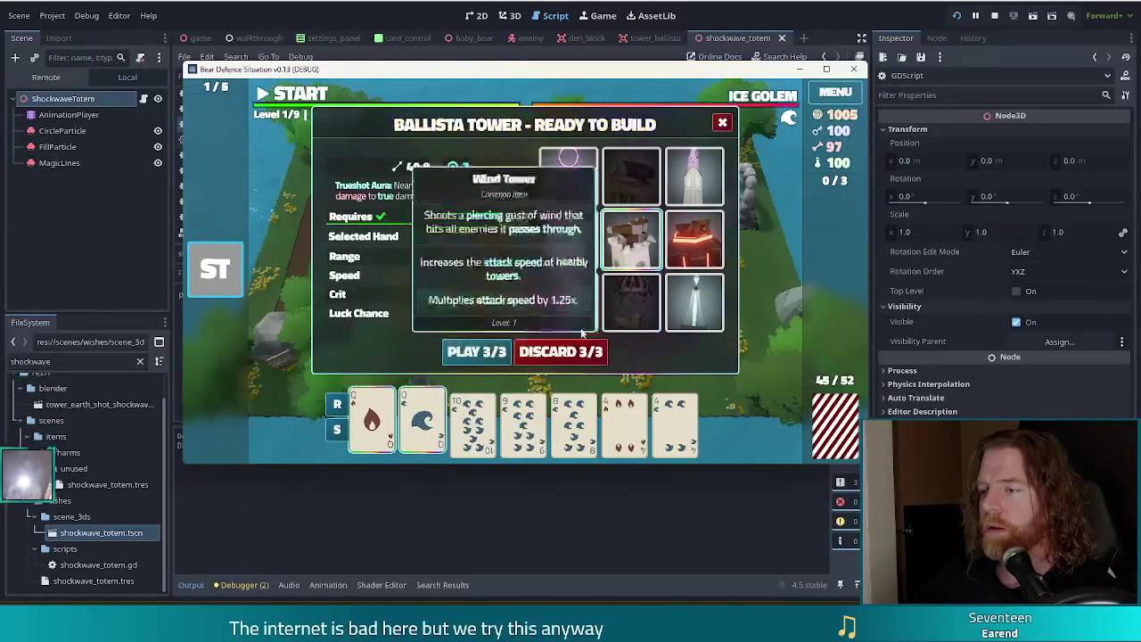
click(476, 351)
click(616, 290)
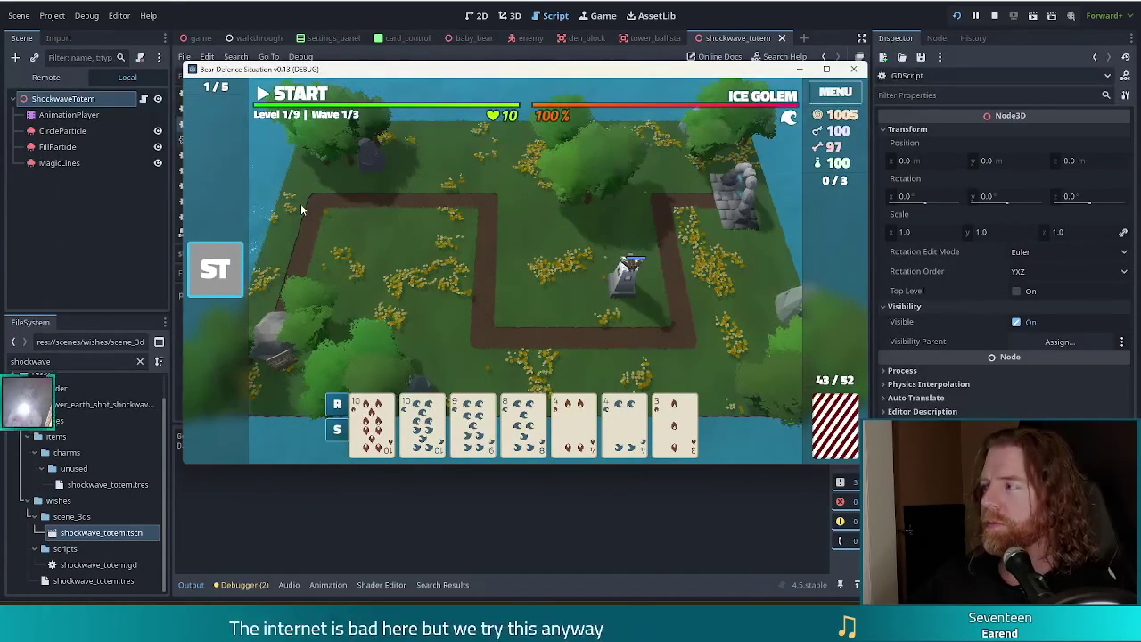
click(760, 9)
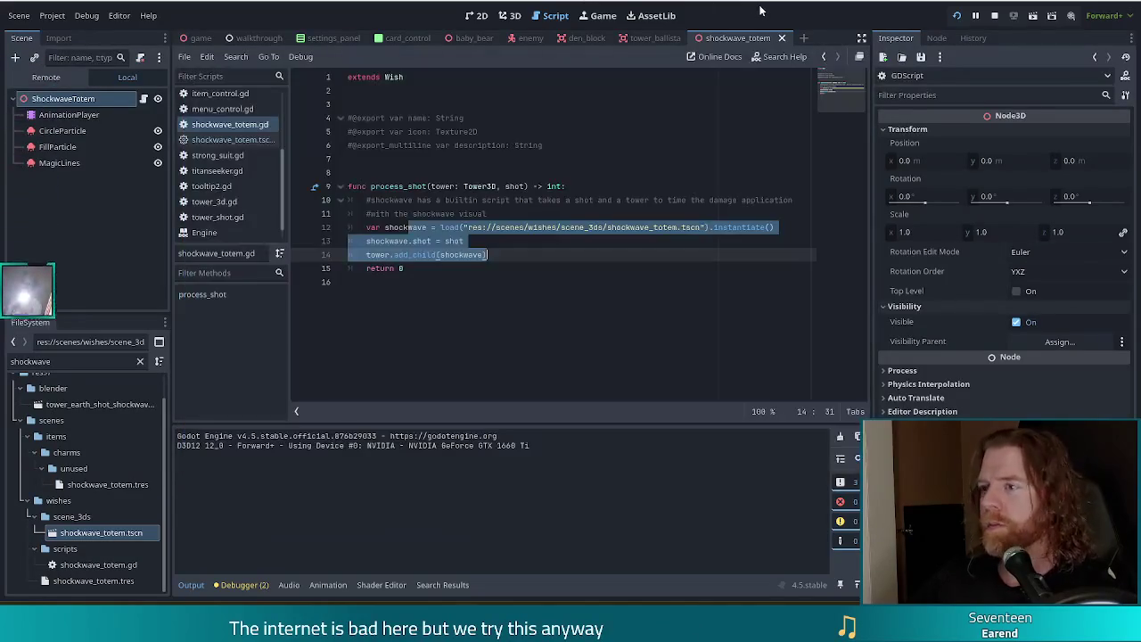
Step: Place the caret on shockwave_totem.gd line 13, then open the totem scene's built-in script
click(405, 241)
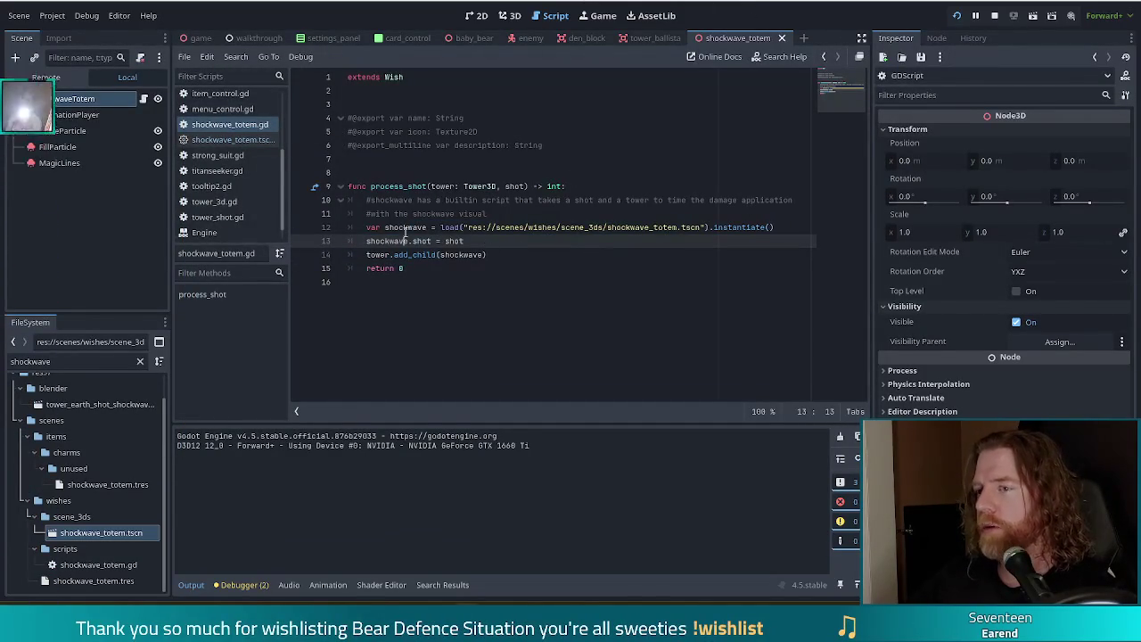
drag(419, 227, 486, 255)
click(471, 241)
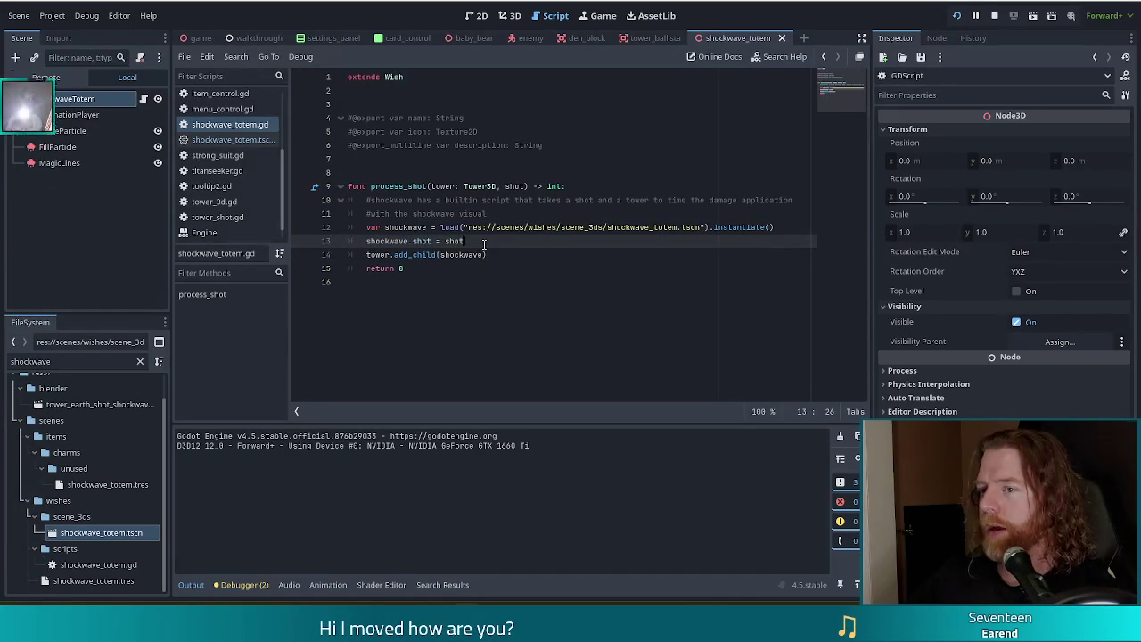
click(243, 142)
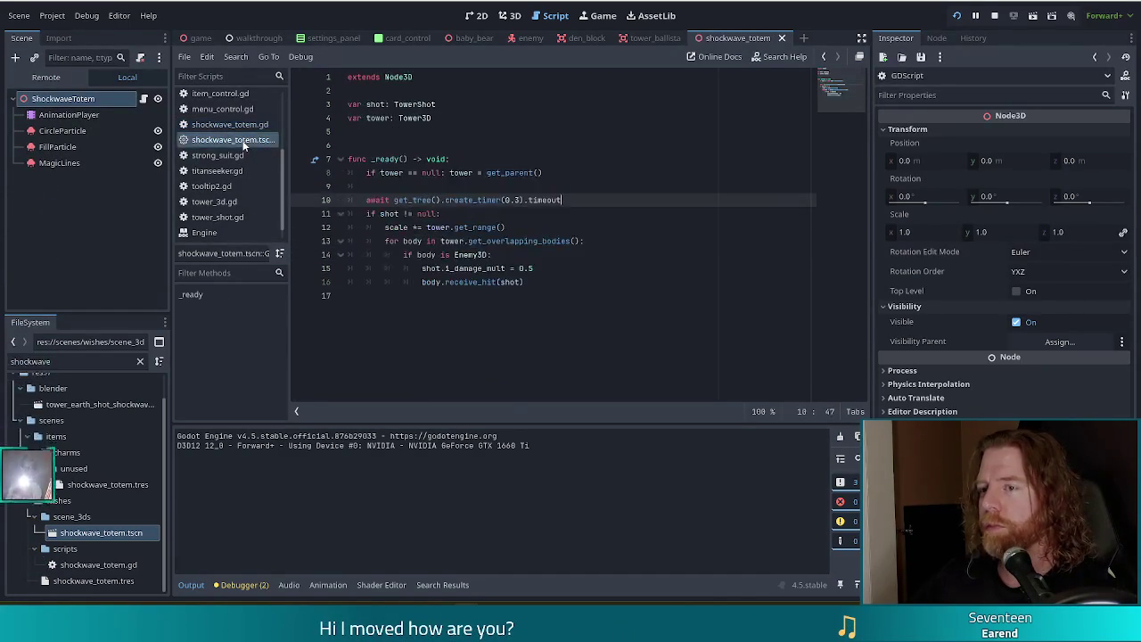
Step: Select the enemy-damage block and the whole _ready function (lines 7–16) to review them
mouse_move(487, 268)
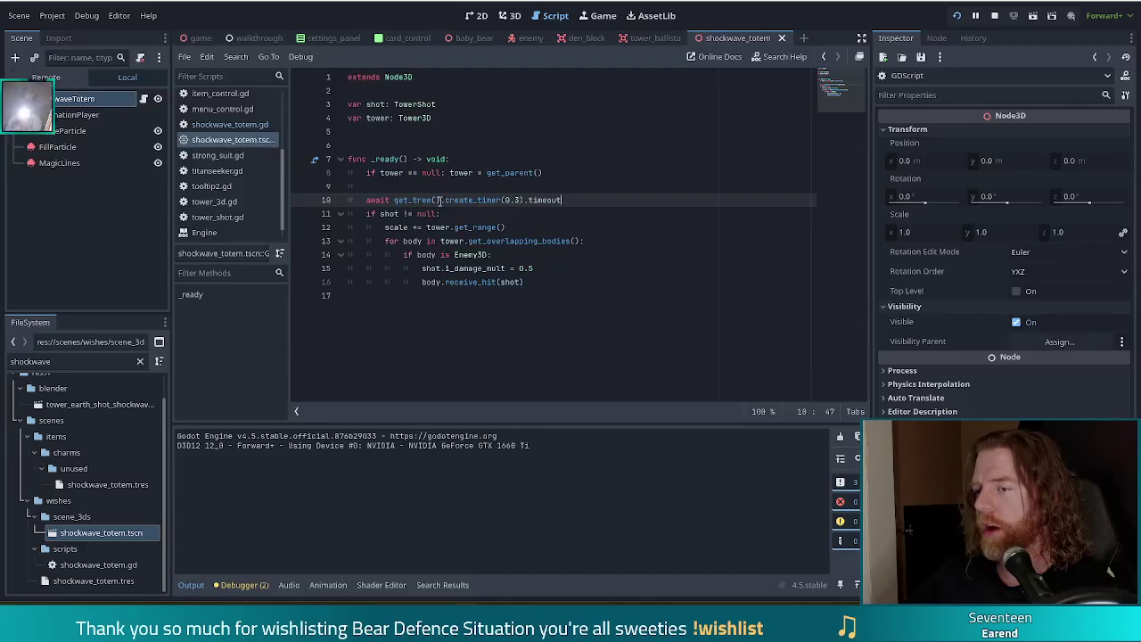
drag(415, 214, 467, 282)
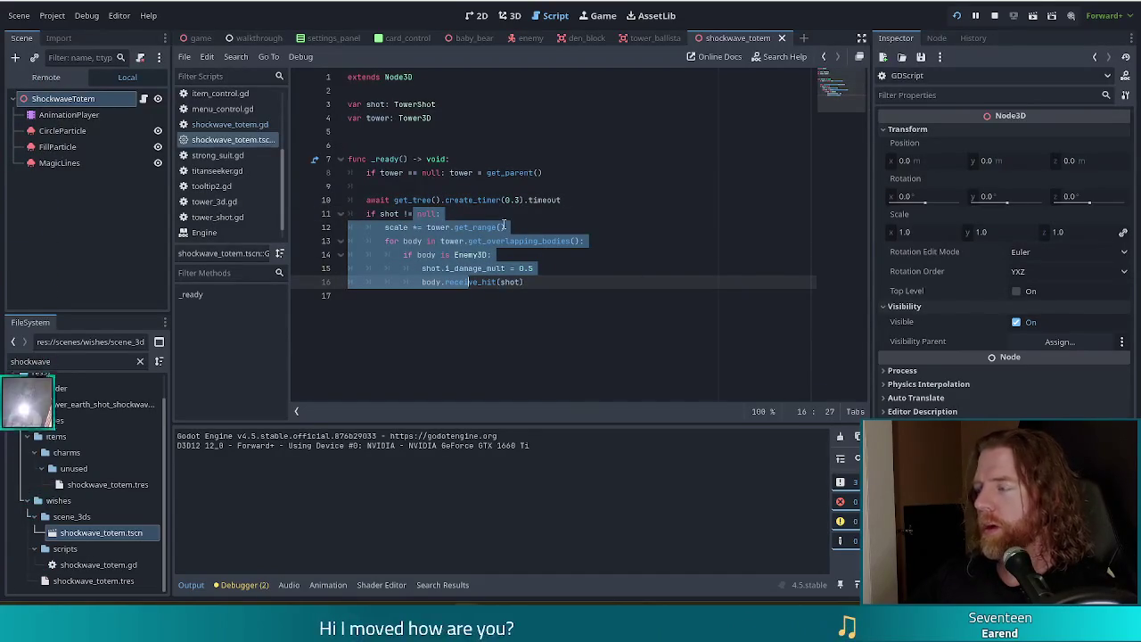
click(527, 203)
drag(413, 159, 540, 284)
click(540, 284)
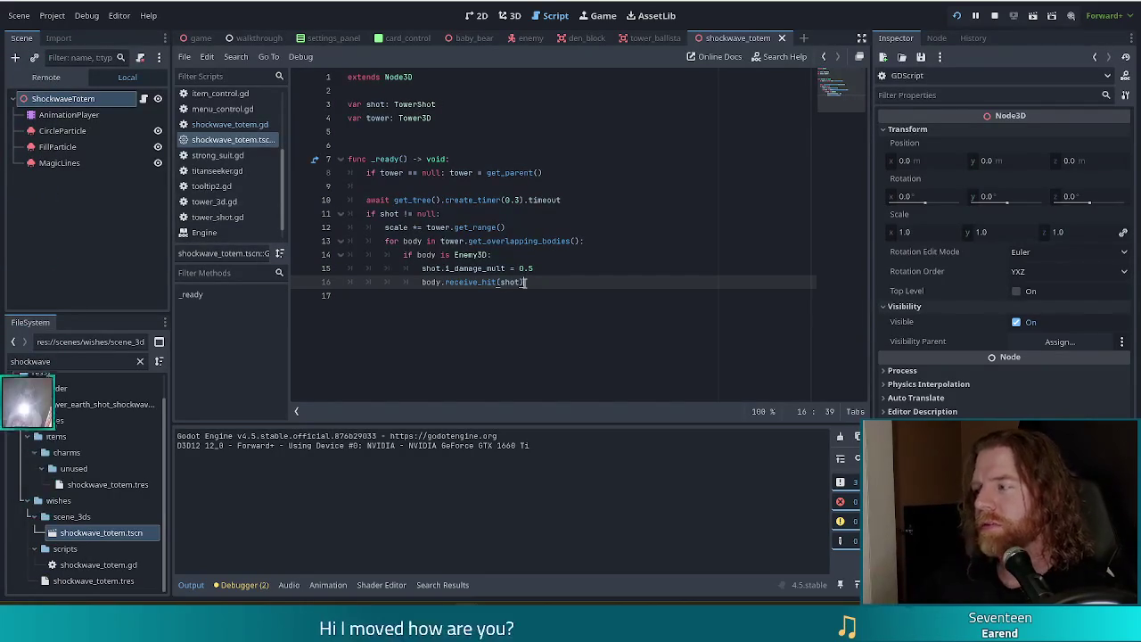
Step: Review the shot variable and the timer-to-damage lines 10–16, ending at line 16
click(566, 258)
click(388, 104)
mouse_move(396, 117)
mouse_down()
mouse_move(521, 282)
mouse_move(381, 118)
mouse_up()
click(446, 159)
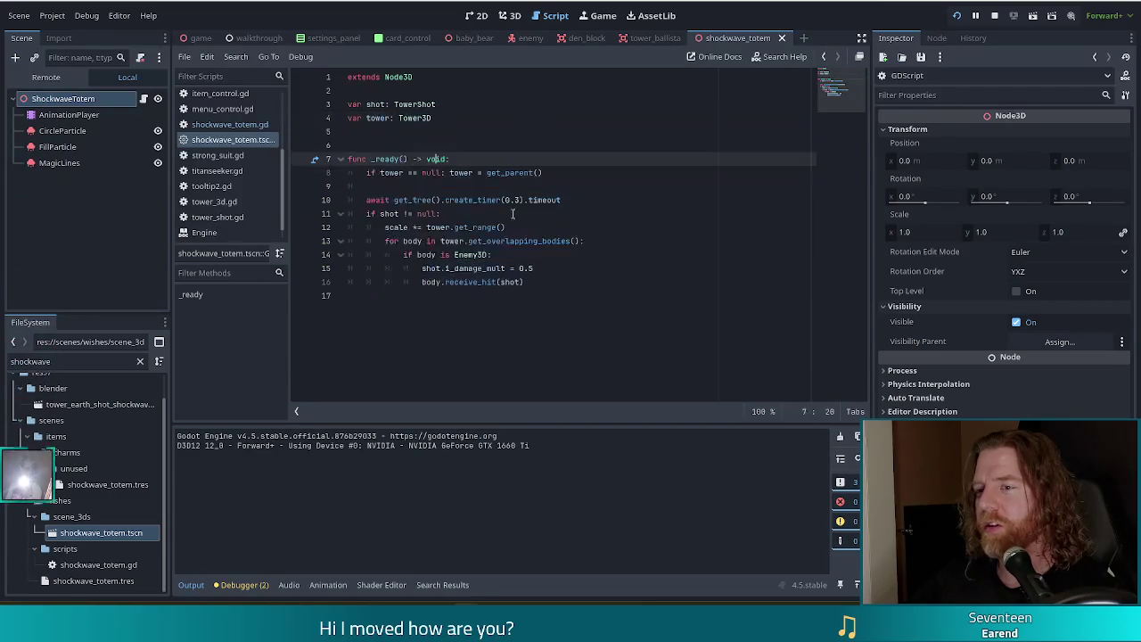
click(591, 204)
mouse_move(408, 211)
mouse_down()
mouse_move(530, 265)
mouse_move(535, 280)
mouse_up()
click(552, 275)
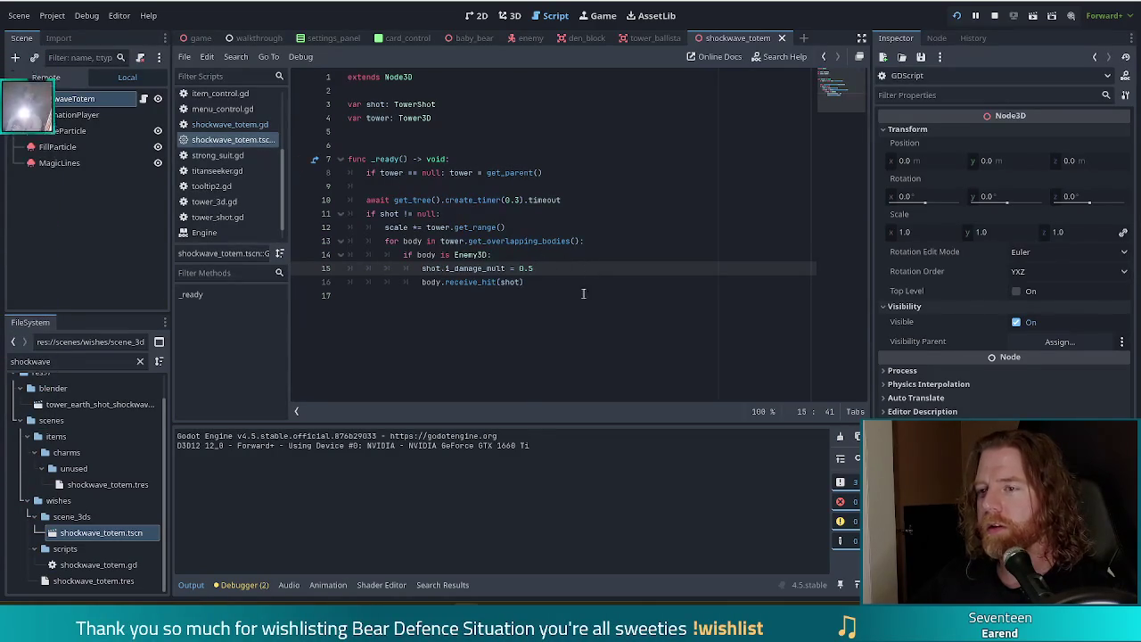
click(548, 281)
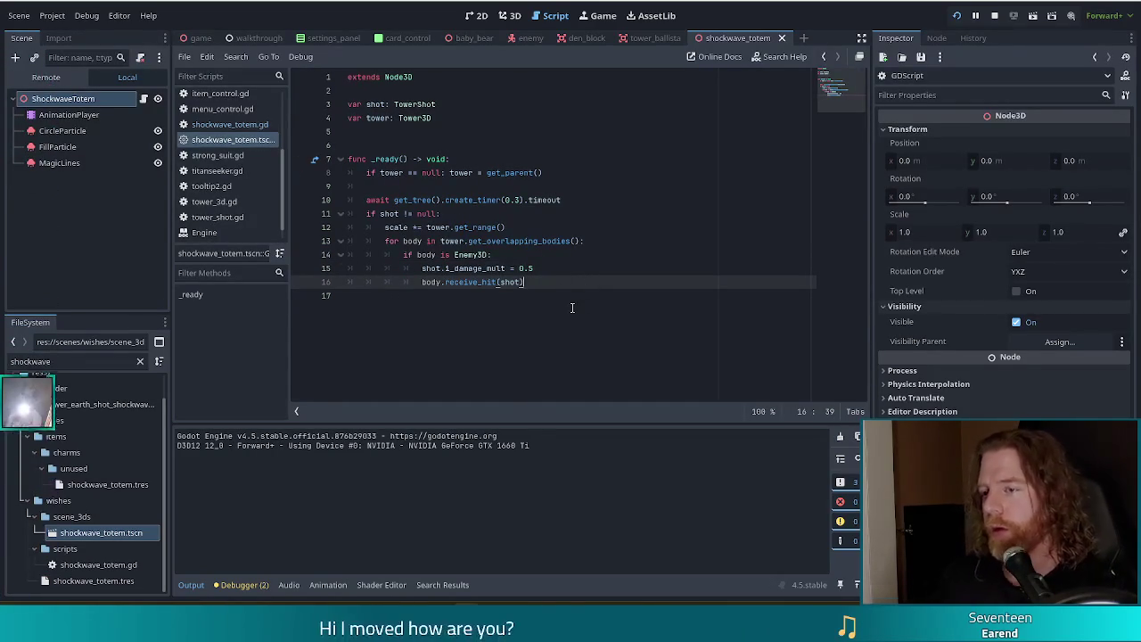
Step: Add a timer await line after the damage loop, changing its duration from 0.3 to 0.5
key(Return)
key(Return)
text(await)
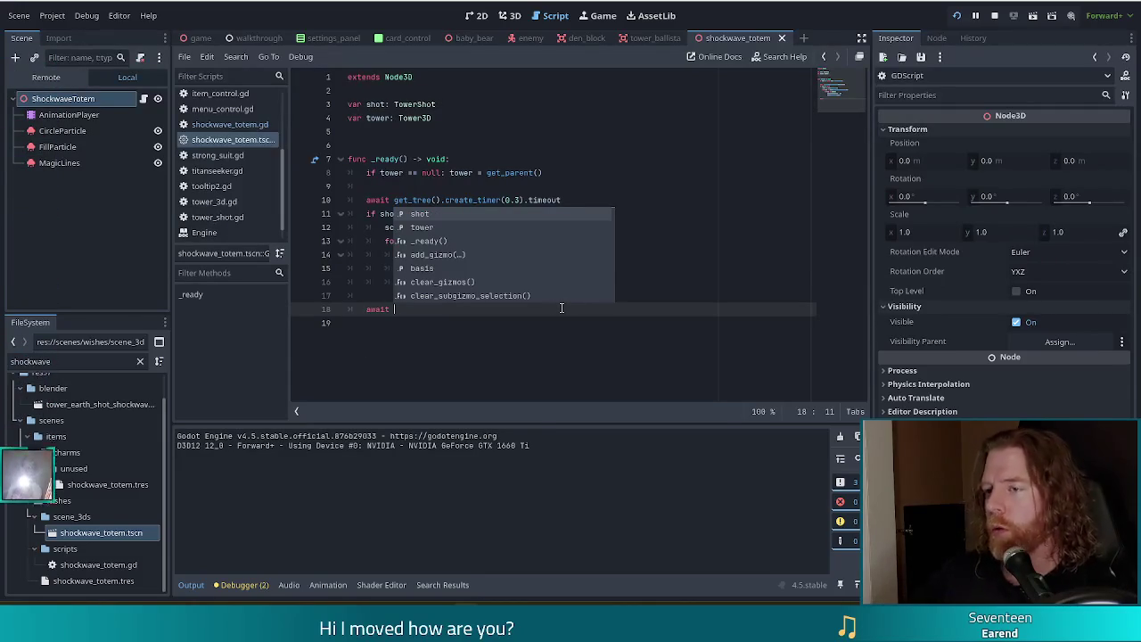
key(Escape)
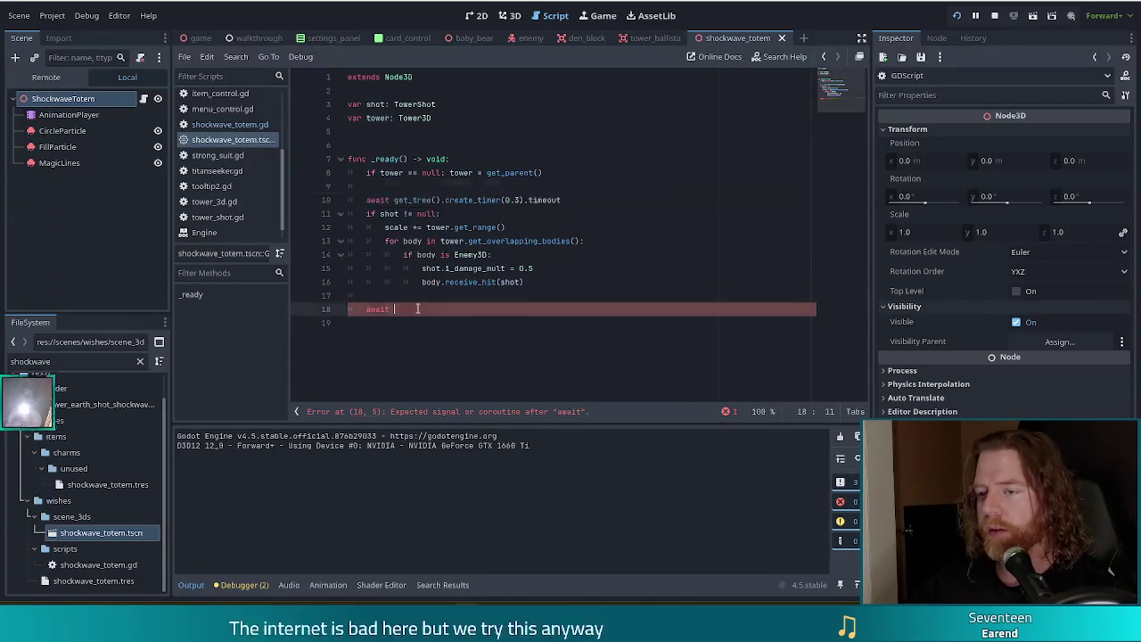
text(await get_tree().create_timer(0.3).timeout)
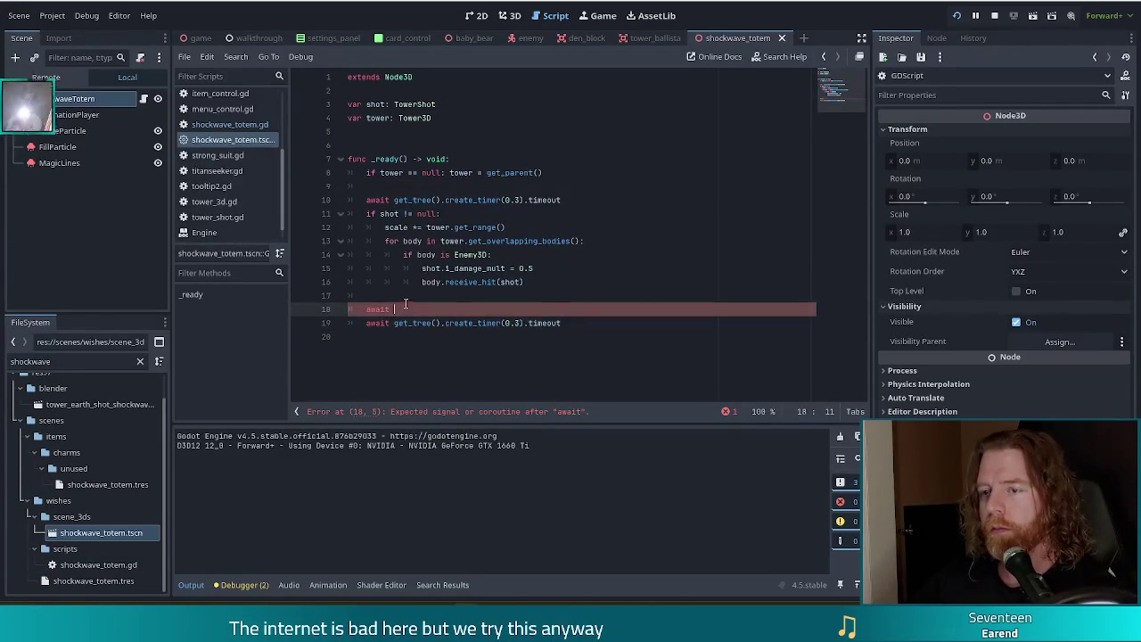
key(BackSpace)
key(BackSpace)
key(BackSpace)
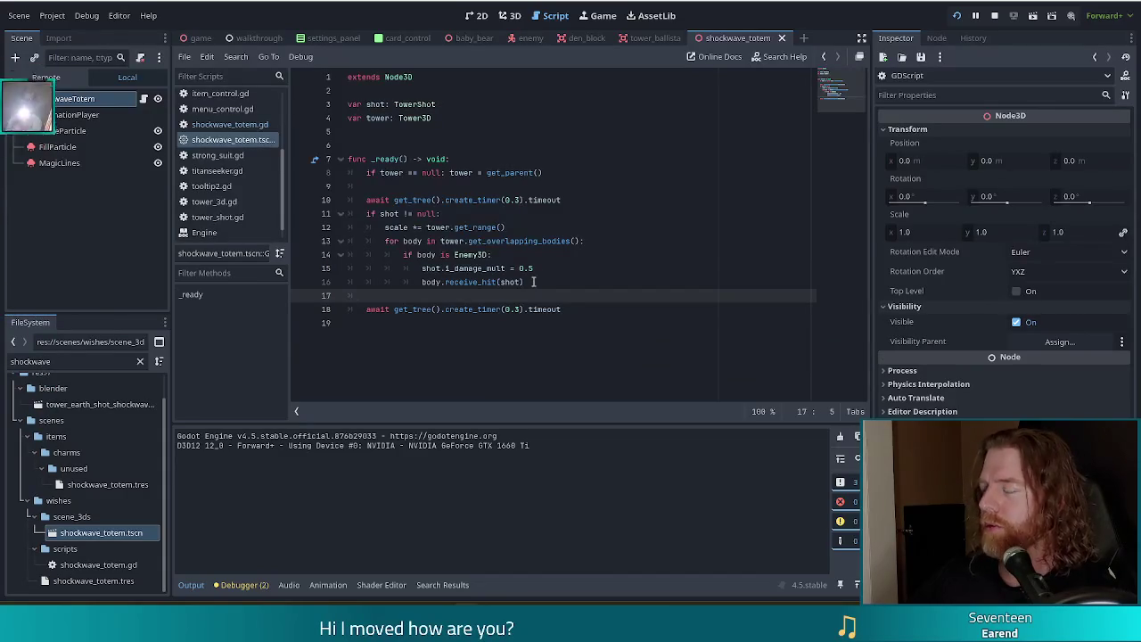
click(584, 309)
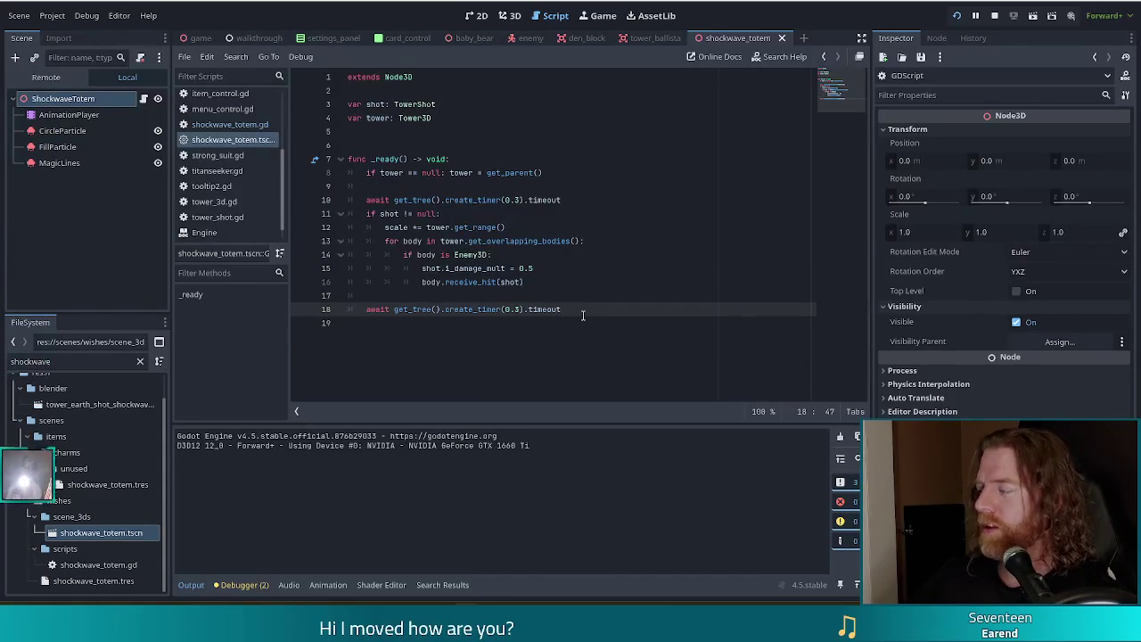
key(Left)
key(Left)
key(Left)
key(BackSpace)
text(5)
Step: Add queue_free() on the next line and save the scene with Ctrl+S
key(End)
key(Return)
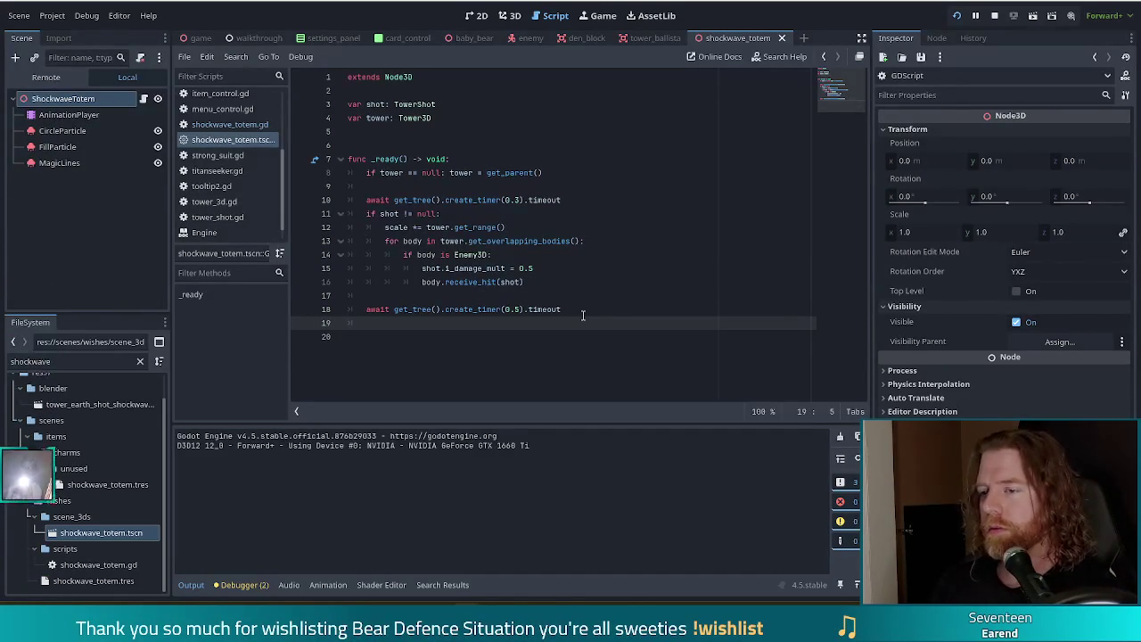
text(queu)
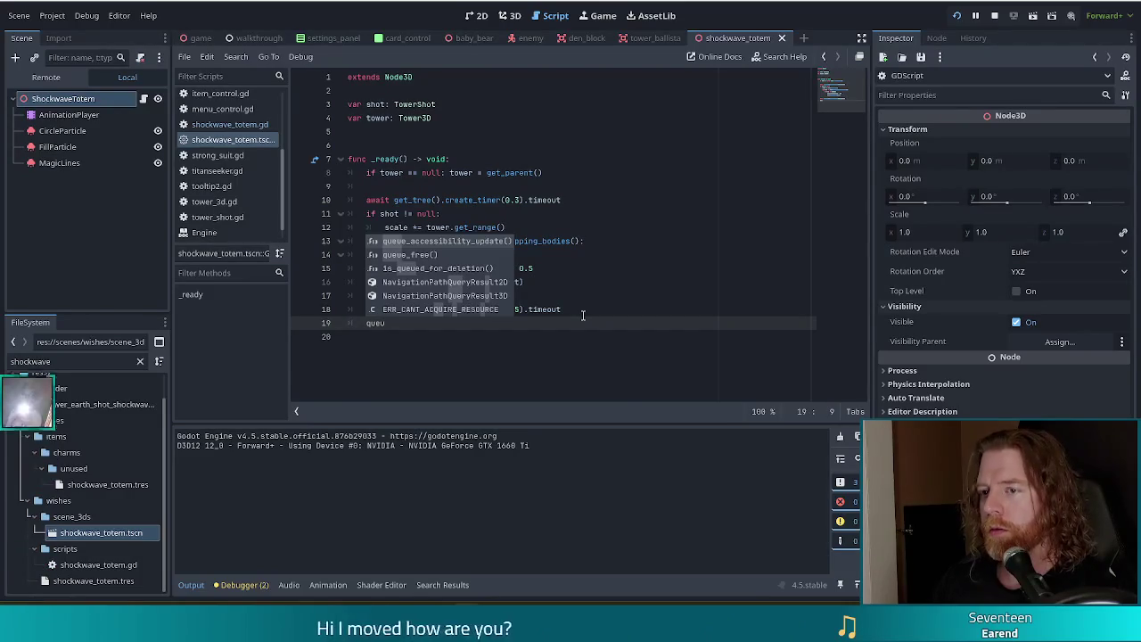
key(Return)
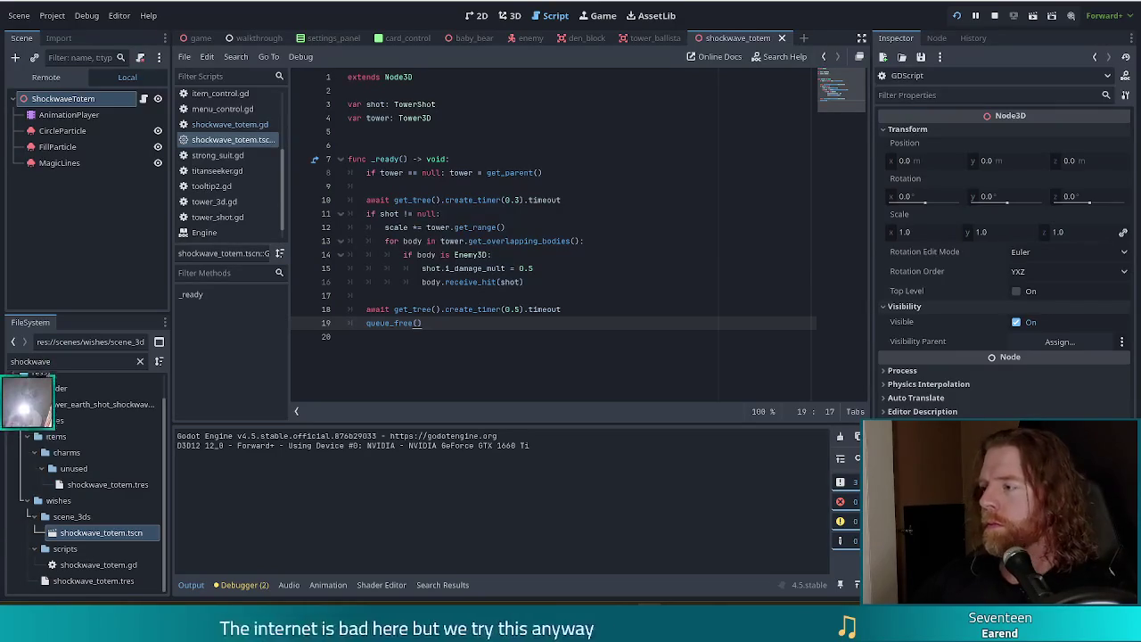
click(532, 309)
key(ctrl+s)
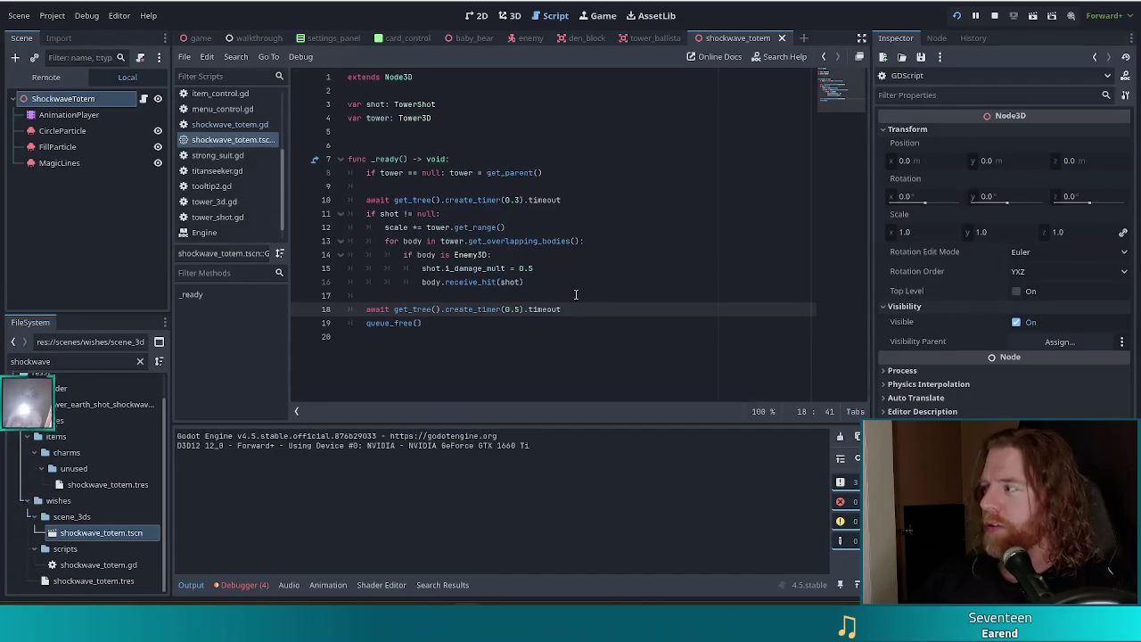
click(478, 325)
Step: Review the totem script's lines 4–16, ending at the queue_free line
click(457, 216)
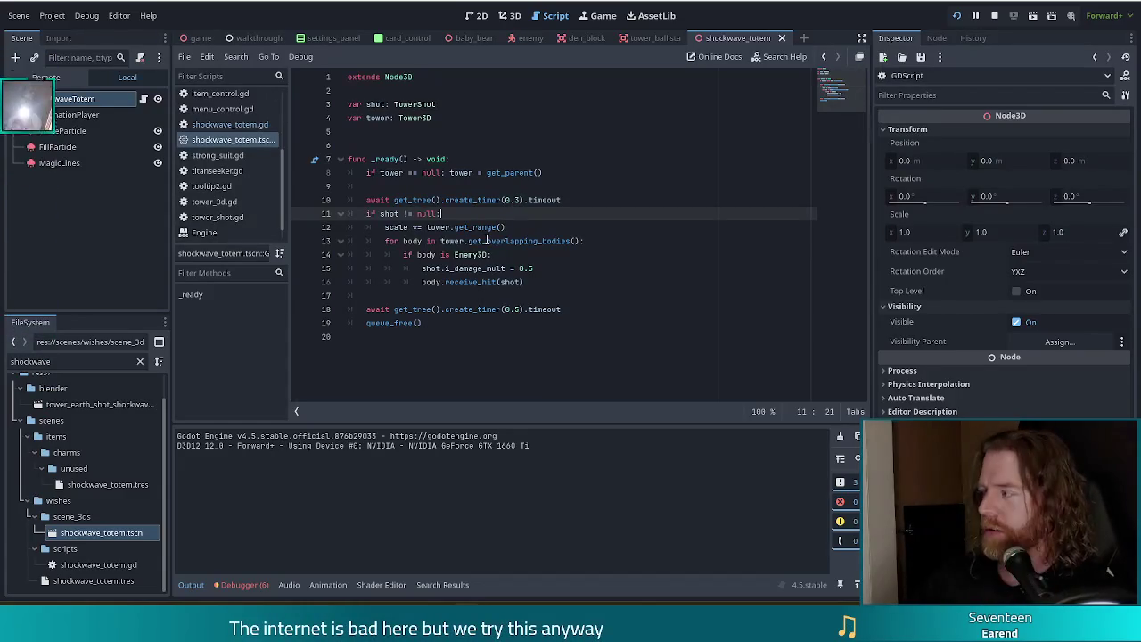
mouse_move(437, 200)
mouse_down()
mouse_move(500, 227)
mouse_move(530, 281)
mouse_up()
click(530, 282)
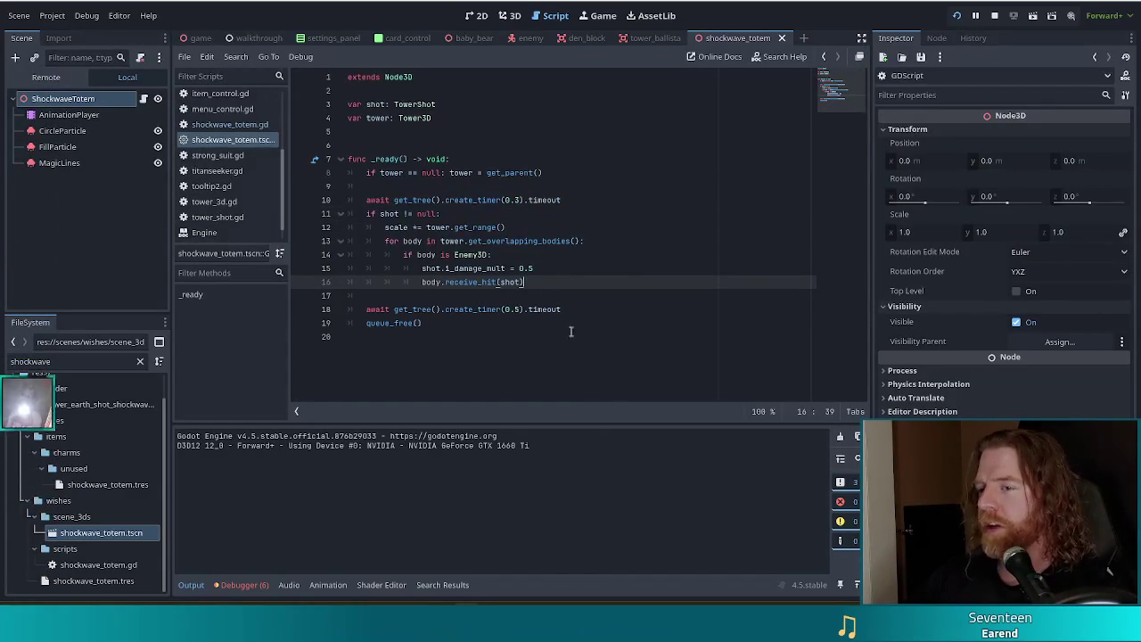
drag(385, 118, 499, 281)
click(437, 173)
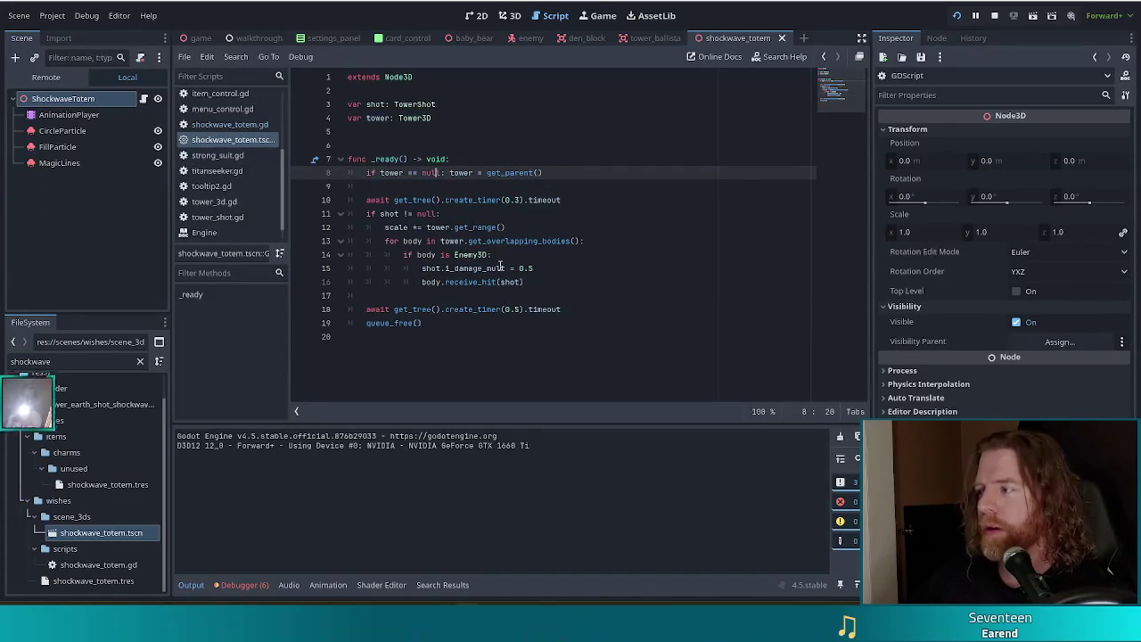
mouse_move(432, 143)
mouse_down()
mouse_move(500, 183)
mouse_move(484, 258)
mouse_up()
click(470, 228)
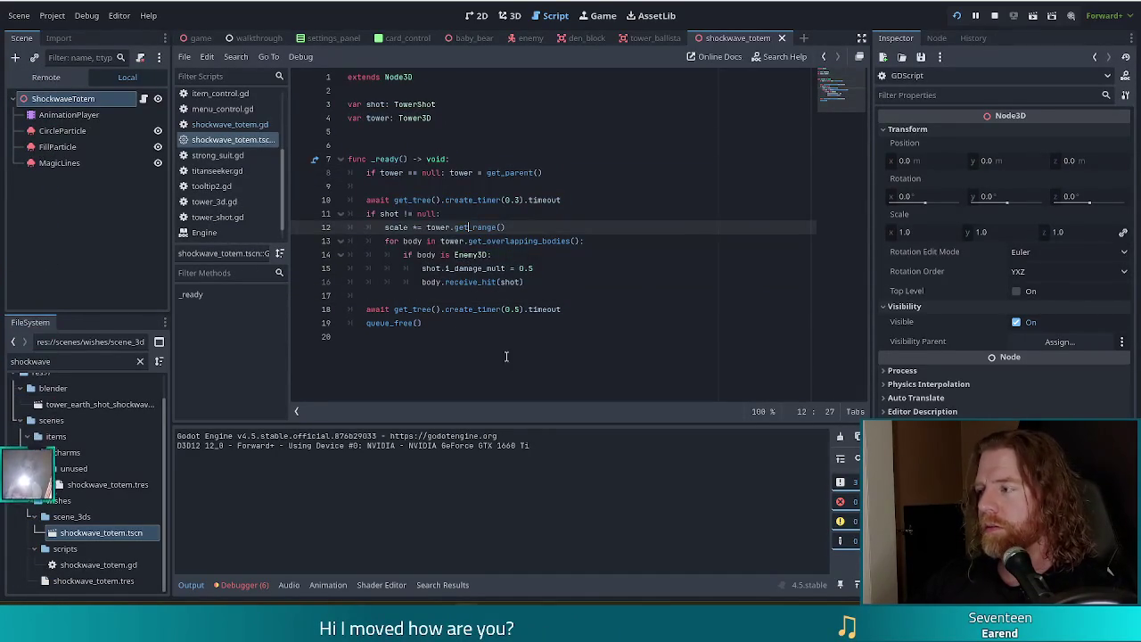
click(464, 323)
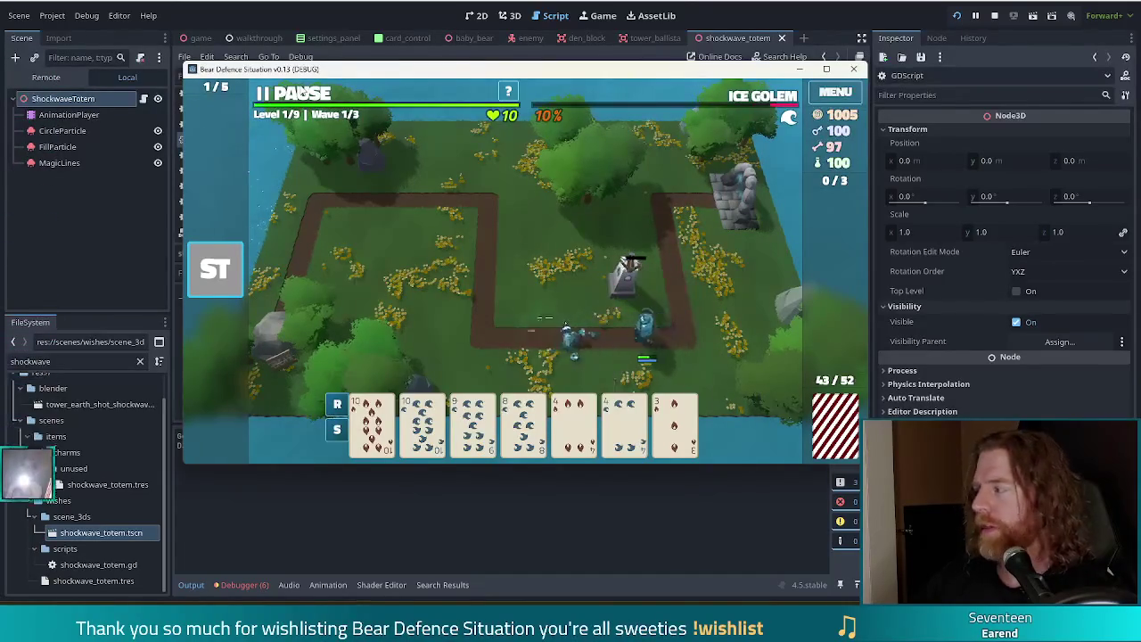
Step: Pause the game, rerun the console command, and discard the 4 of Hearts and 4 of Water
click(301, 93)
key(quoteleft)
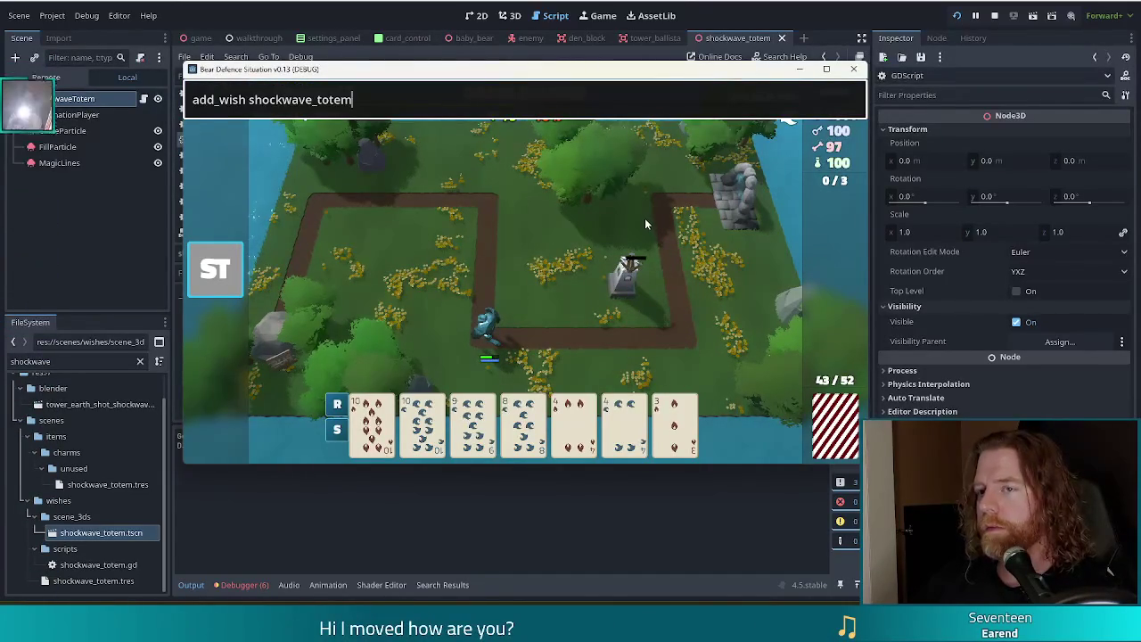
key(Return)
click(421, 427)
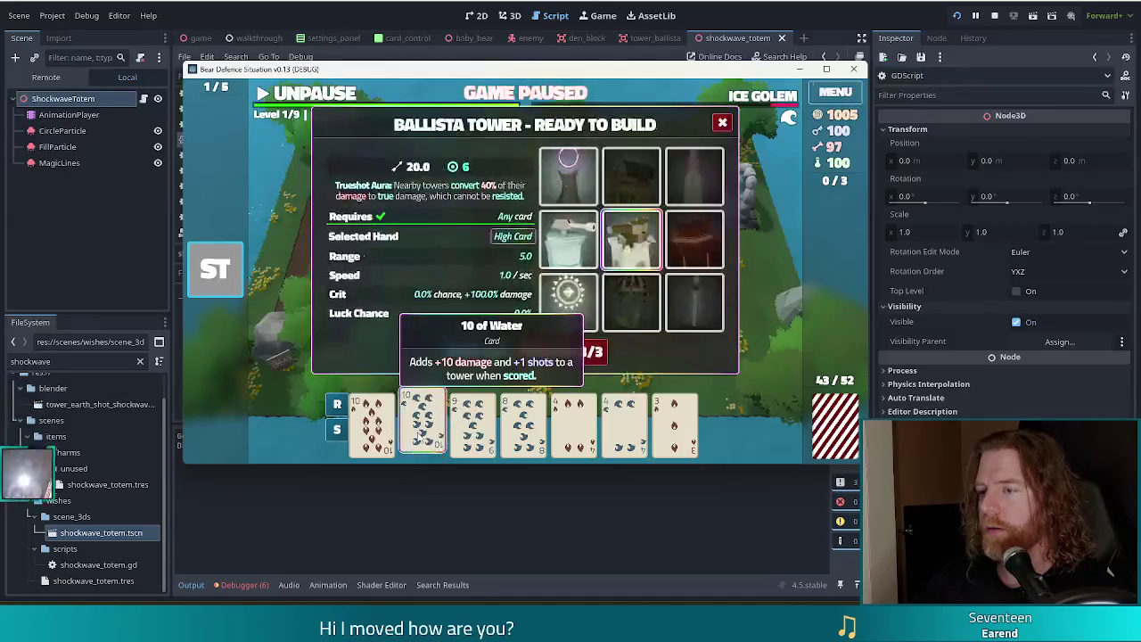
click(421, 428)
click(624, 419)
click(573, 419)
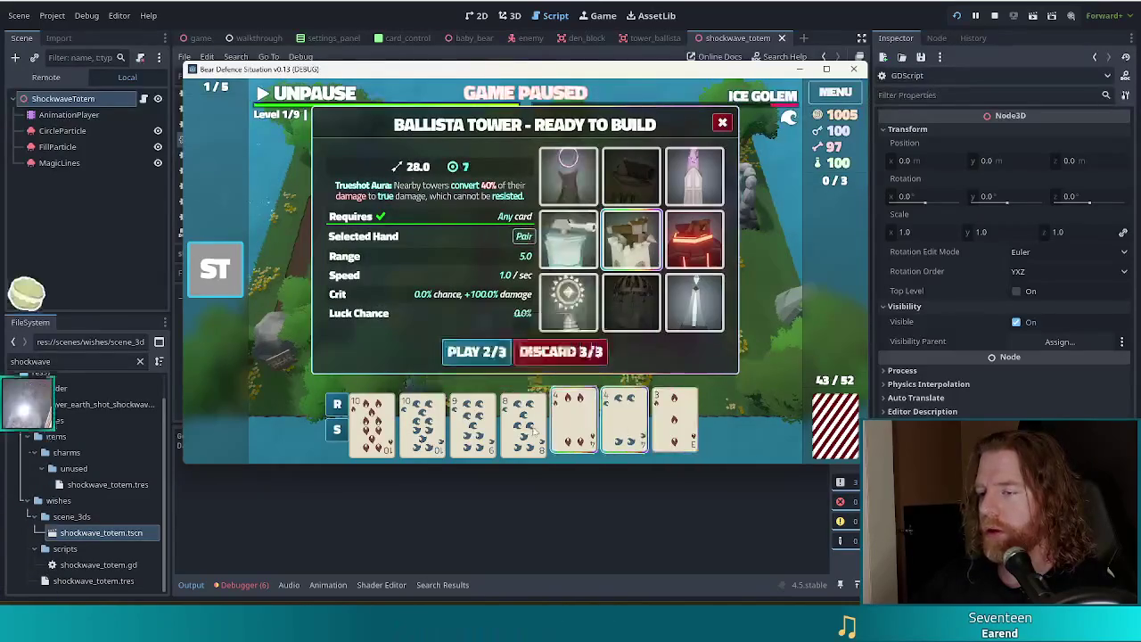
click(542, 352)
Step: Build an Earth Tower from the 7 of Fire, 7 of Hearts, 7 of Wind, 10 of Fire and 10 of Water
click(523, 417)
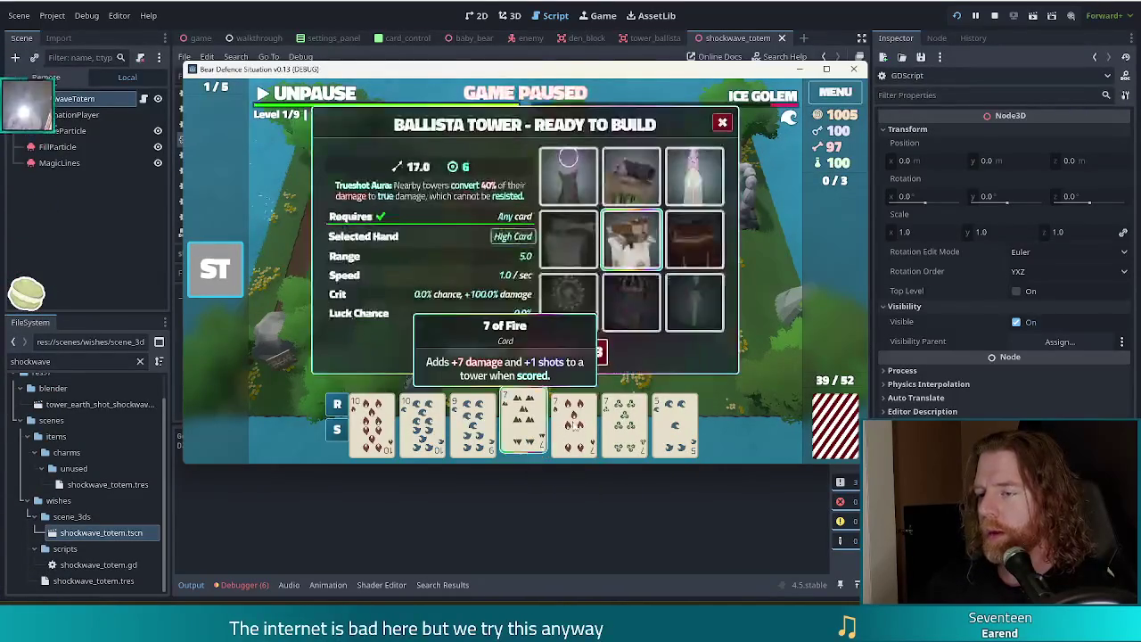
click(574, 419)
click(624, 419)
click(371, 419)
click(422, 419)
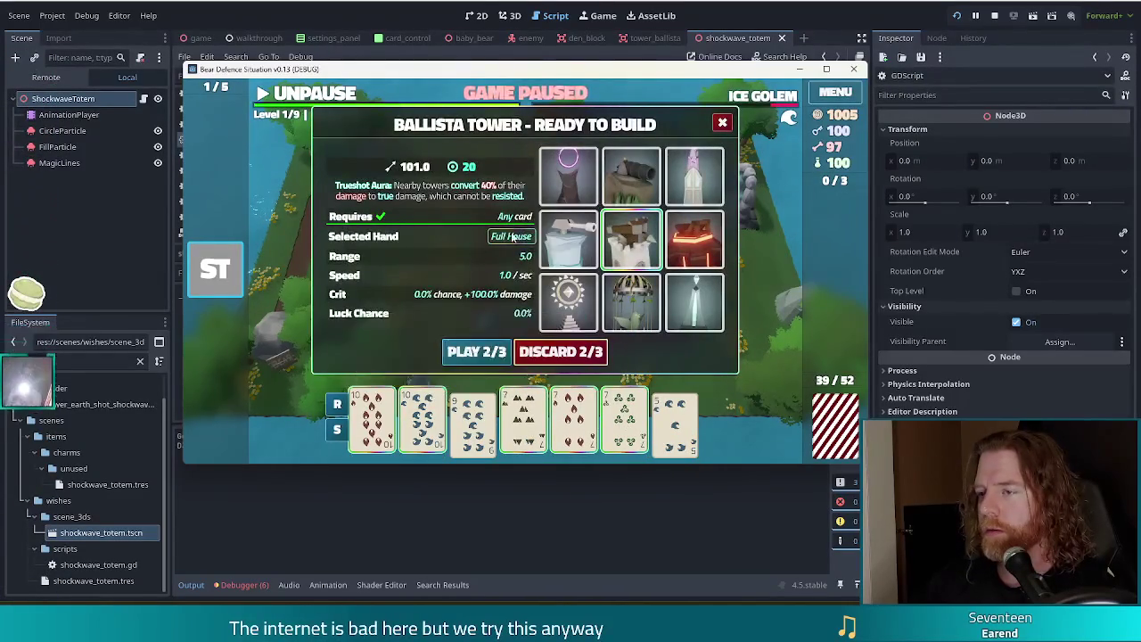
click(621, 182)
click(476, 351)
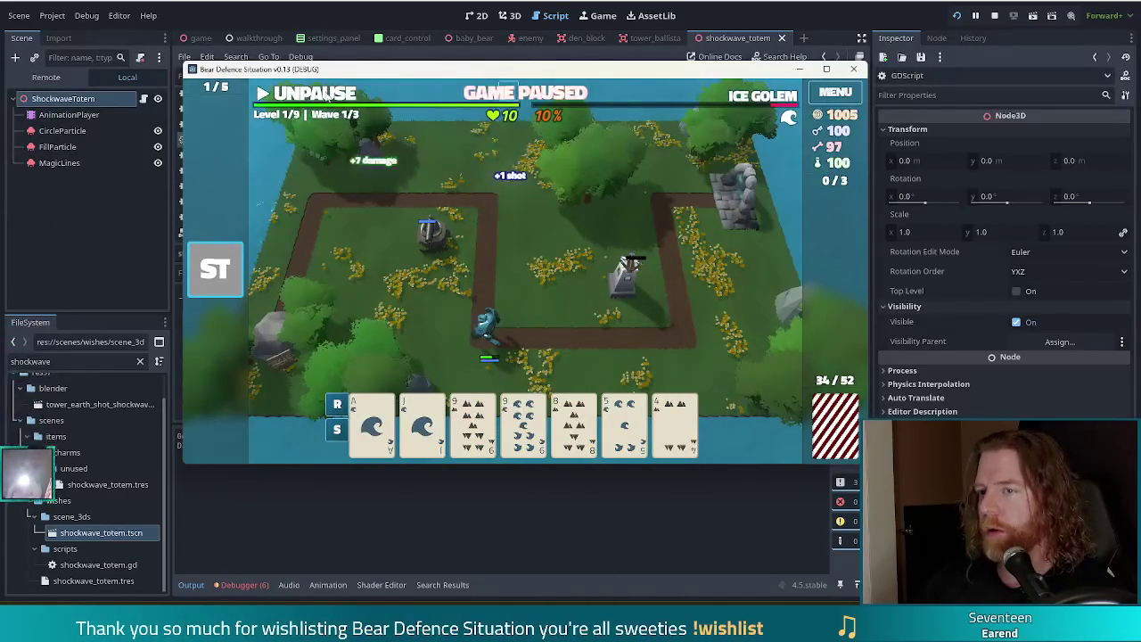
Step: Resume and play through waves 1 and 2, then close the game window
click(323, 94)
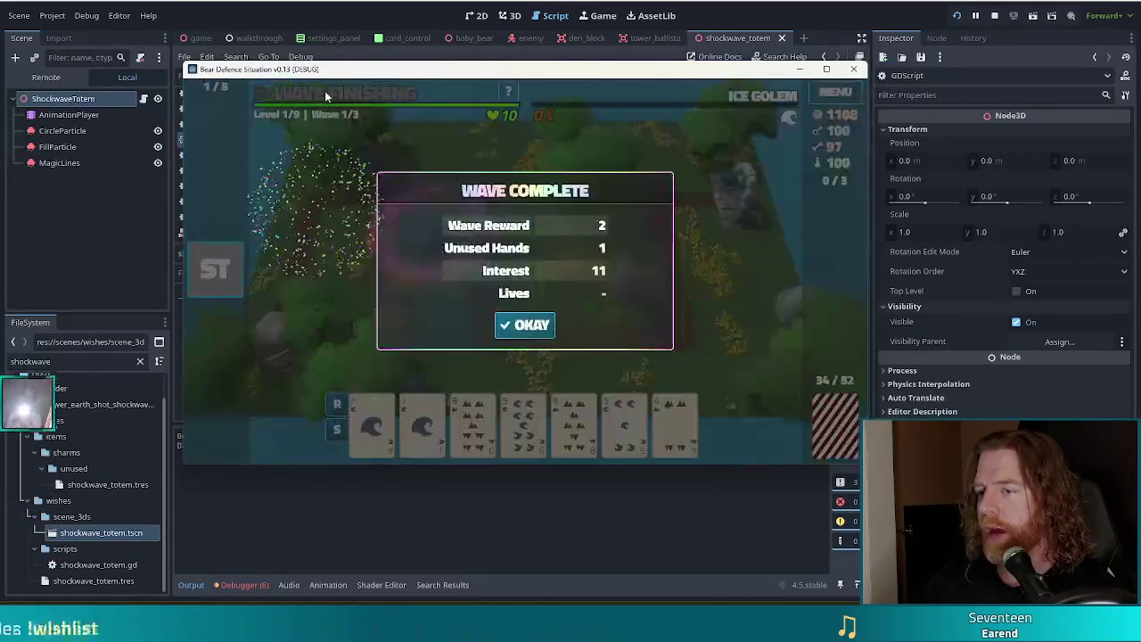
click(523, 324)
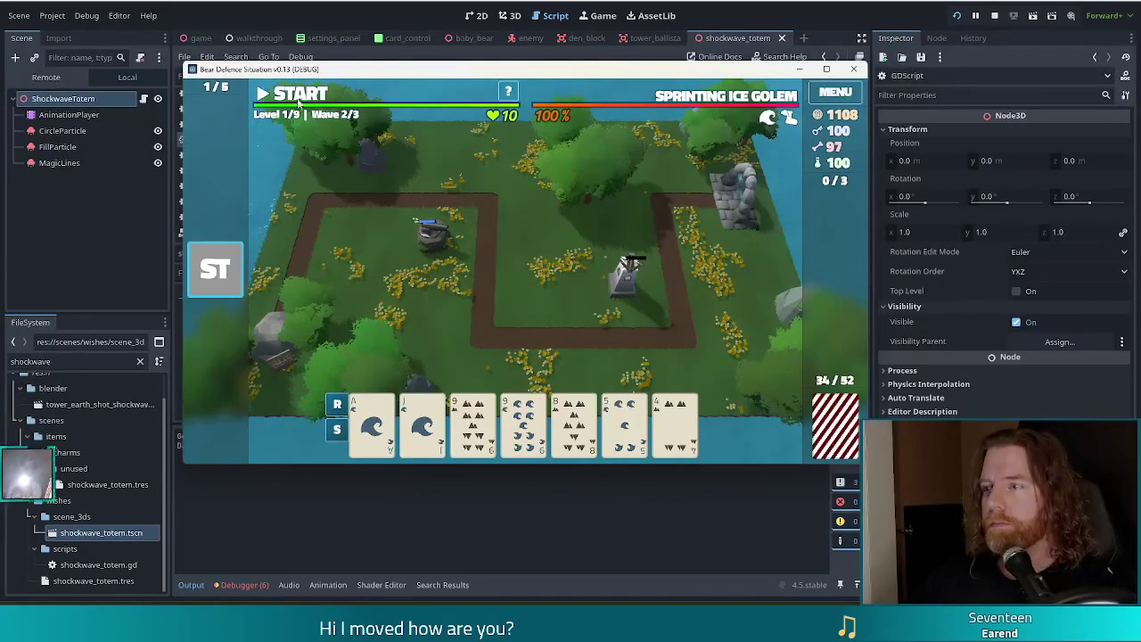
click(299, 103)
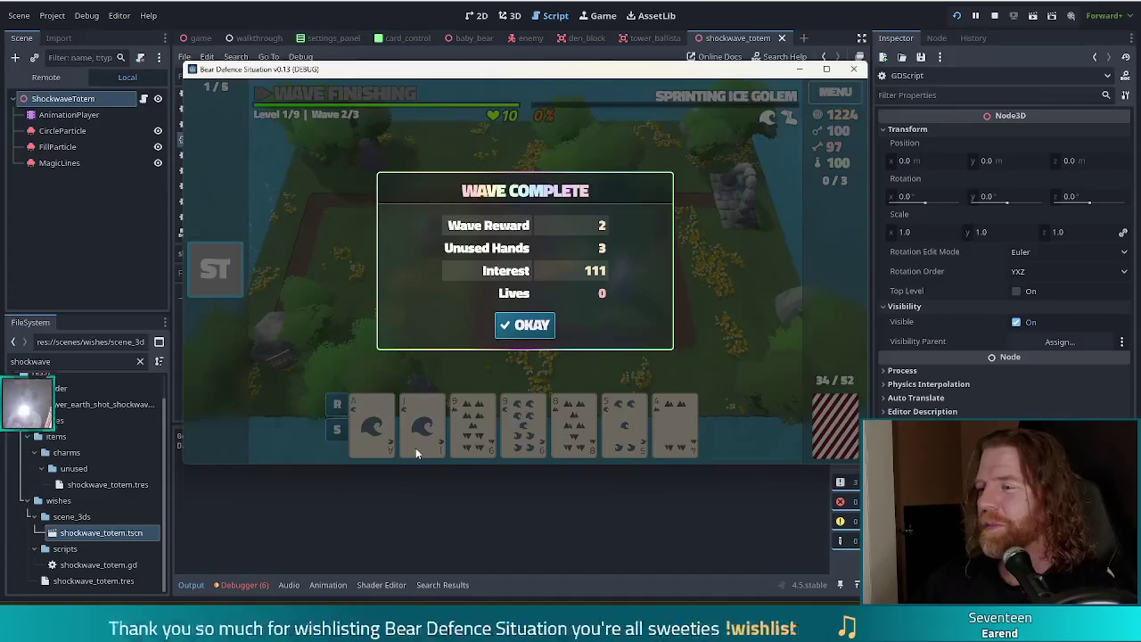
click(524, 325)
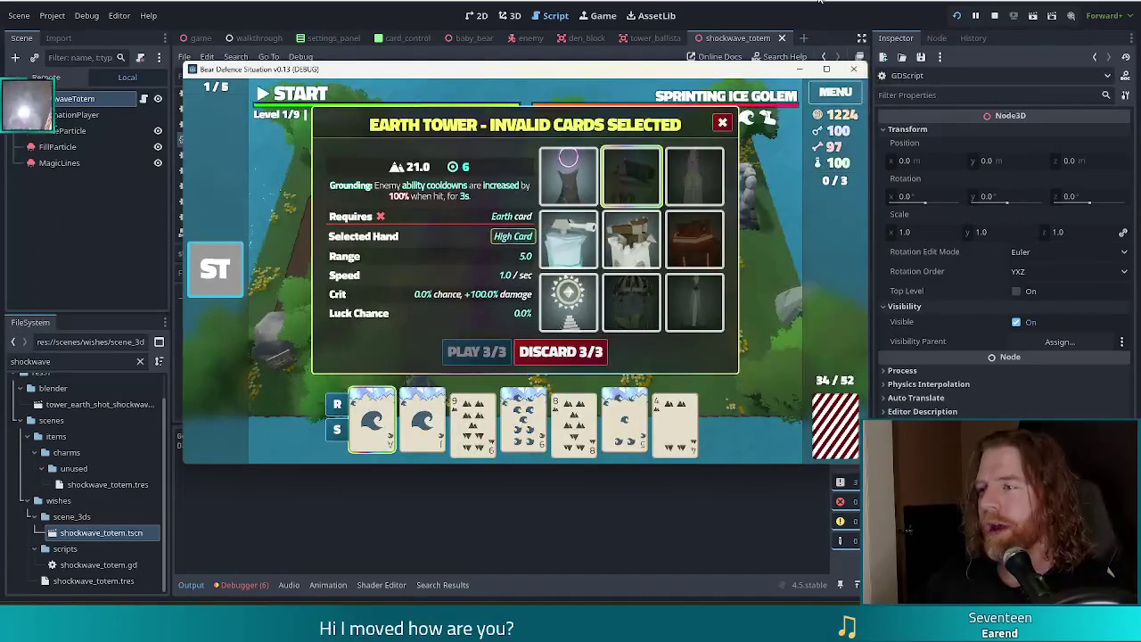
click(855, 69)
click(445, 172)
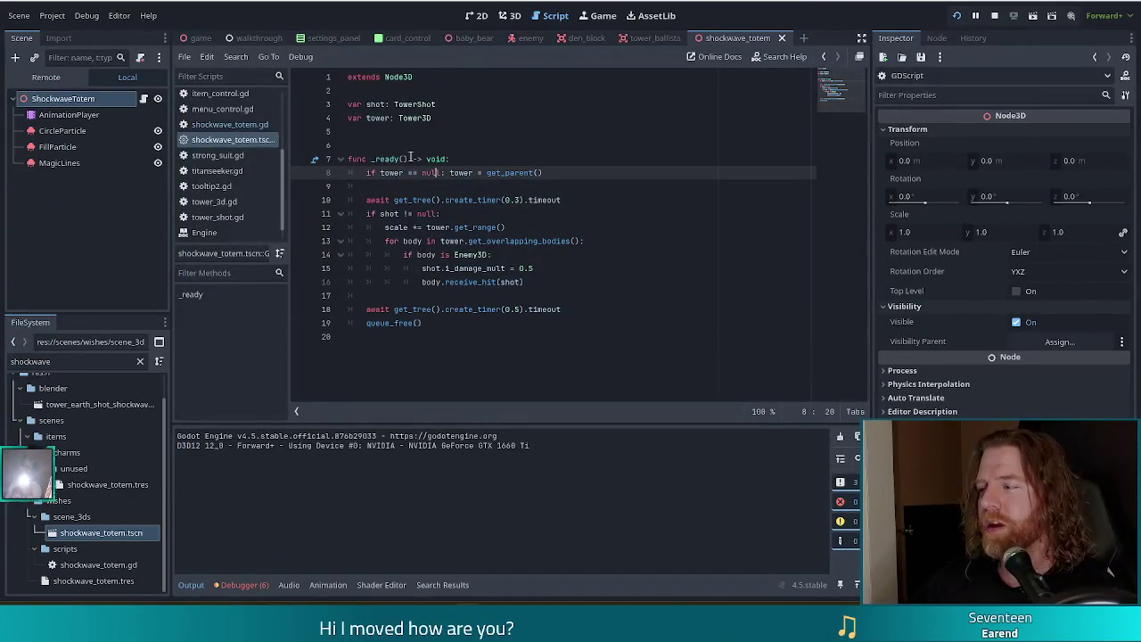
drag(402, 158, 489, 324)
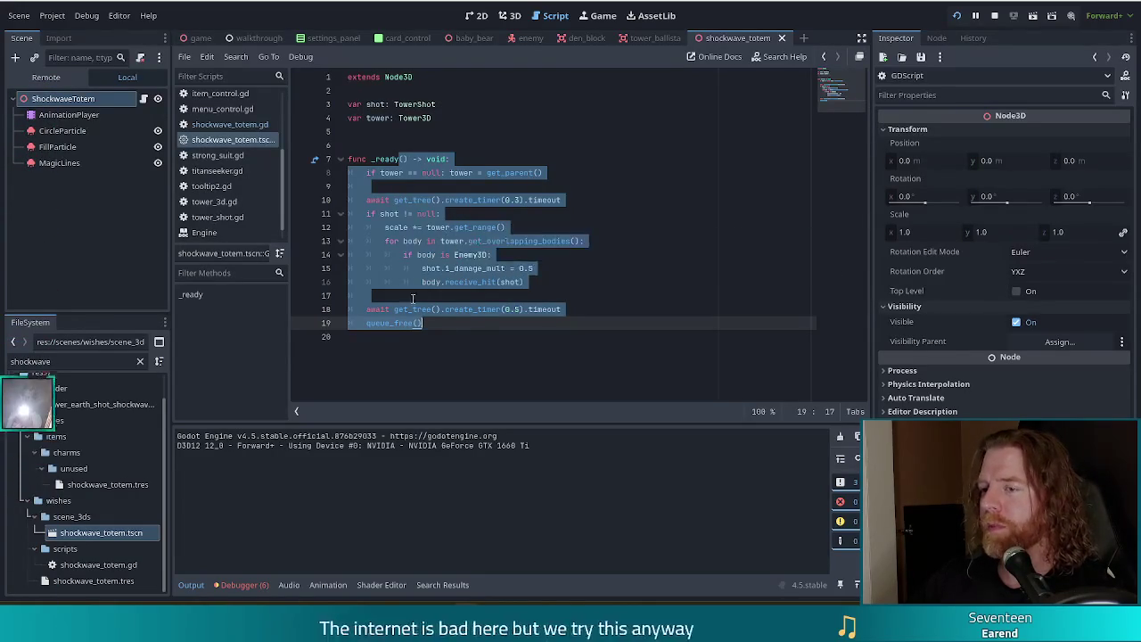
key(Up)
key(Up)
key(Up)
mouse_move(386, 159)
mouse_down()
mouse_move(428, 176)
mouse_move(460, 300)
mouse_up()
click(464, 240)
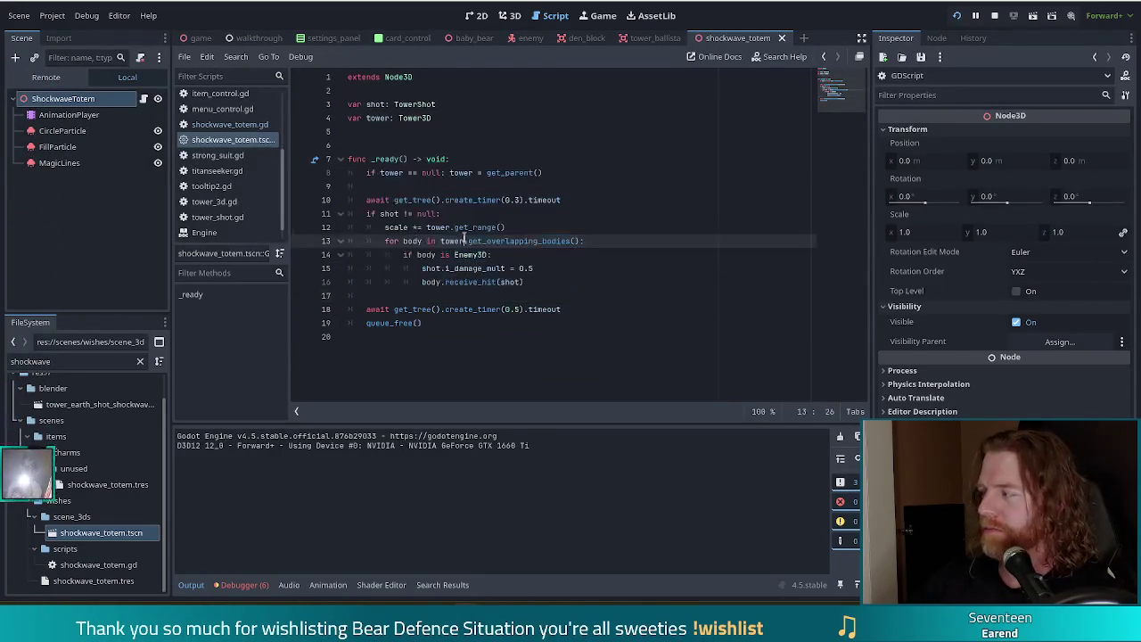
drag(398, 159, 451, 324)
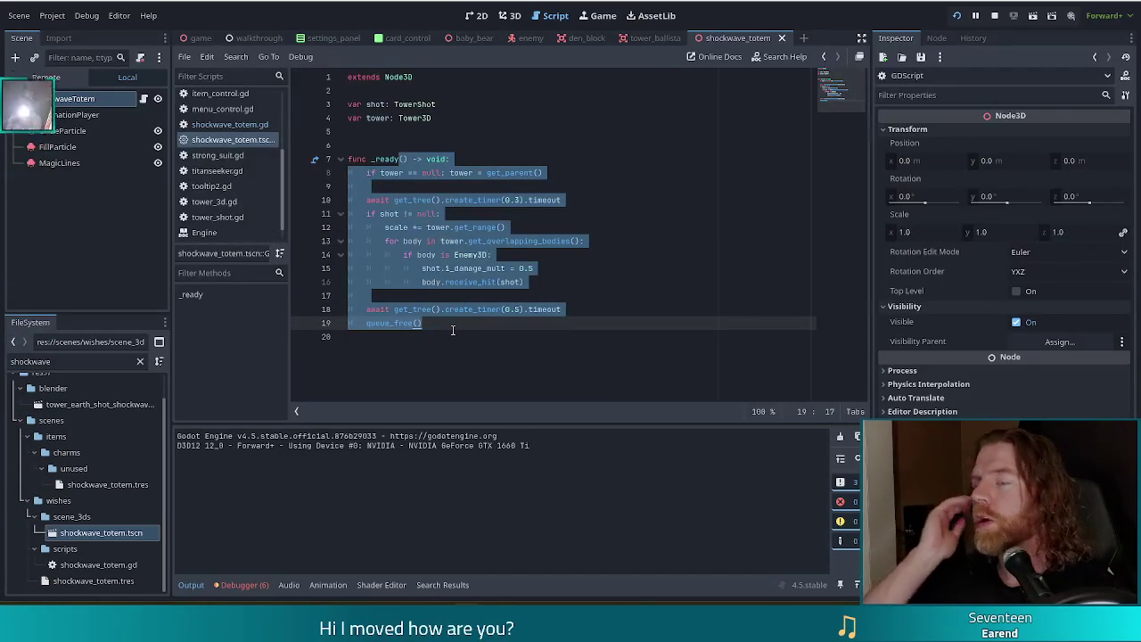
right_click(62, 99)
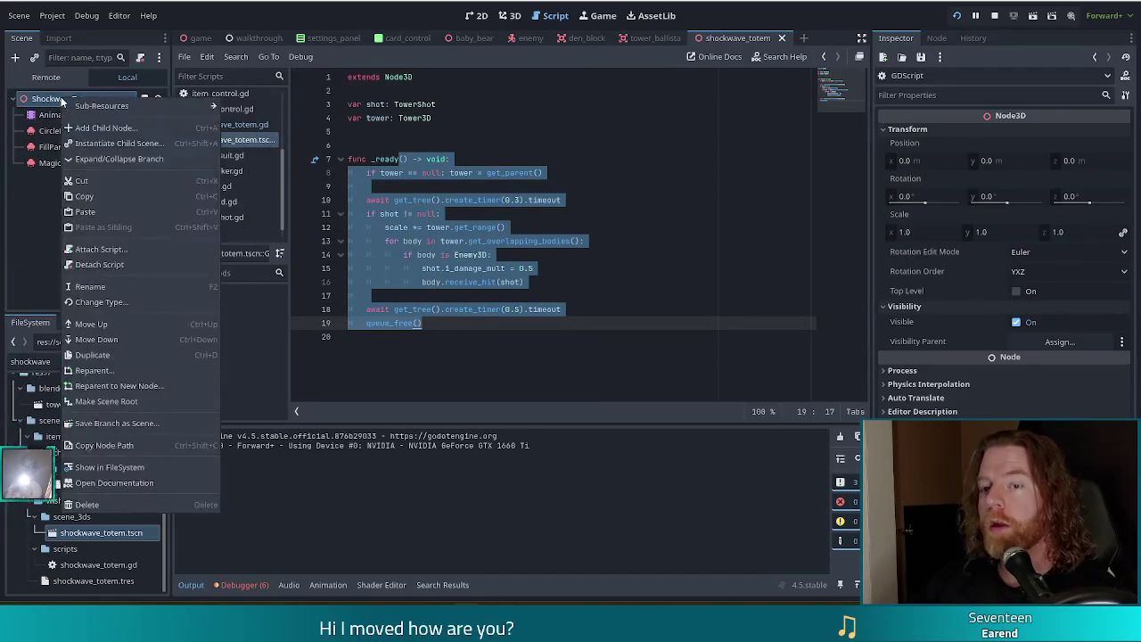
click(109, 251)
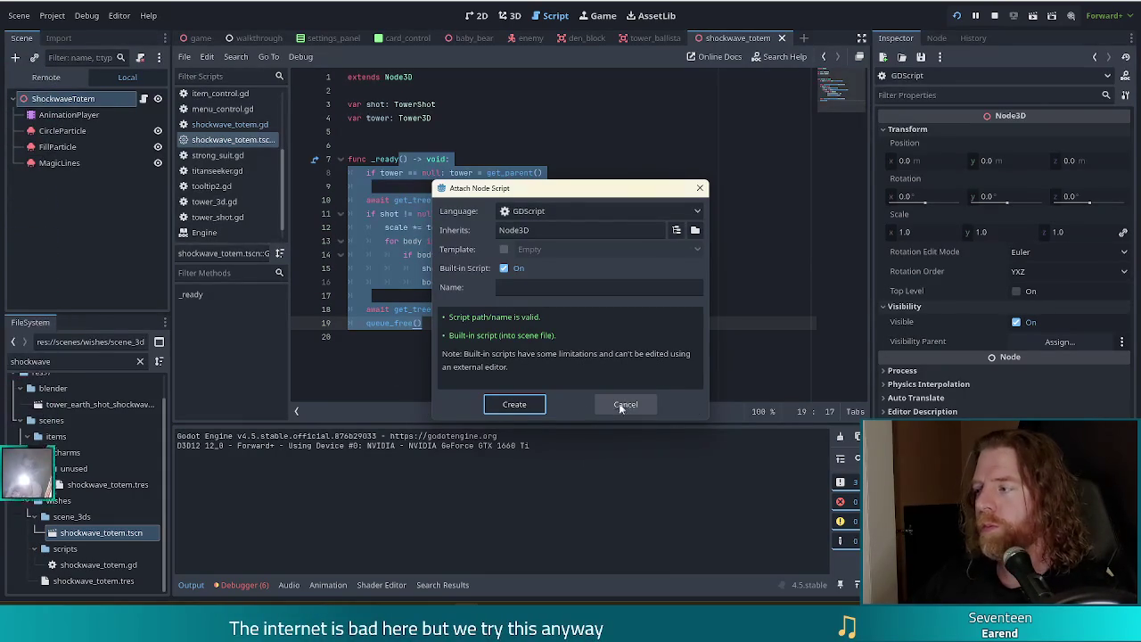
click(699, 192)
mouse_move(545, 173)
mouse_down()
mouse_move(575, 153)
mouse_move(556, 284)
mouse_up()
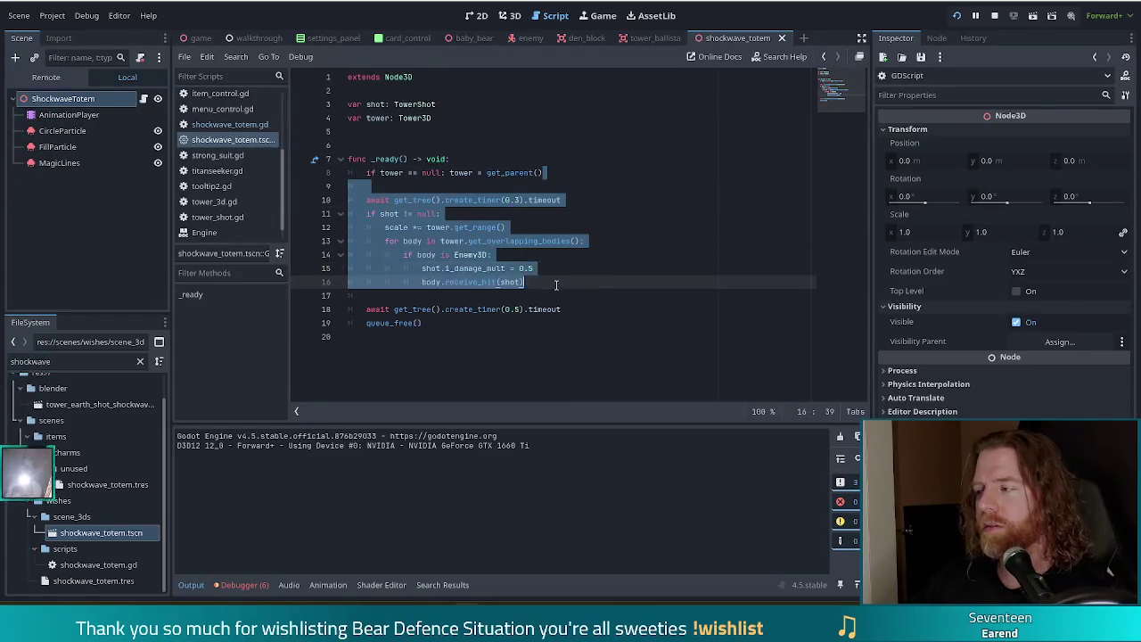
Step: Review the _ready script's 0.5 damage and get_overlapping_bodies lines, then switch to the scene's 2D view
click(539, 230)
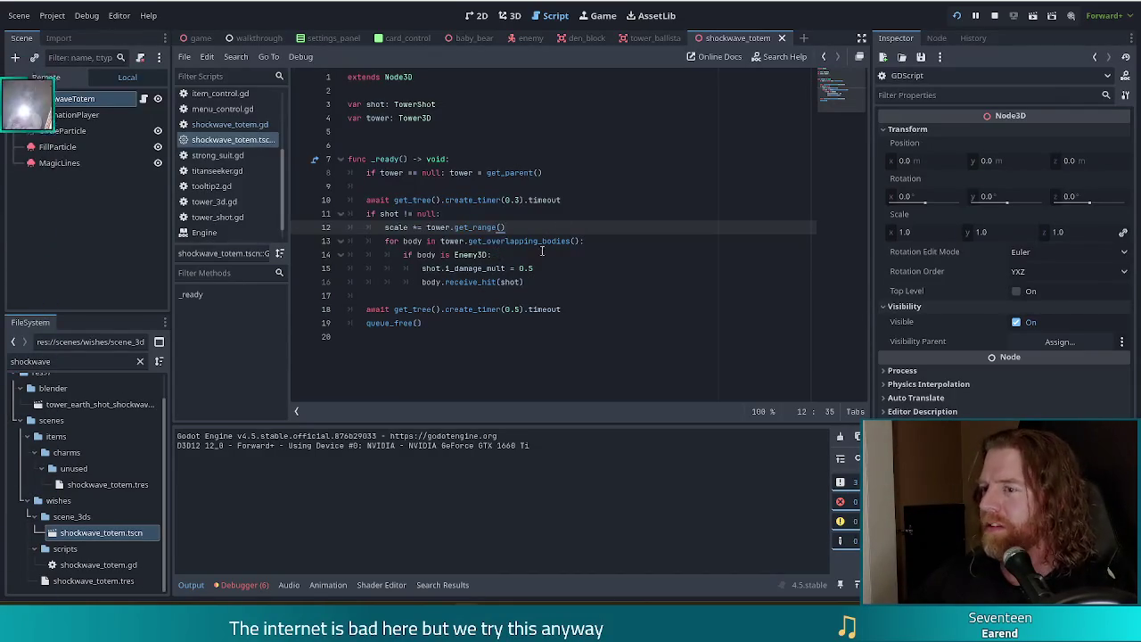
mouse_move(456, 336)
mouse_down()
mouse_move(383, 307)
mouse_move(382, 170)
mouse_up()
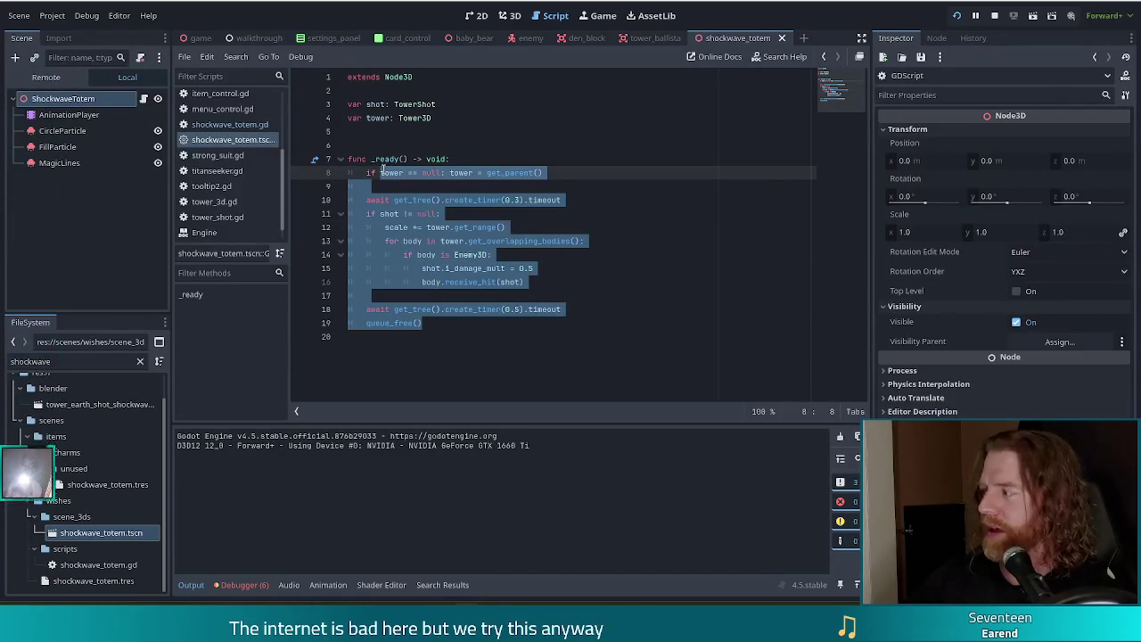
click(521, 269)
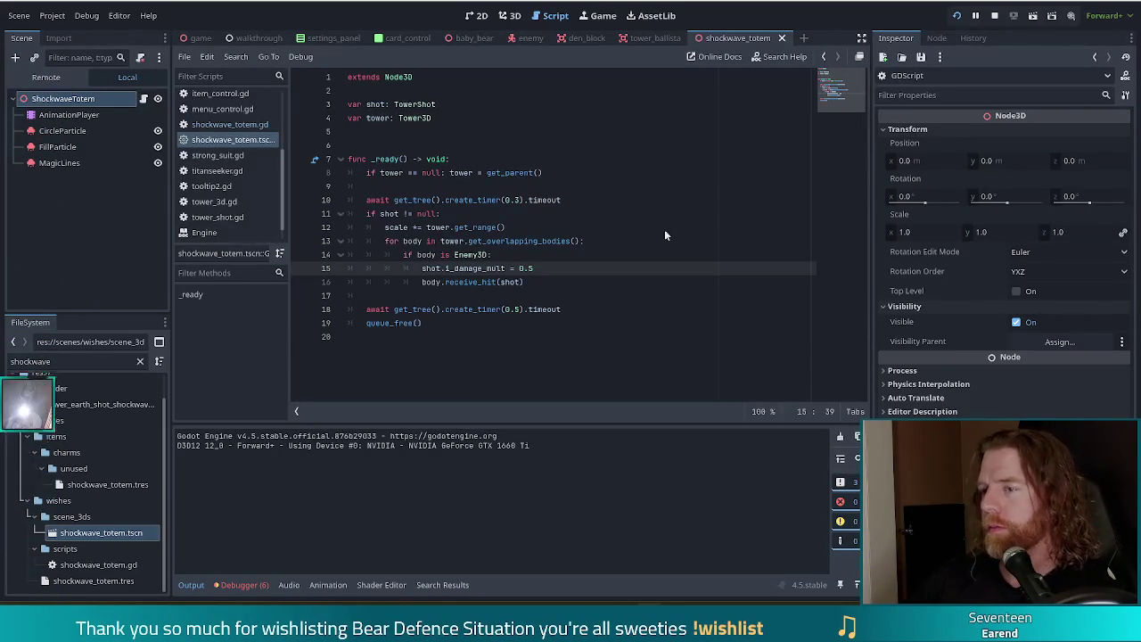
click(486, 241)
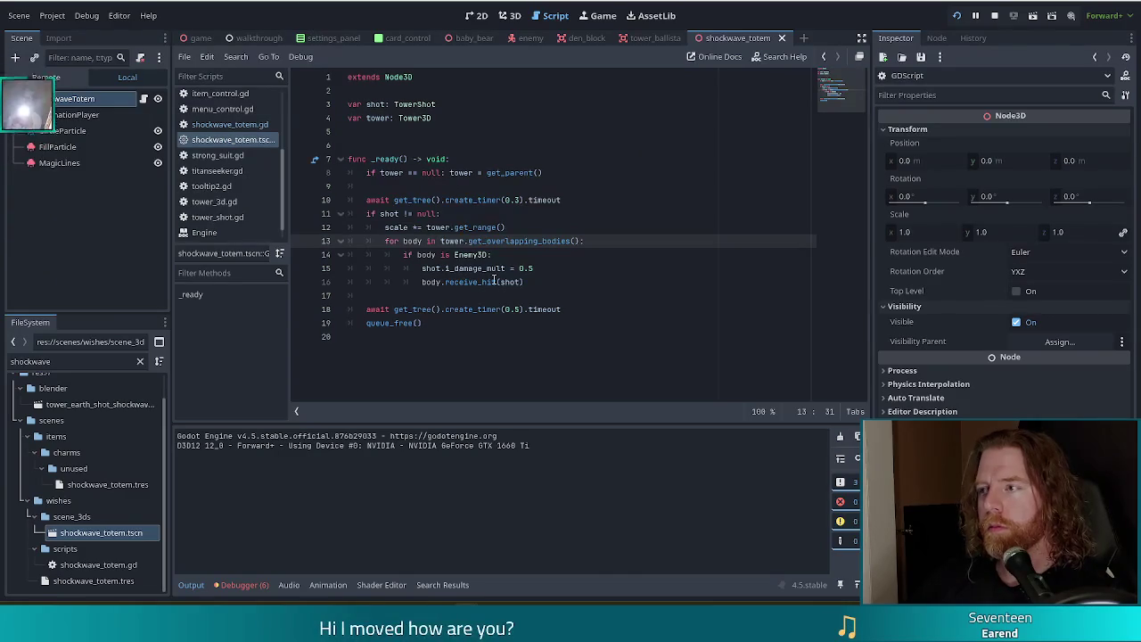
mouse_move(494, 280)
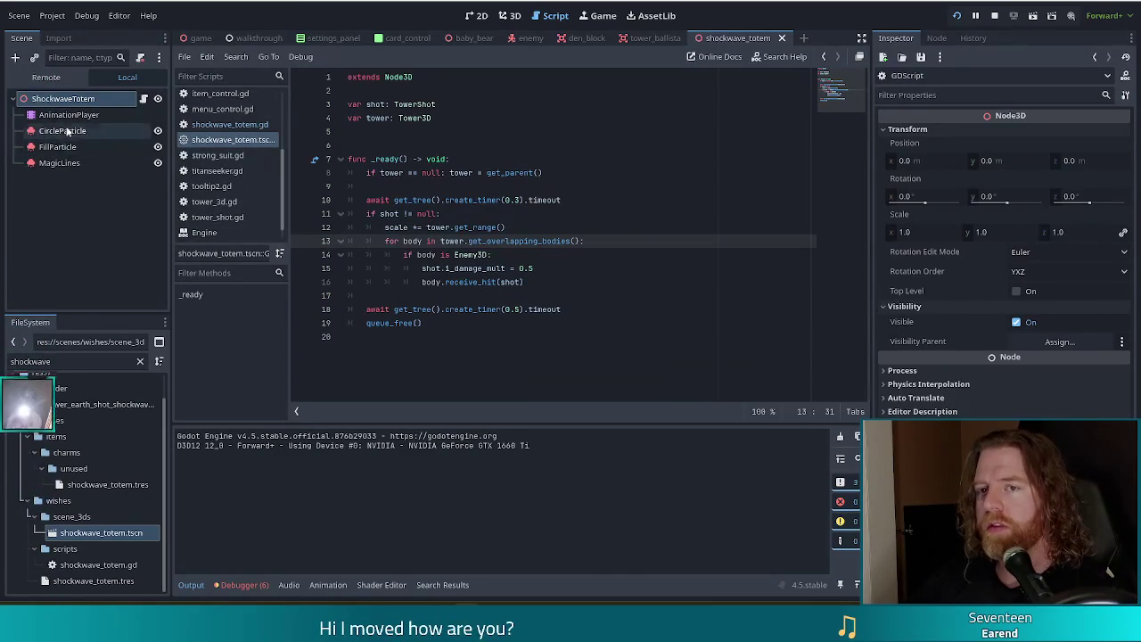
click(477, 15)
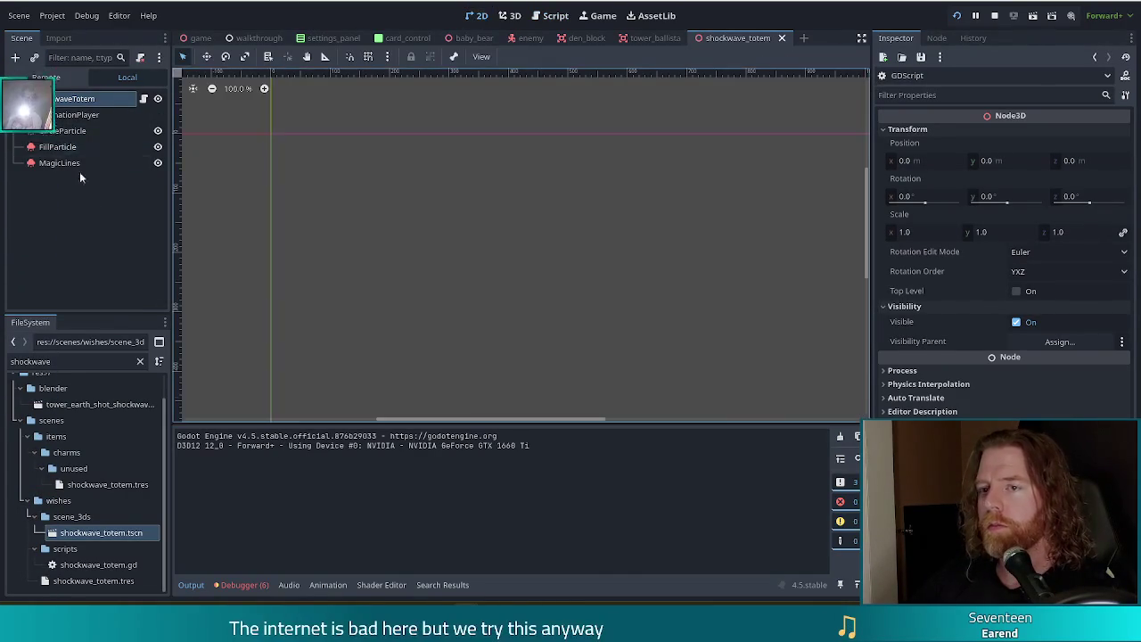
Step: In the 3D view, load the totem AnimationPlayer's 'show' animation
click(513, 16)
click(68, 114)
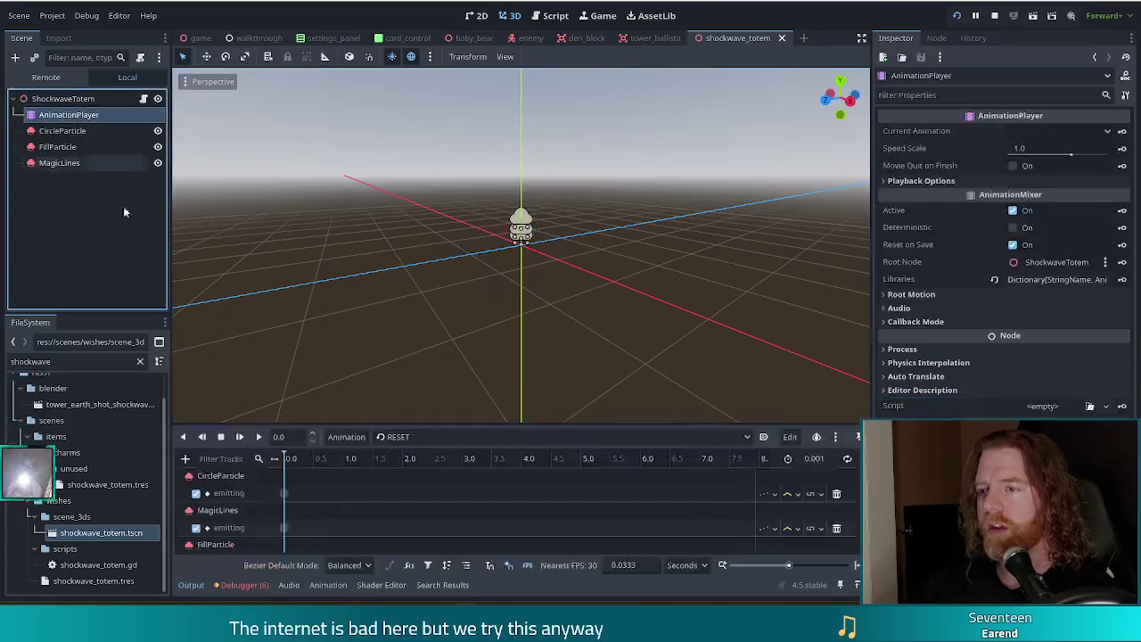
click(412, 439)
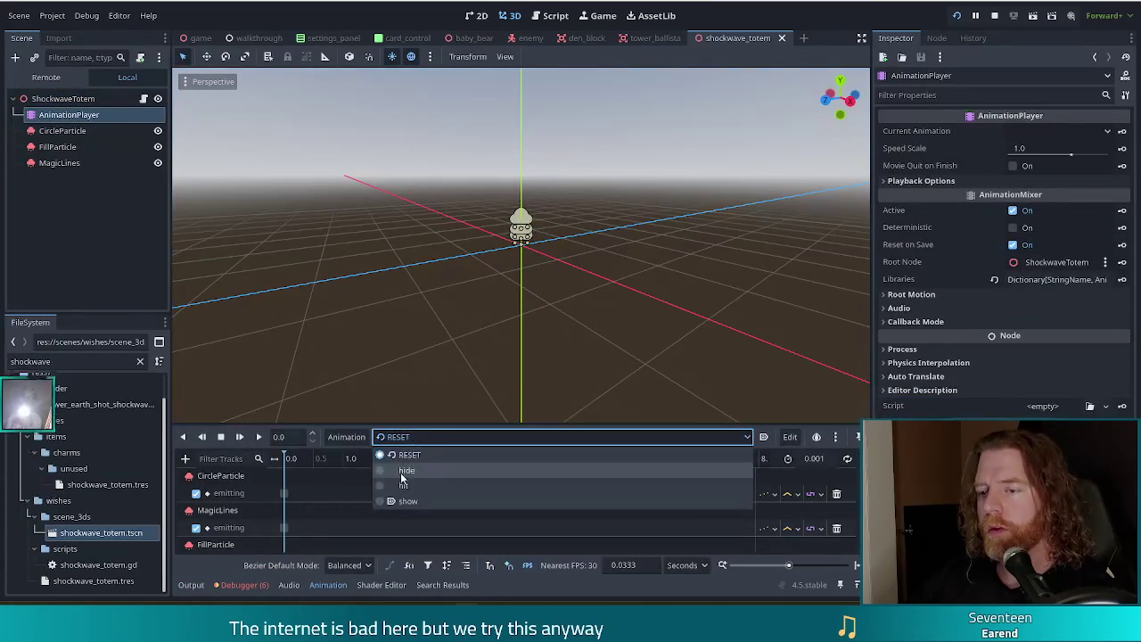
click(411, 500)
Step: Play the show animation, orbit to look down on the totem, and replay it
click(239, 437)
click(239, 437)
drag(582, 198, 592, 255)
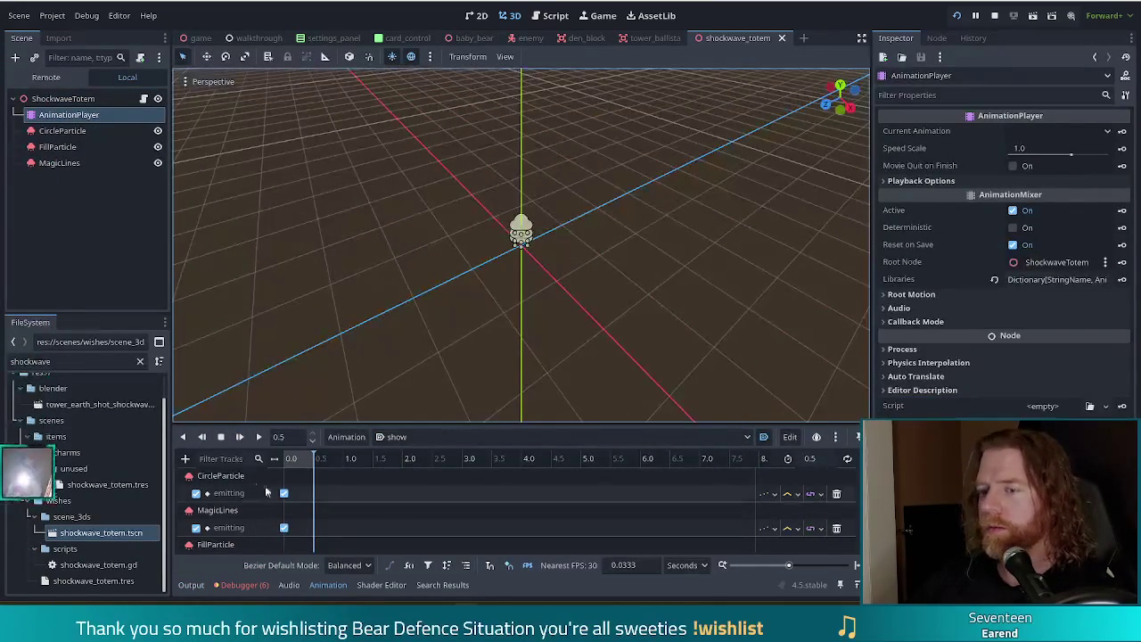
click(237, 439)
click(236, 441)
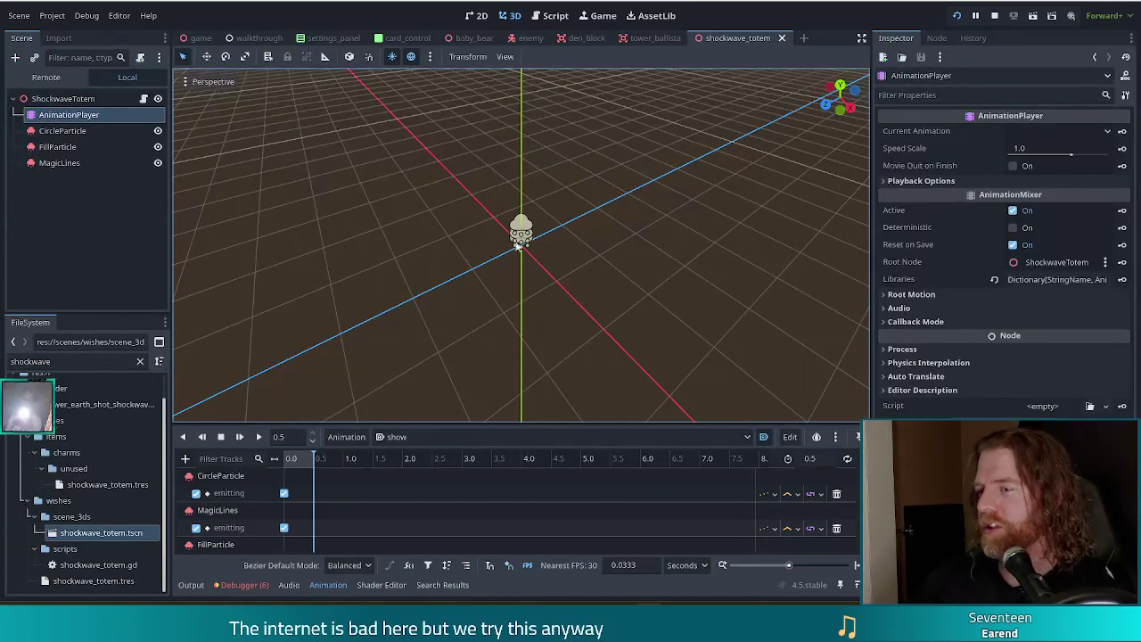
click(80, 365)
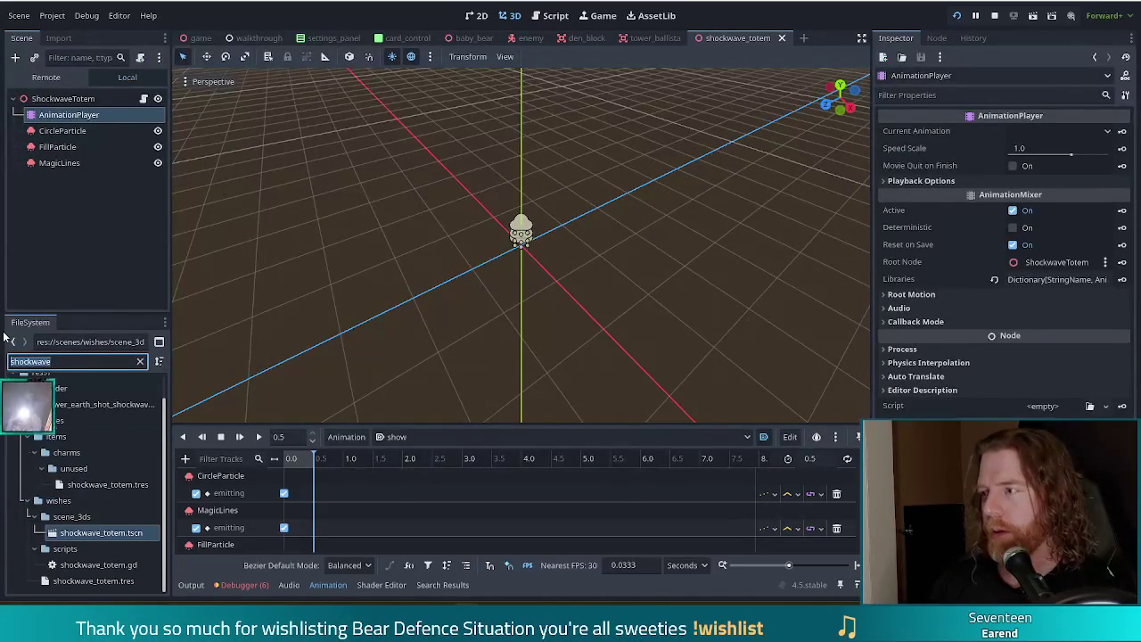
Step: Filter the FileSystem for 'tower_earth_sho' and open tower_earth_shot_hit2.tscn
text(tower)
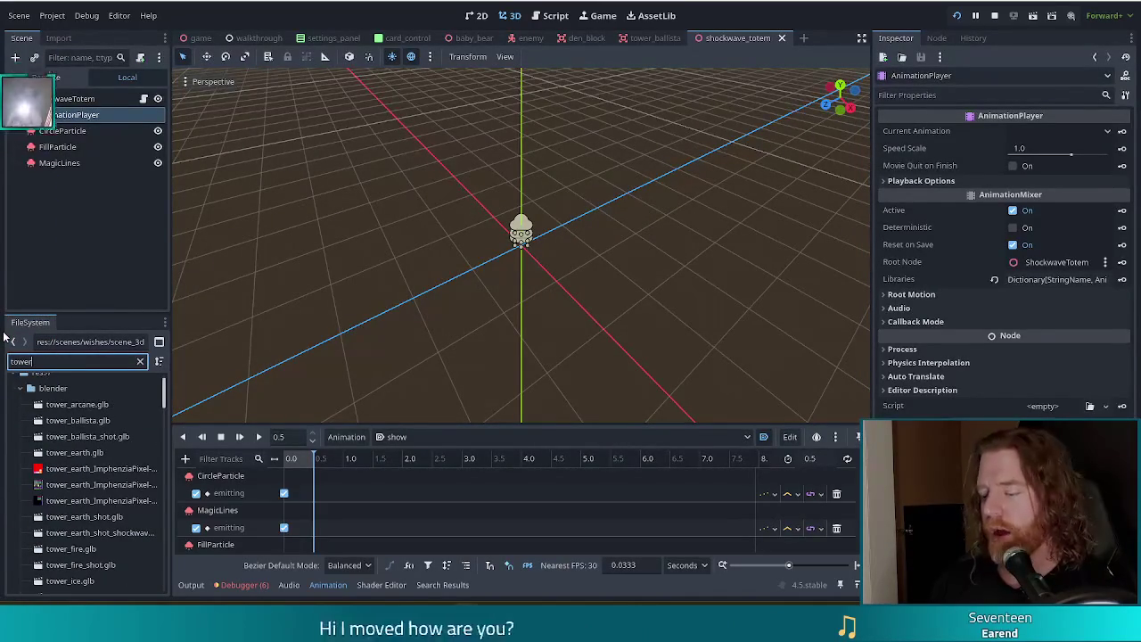
text(_earth)
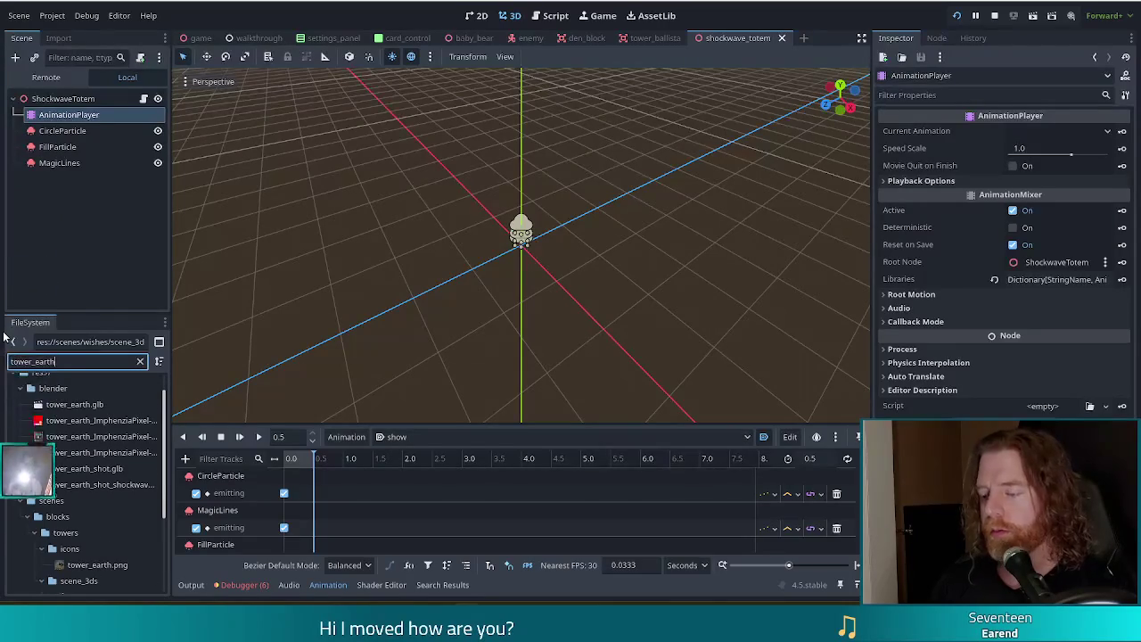
text(_sho)
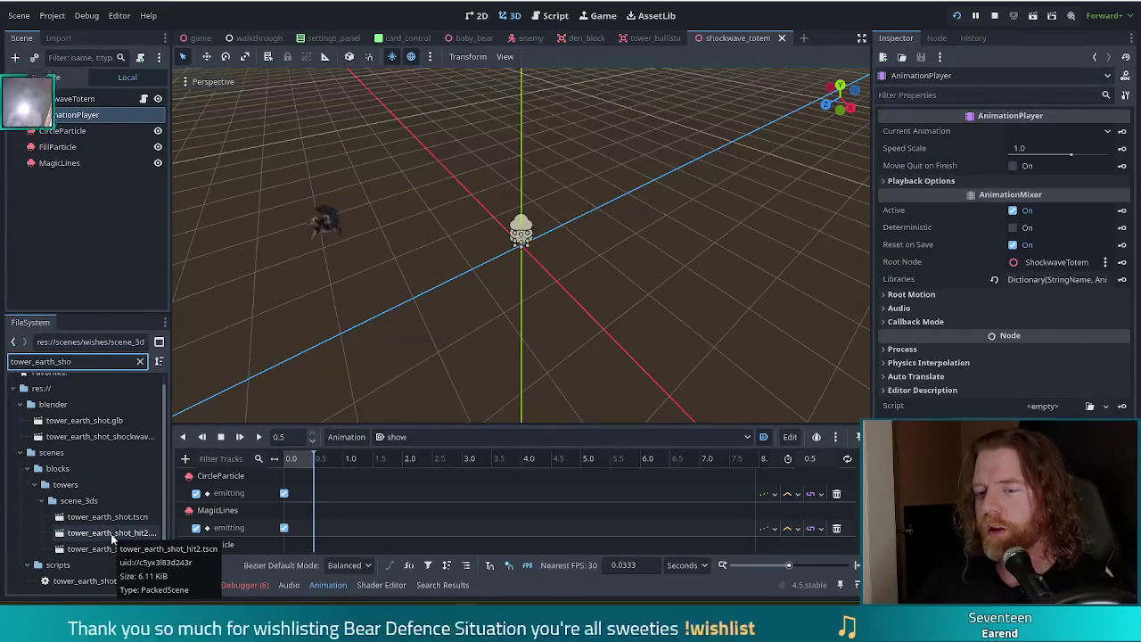
double_click(111, 533)
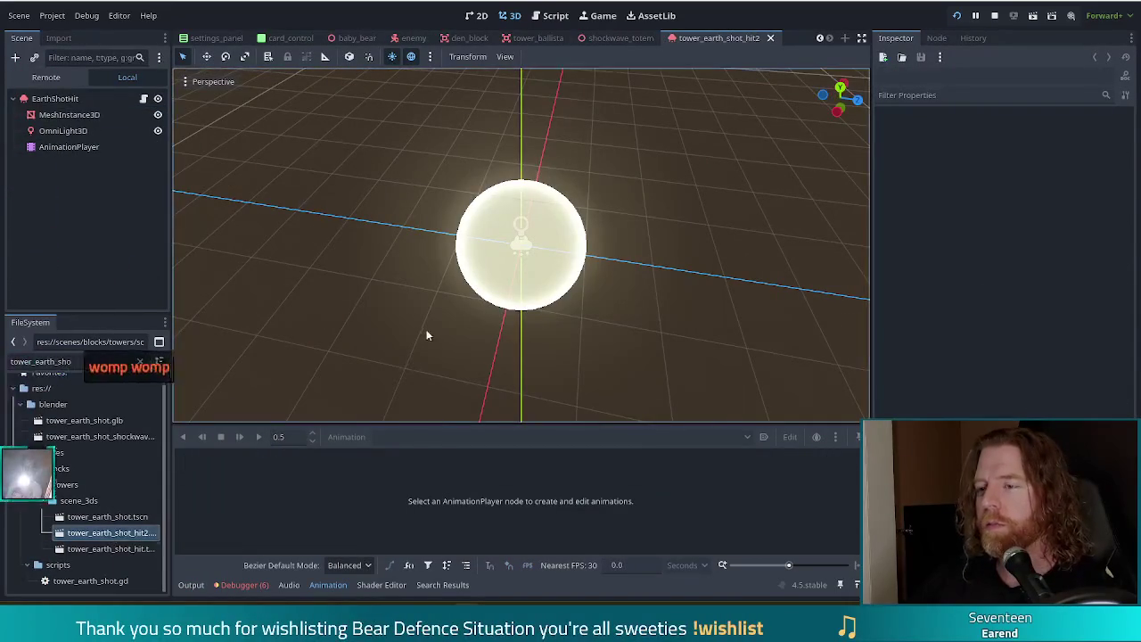
Step: Load EarthShotHit's 'boom' animation, play it from the start, then select the EarthShotHit root
mouse_move(481, 276)
mouse_down()
mouse_move(549, 272)
mouse_move(433, 196)
mouse_move(357, 178)
mouse_up()
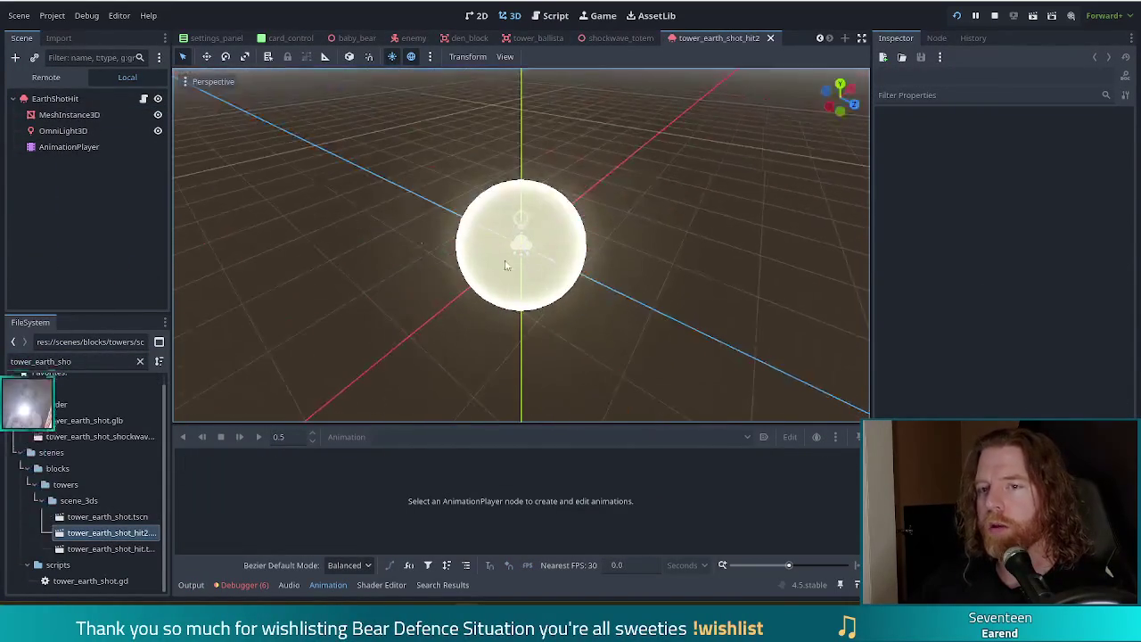
click(68, 146)
click(397, 437)
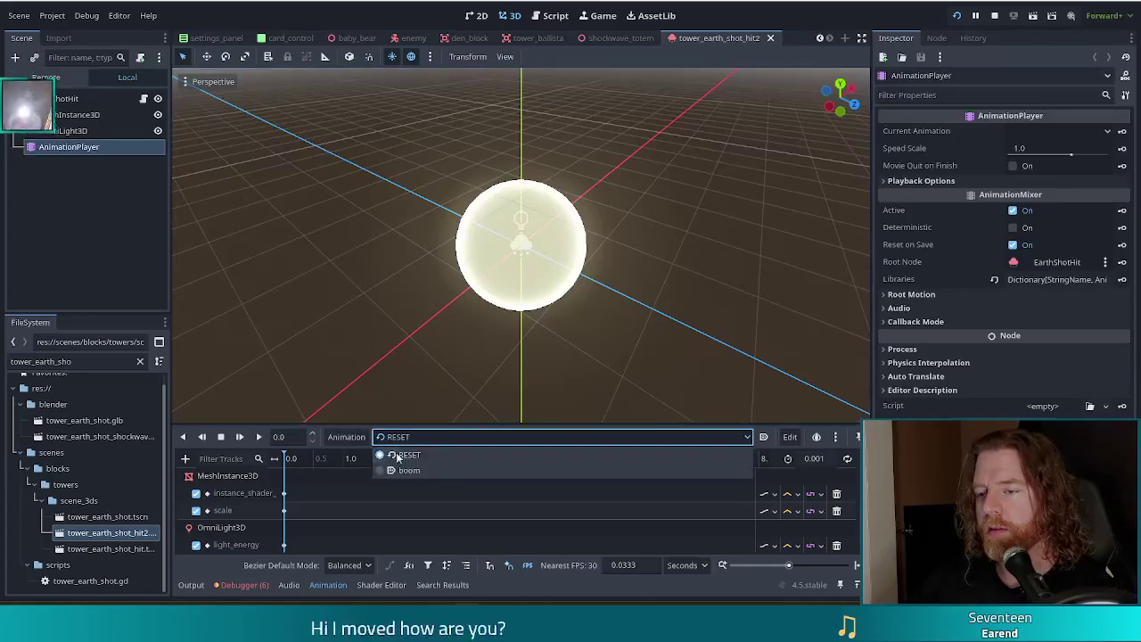
click(406, 471)
click(239, 437)
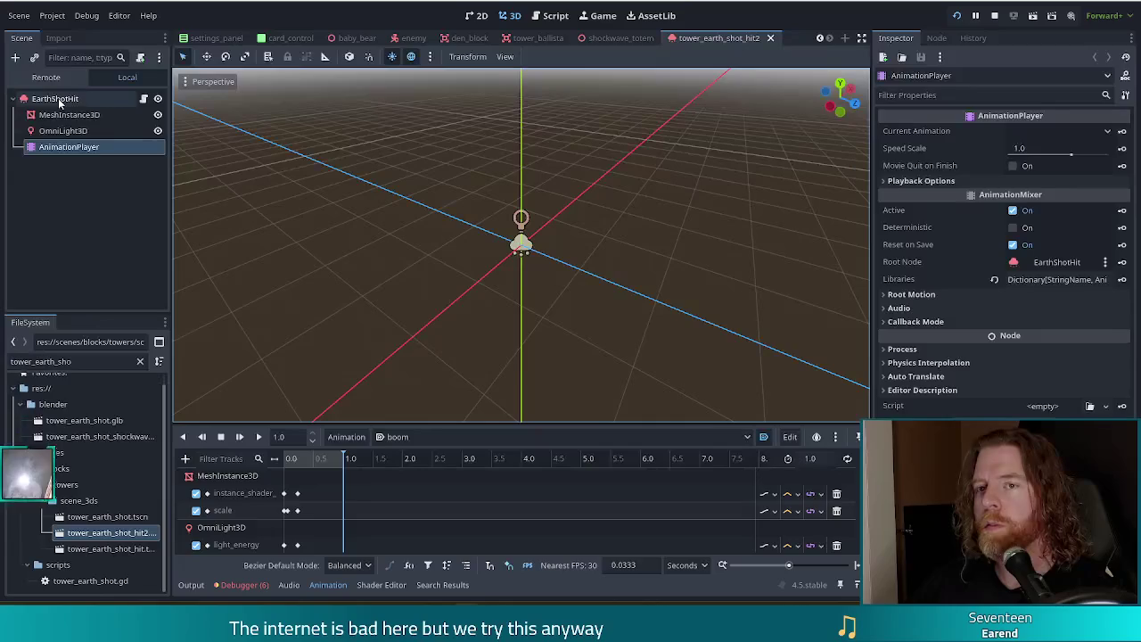
click(55, 99)
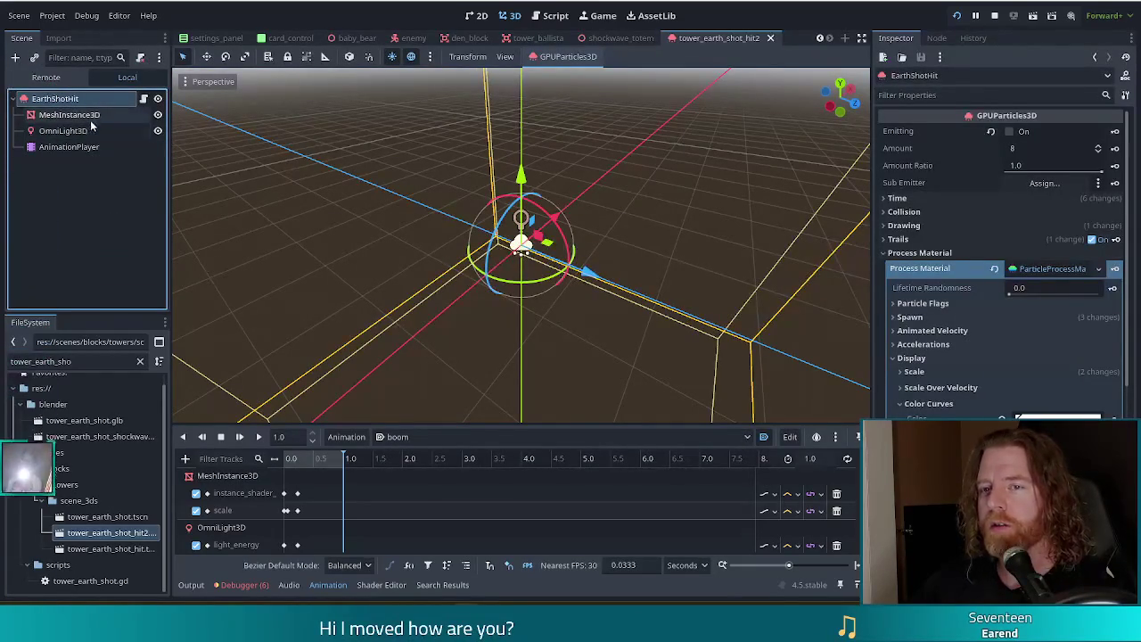
Step: Select the effect's nodes, paste EarthShotHit under ShockwaveTotem, then undo that paste
ctrl+click(87, 116)
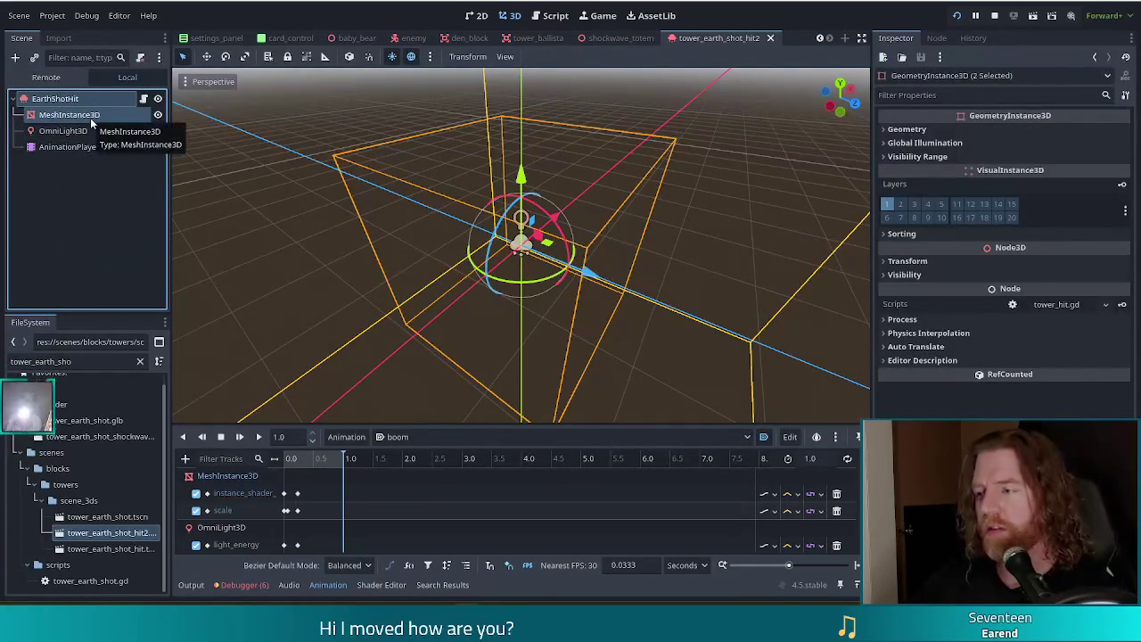
shift+click(67, 146)
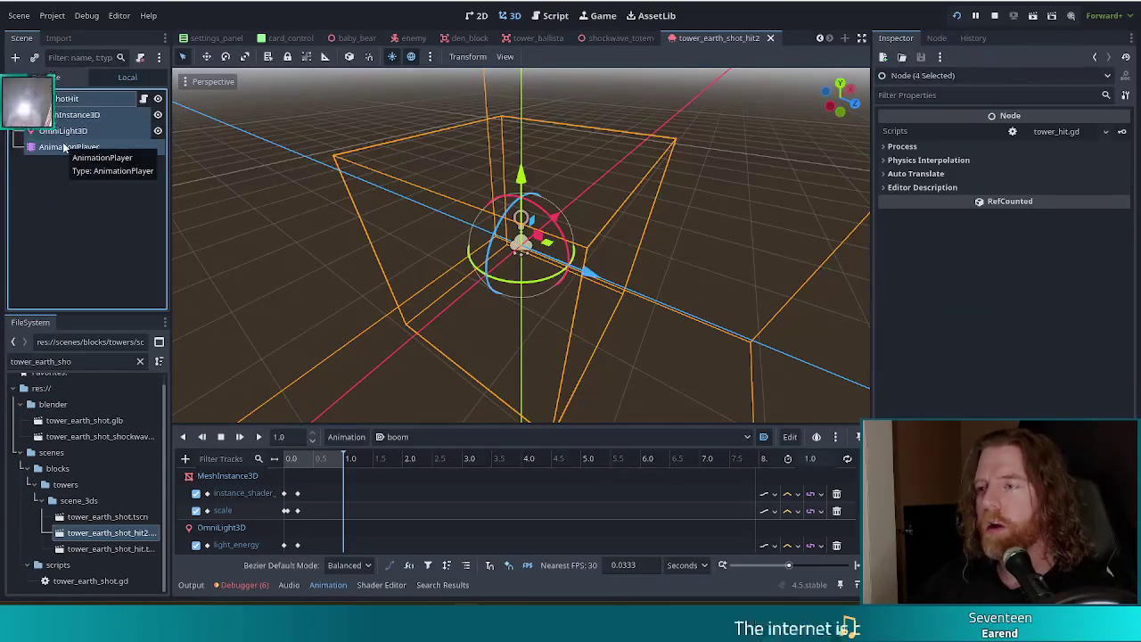
click(630, 39)
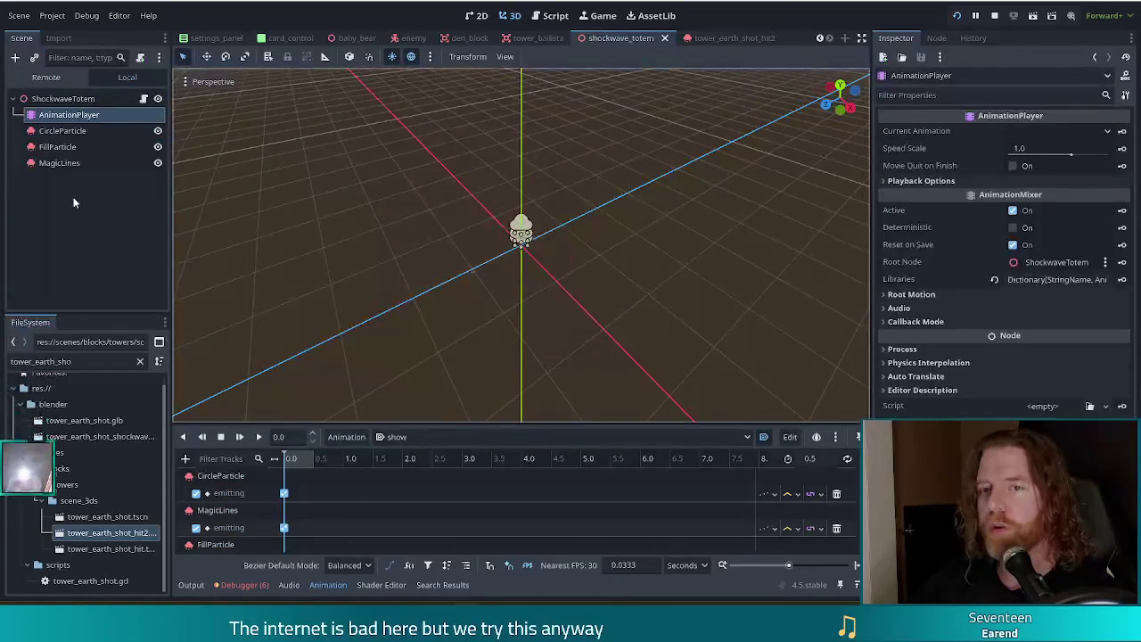
click(67, 101)
key(ctrl+v)
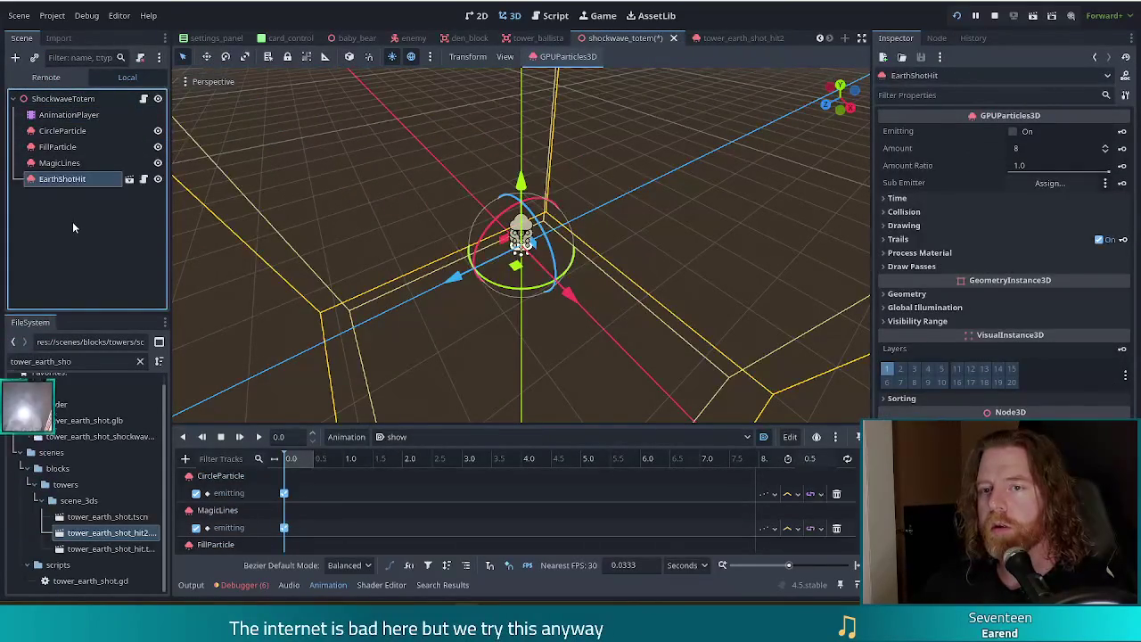
key(ctrl+z)
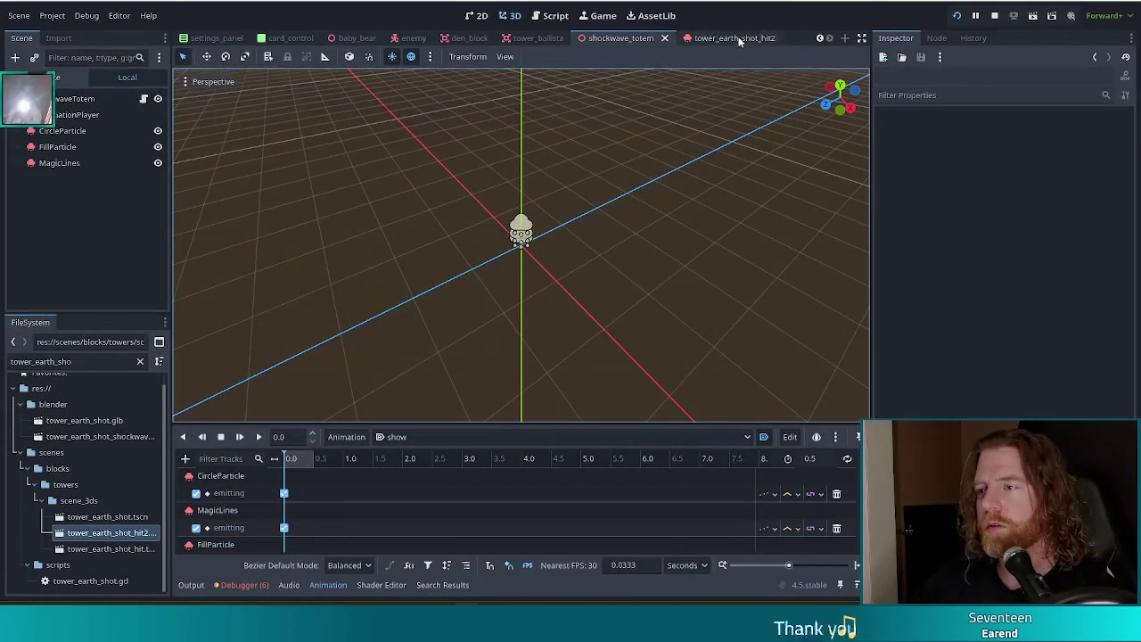
click(704, 38)
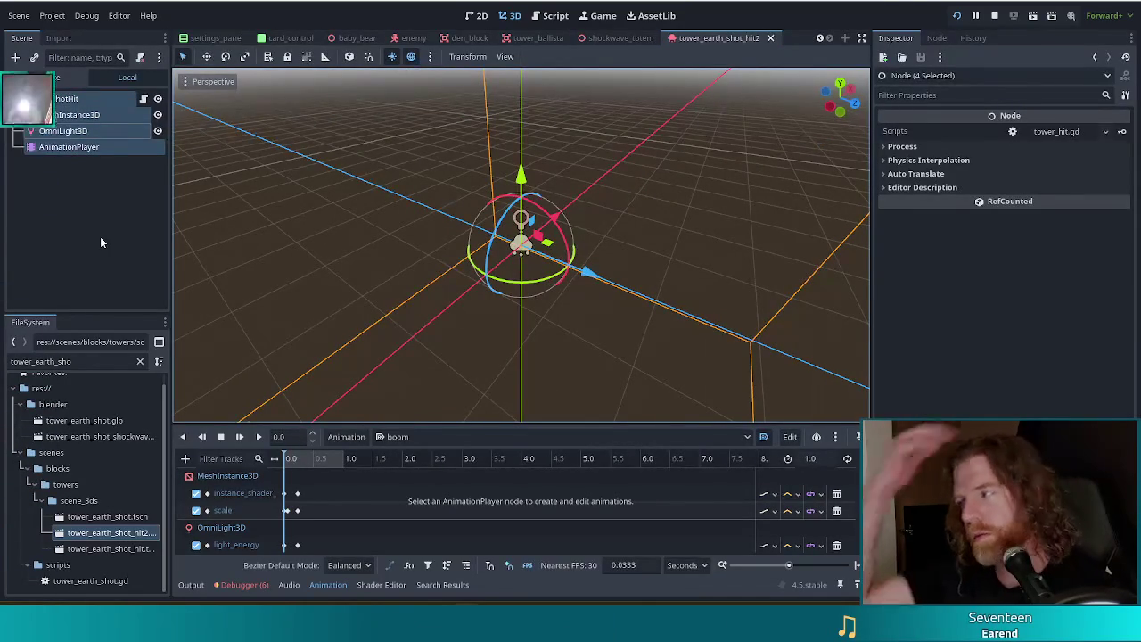
click(59, 101)
right_click(59, 100)
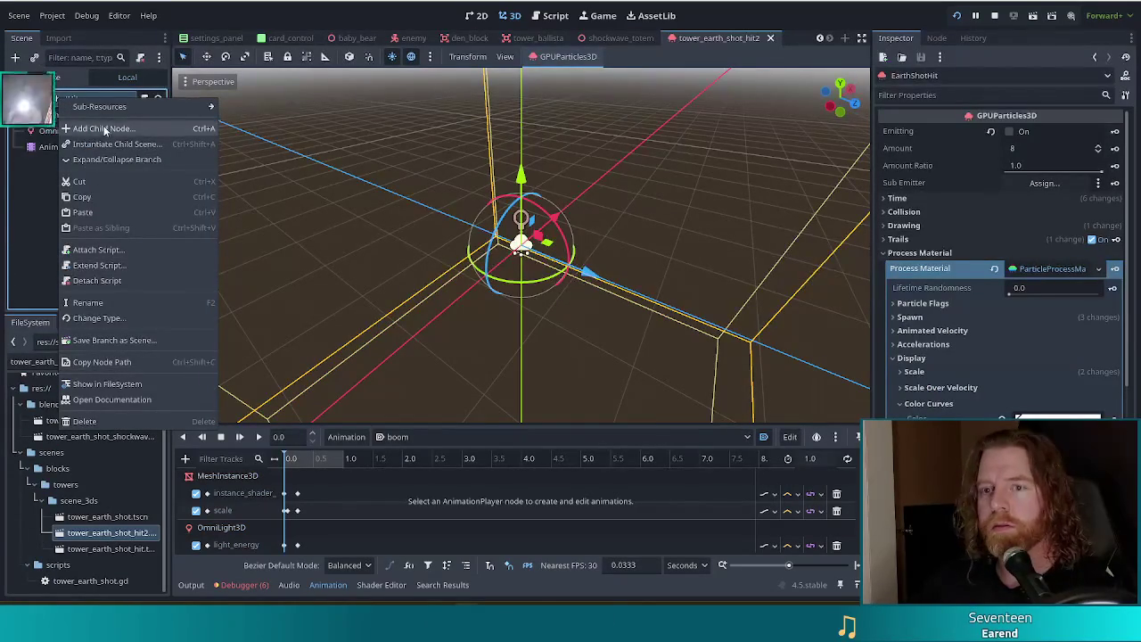
click(28, 210)
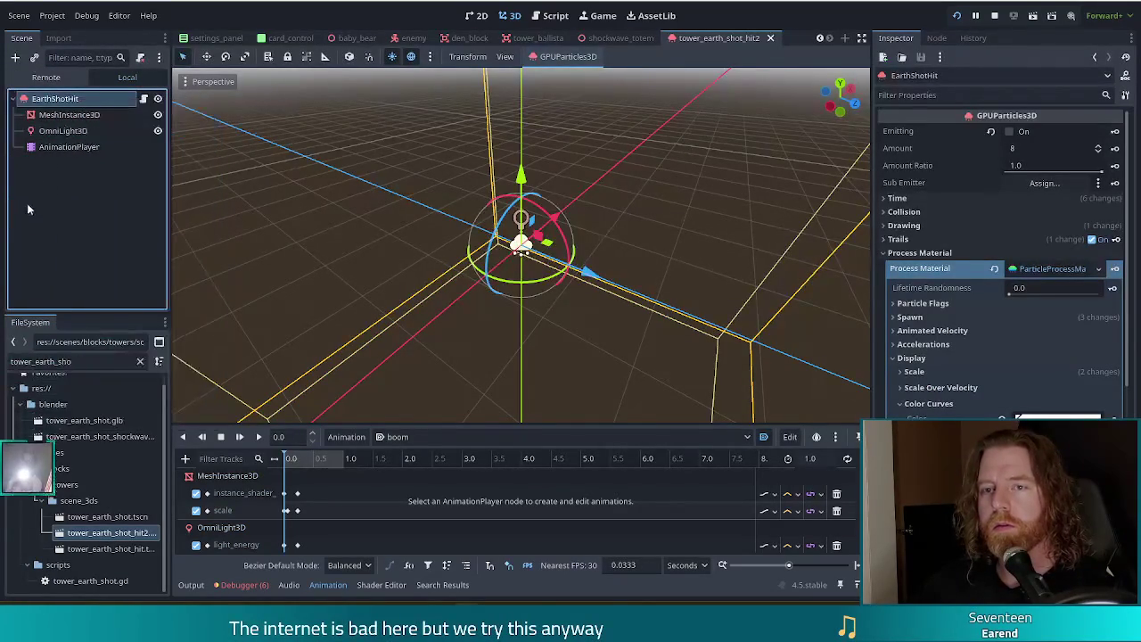
key(ctrl+d)
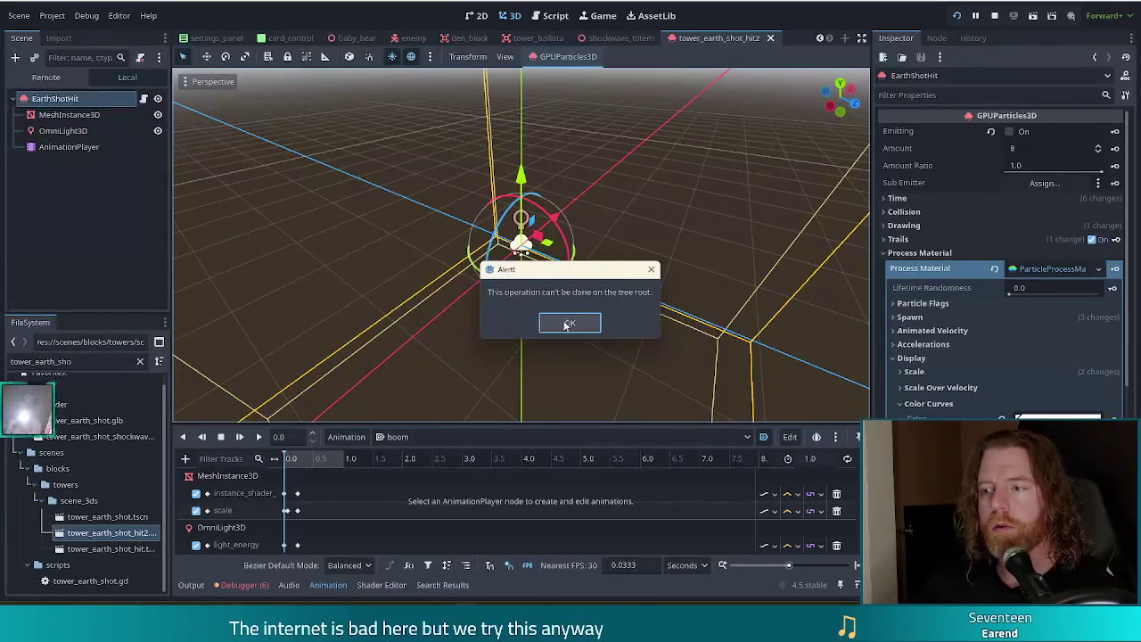
click(567, 323)
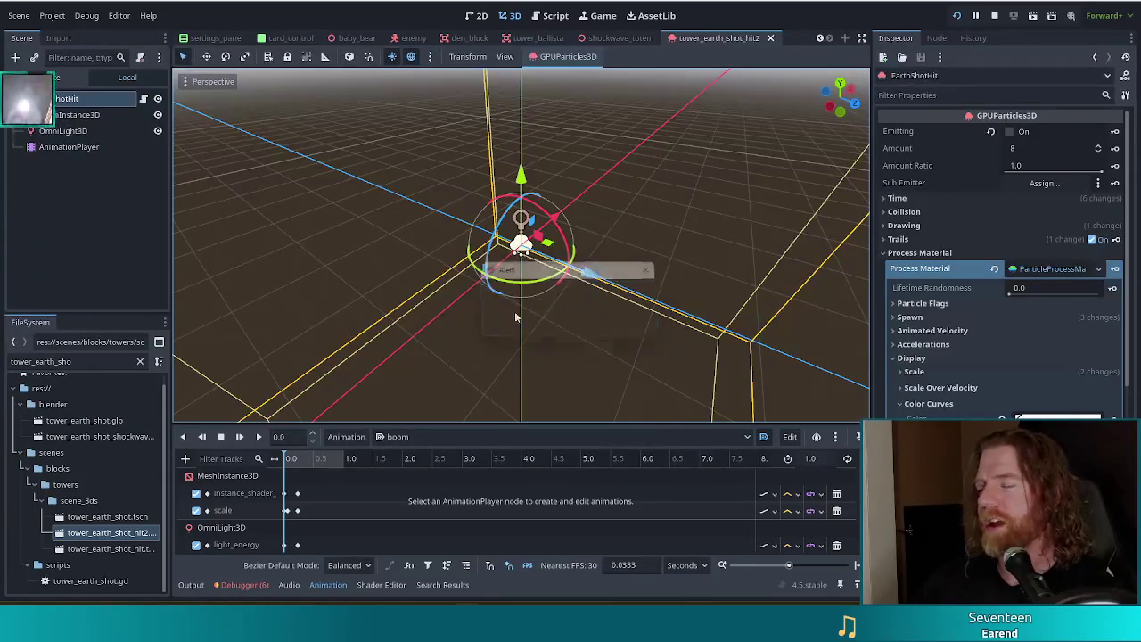
click(57, 235)
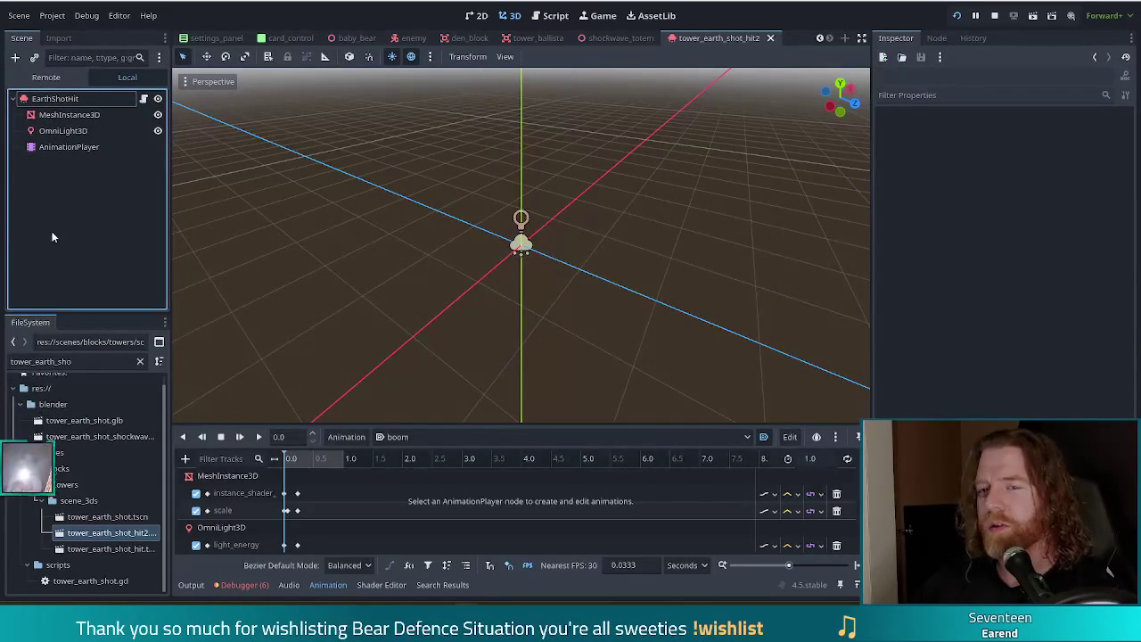
click(78, 100)
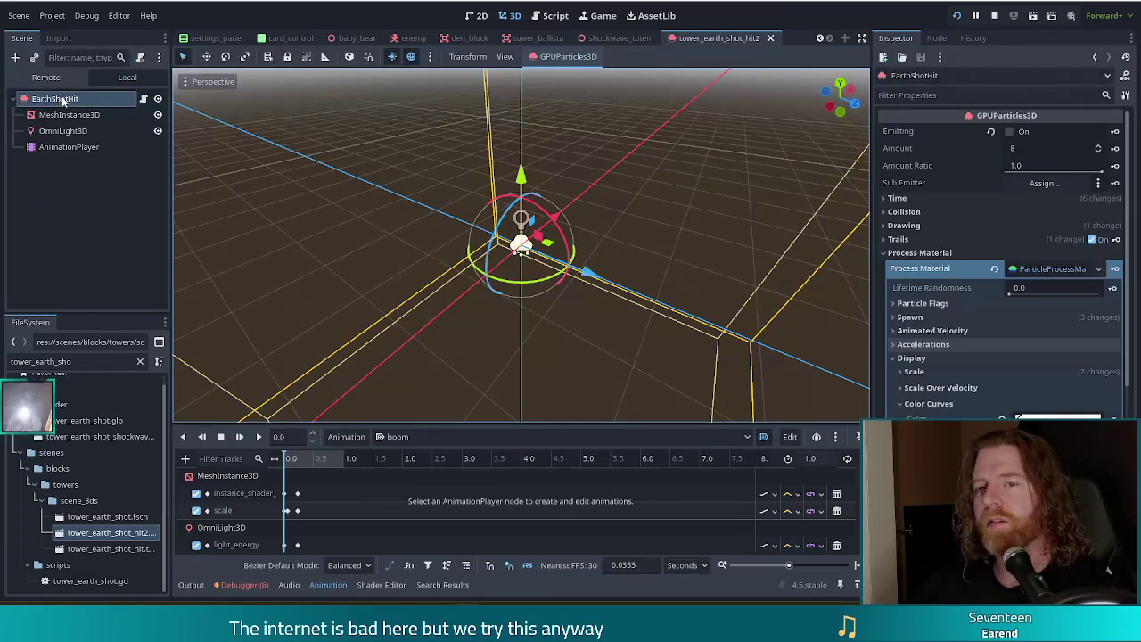
click(14, 57)
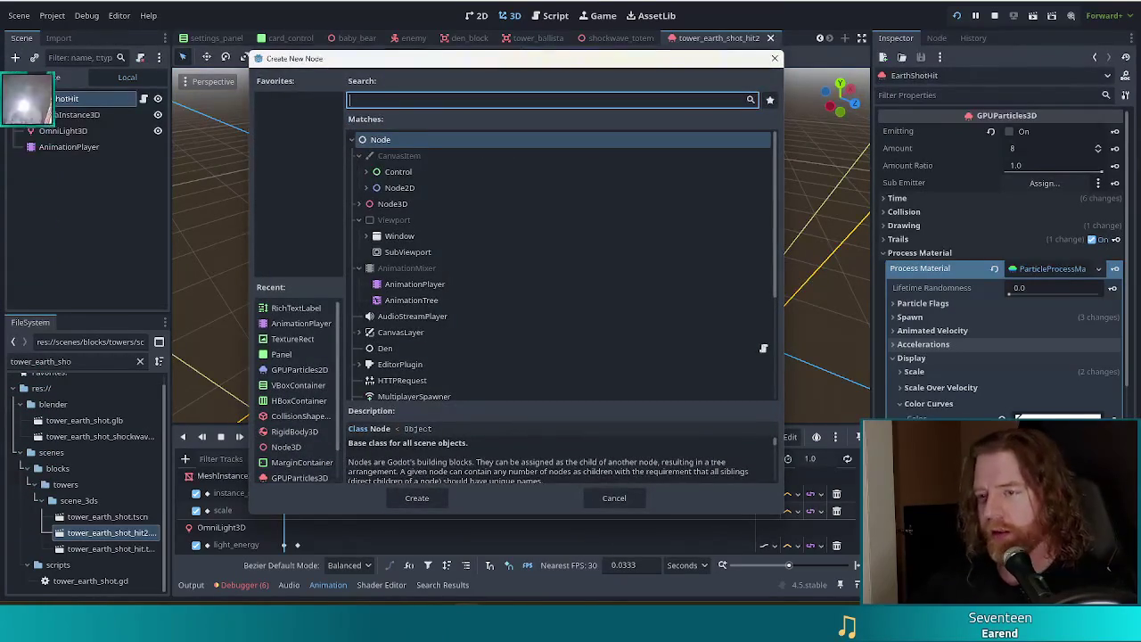
Step: Add a Node3D, make it the scene root above EarthShotHit, and select EarthShotHit
double_click(412, 205)
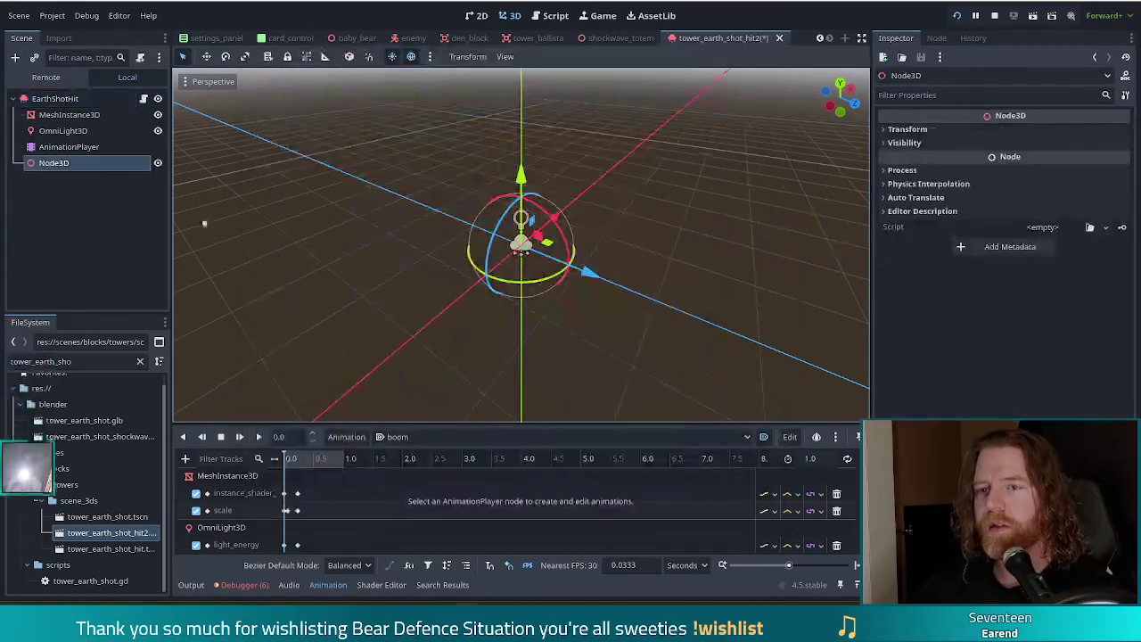
right_click(54, 164)
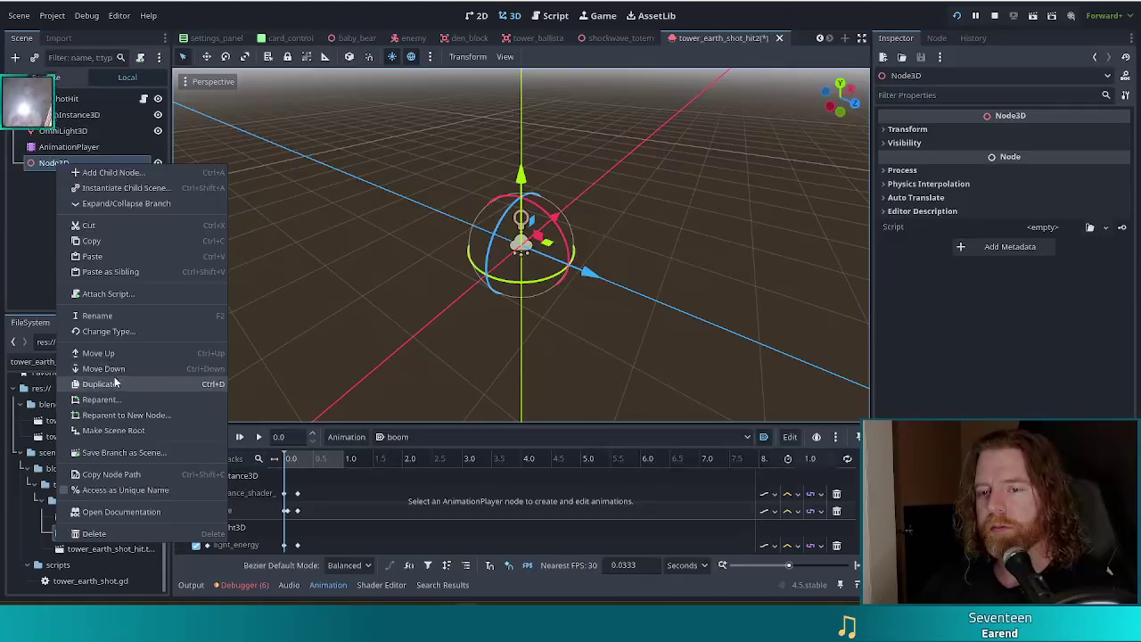
click(115, 432)
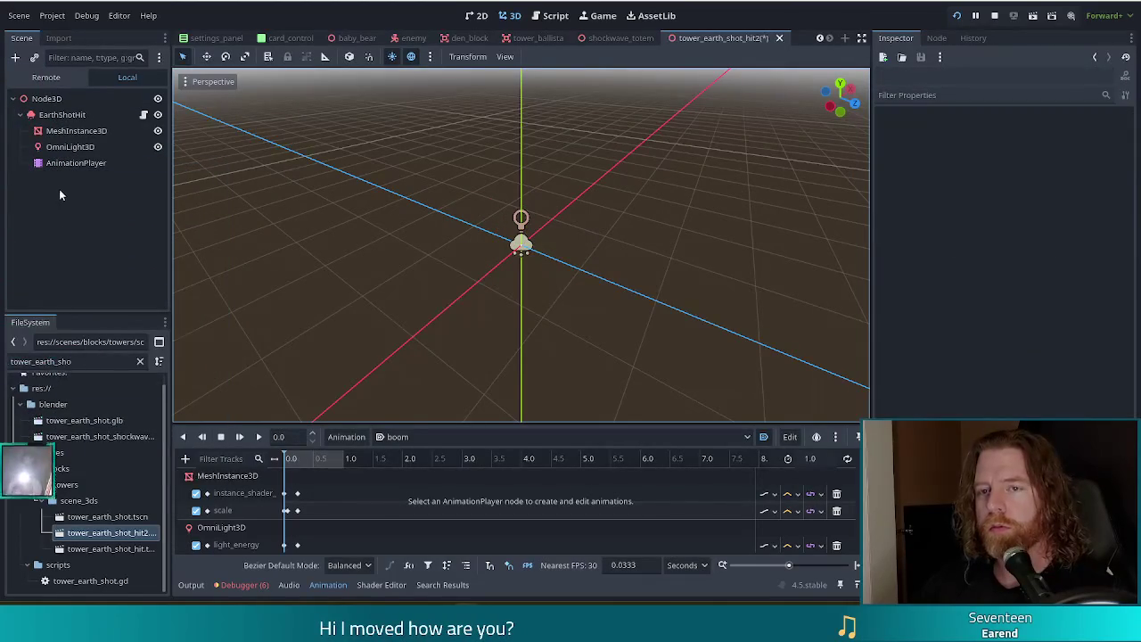
click(60, 115)
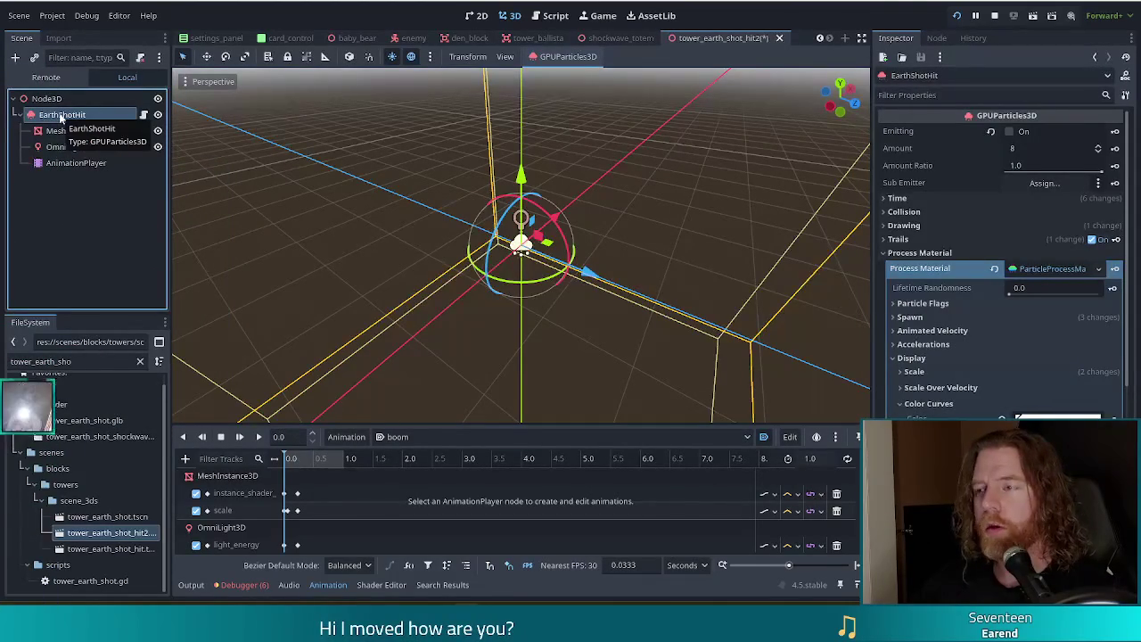
key(ctrl+shift+Tab)
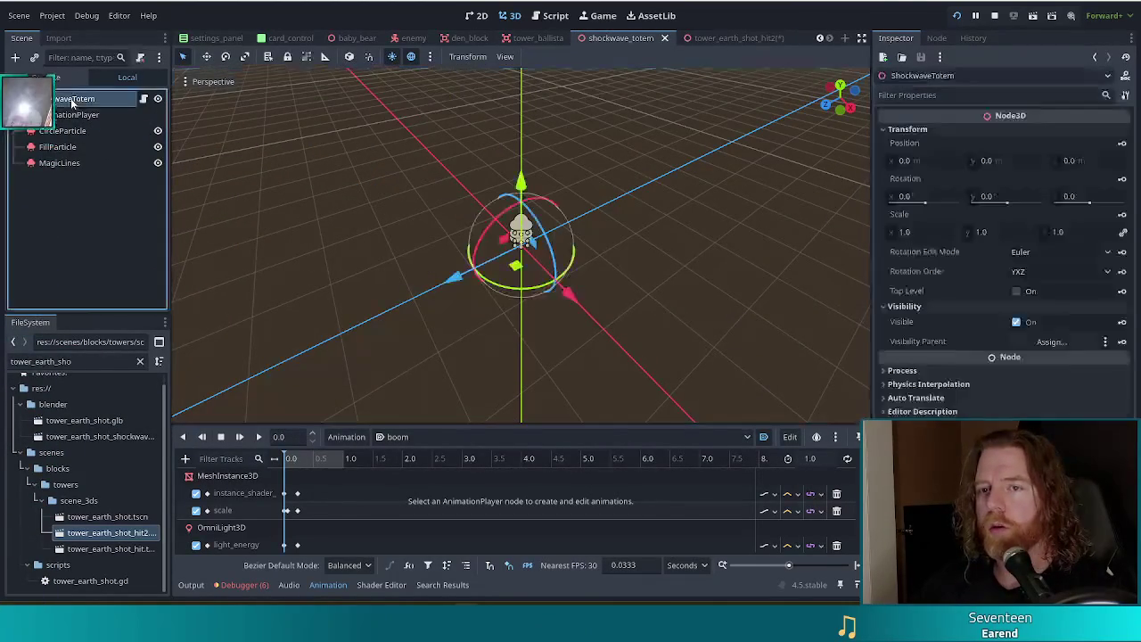
Step: Paste EarthShotHit under ShockwaveTotem and close the tower_earth_shot_hit2 scene
key(ctrl+v)
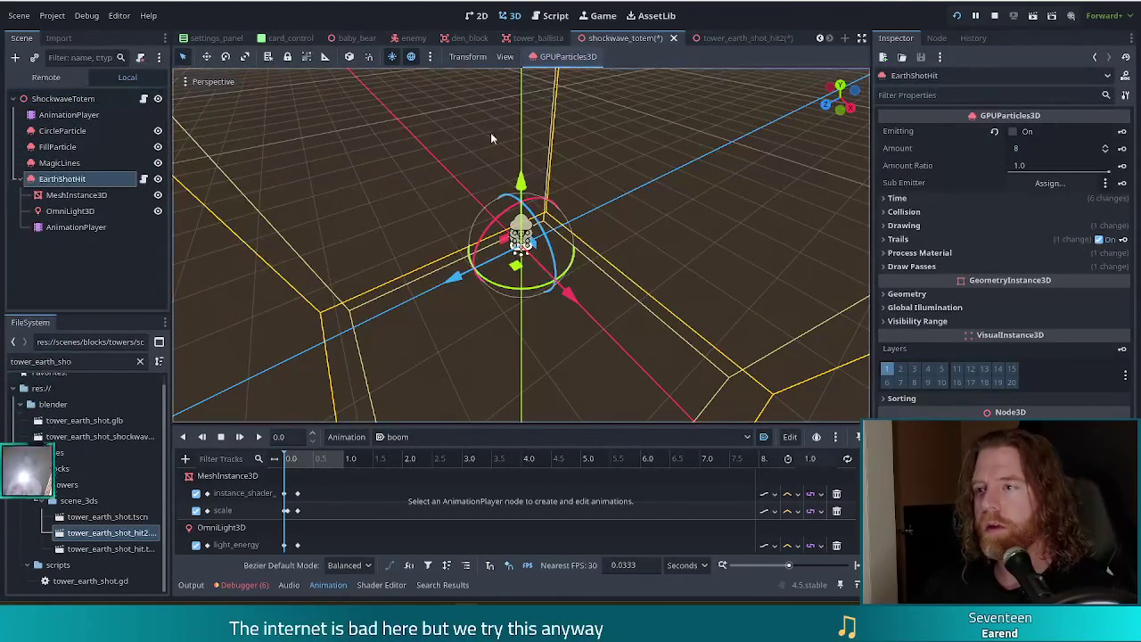
click(748, 37)
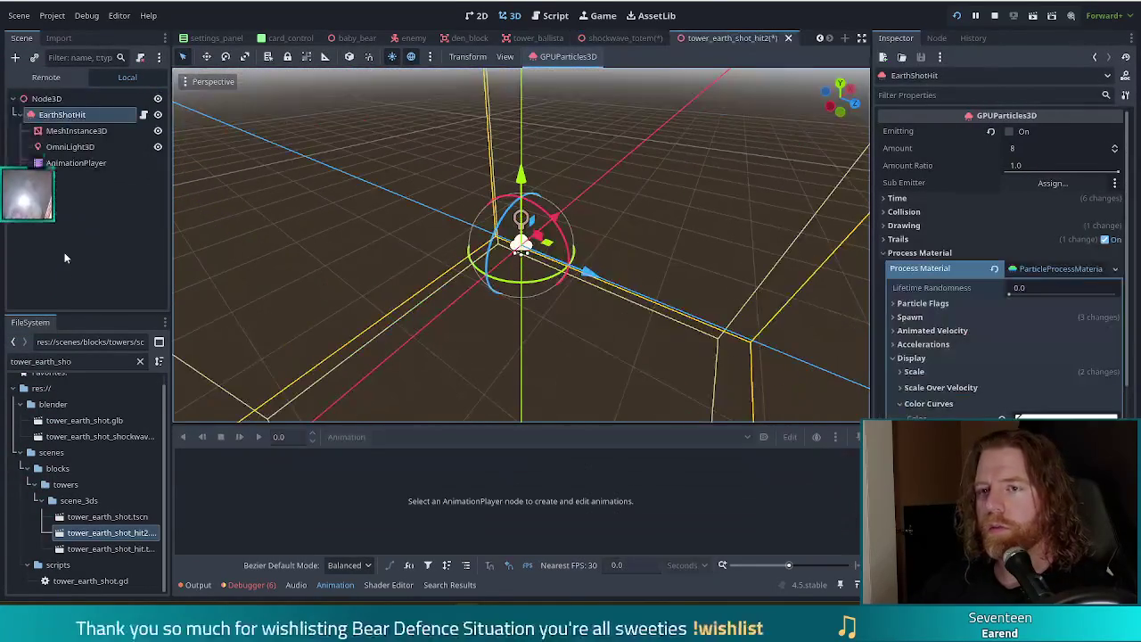
click(788, 38)
click(686, 344)
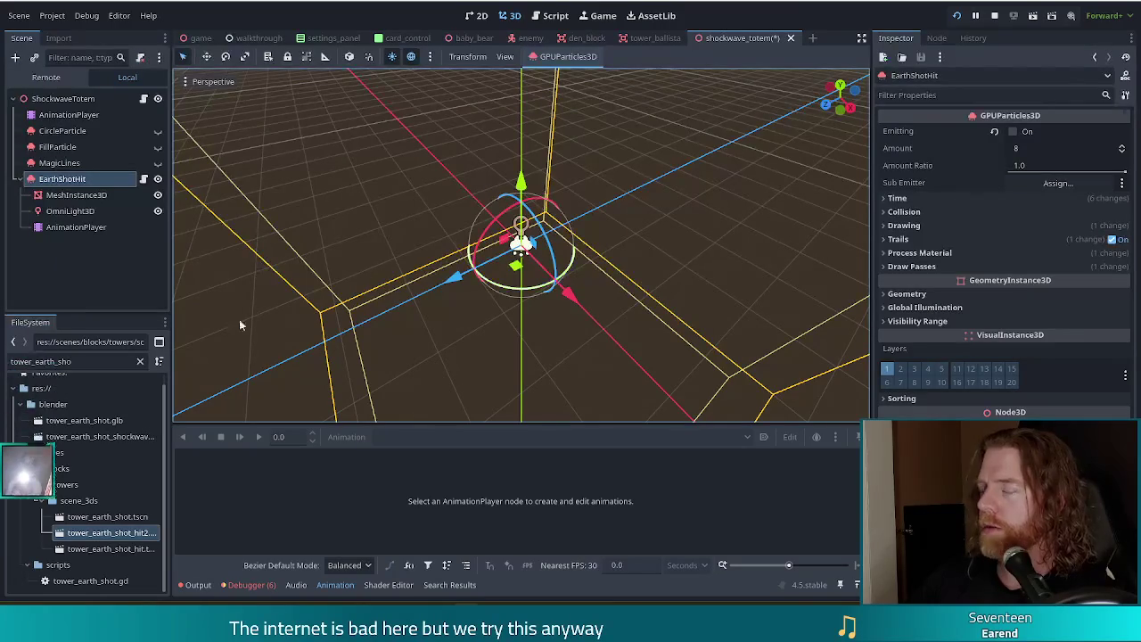
click(64, 286)
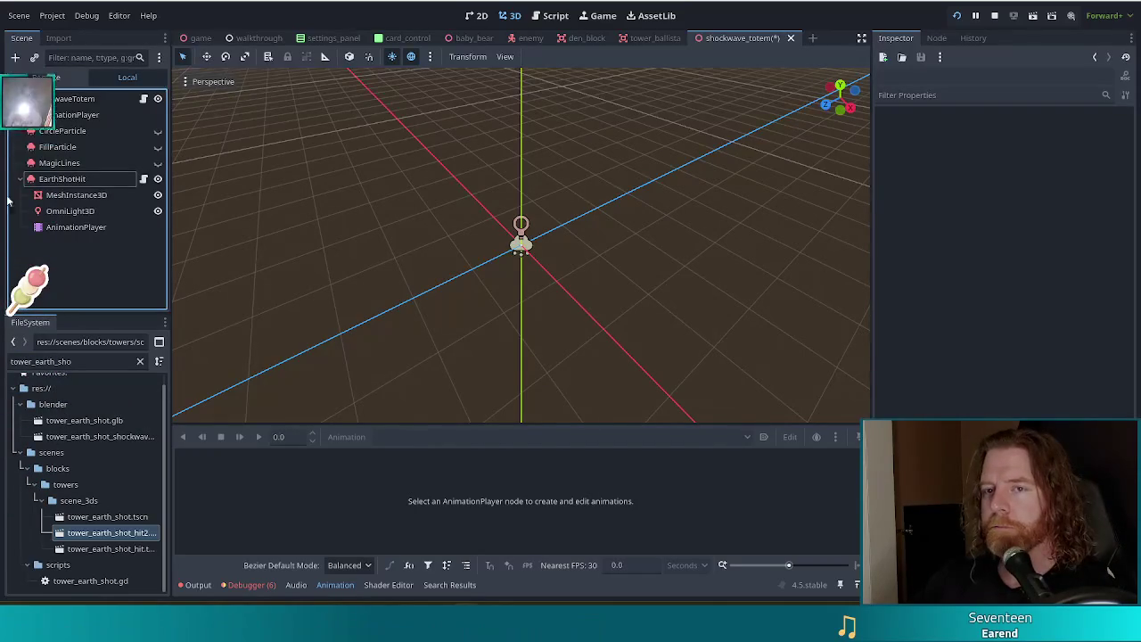
Step: Delete the old AnimationPlayer, CircleParticle, FillParticle and MagicLines nodes from ShockwaveTotem
click(95, 180)
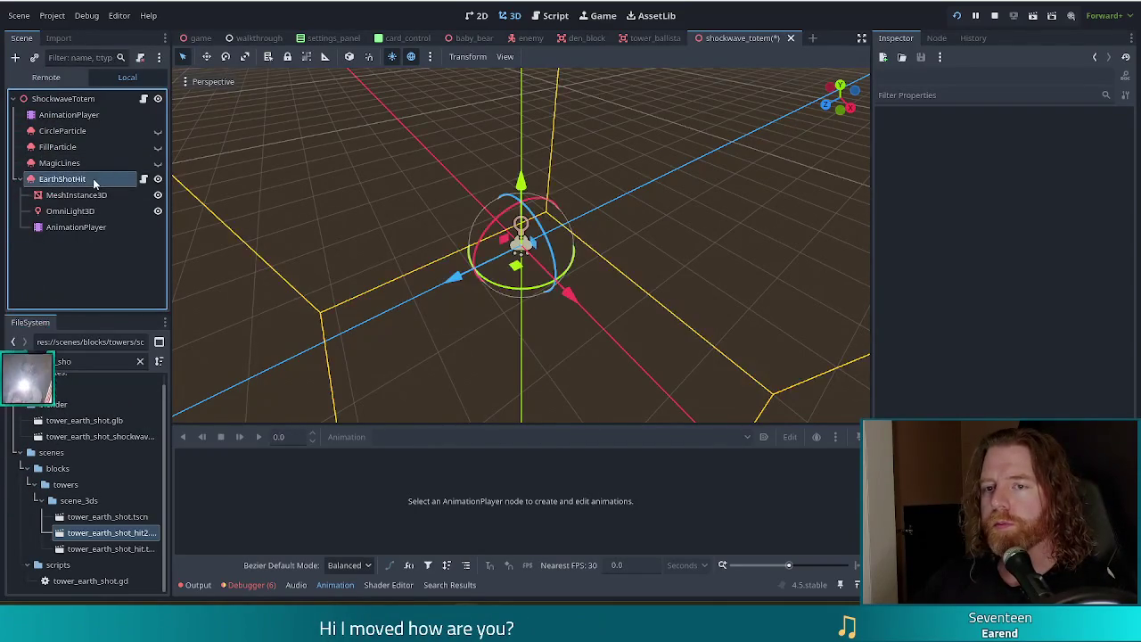
click(64, 115)
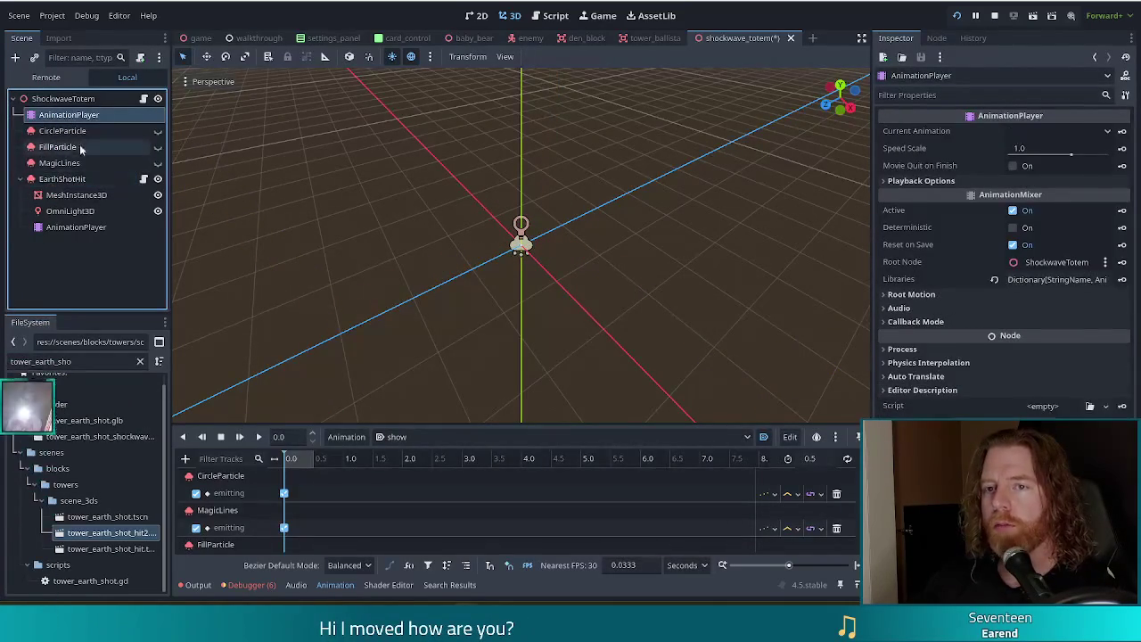
shift+click(59, 164)
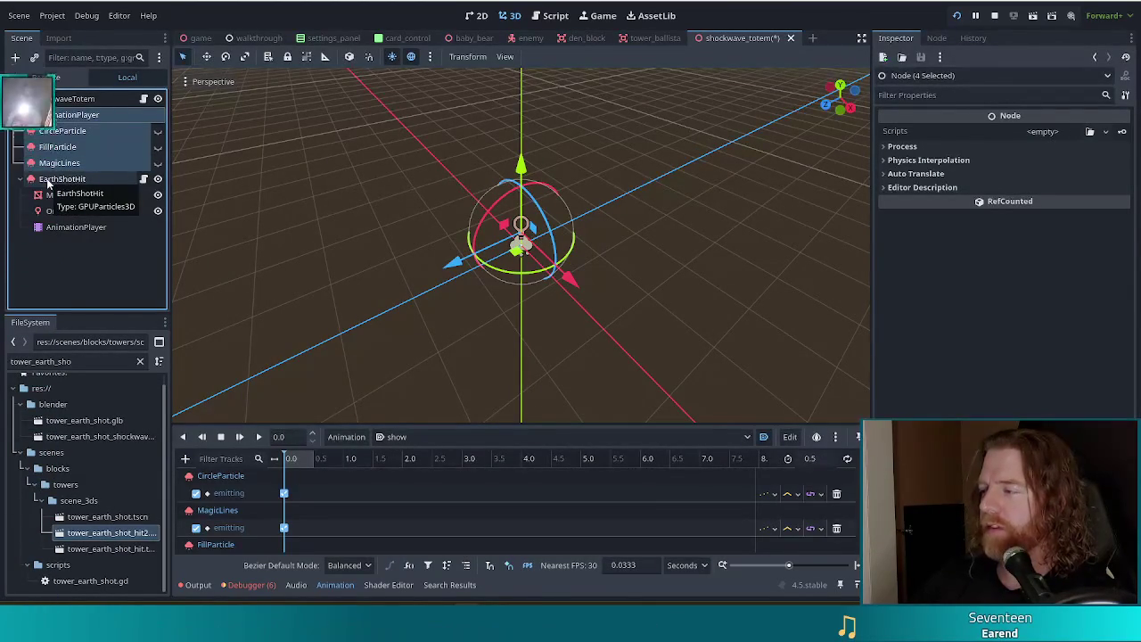
key(Delete)
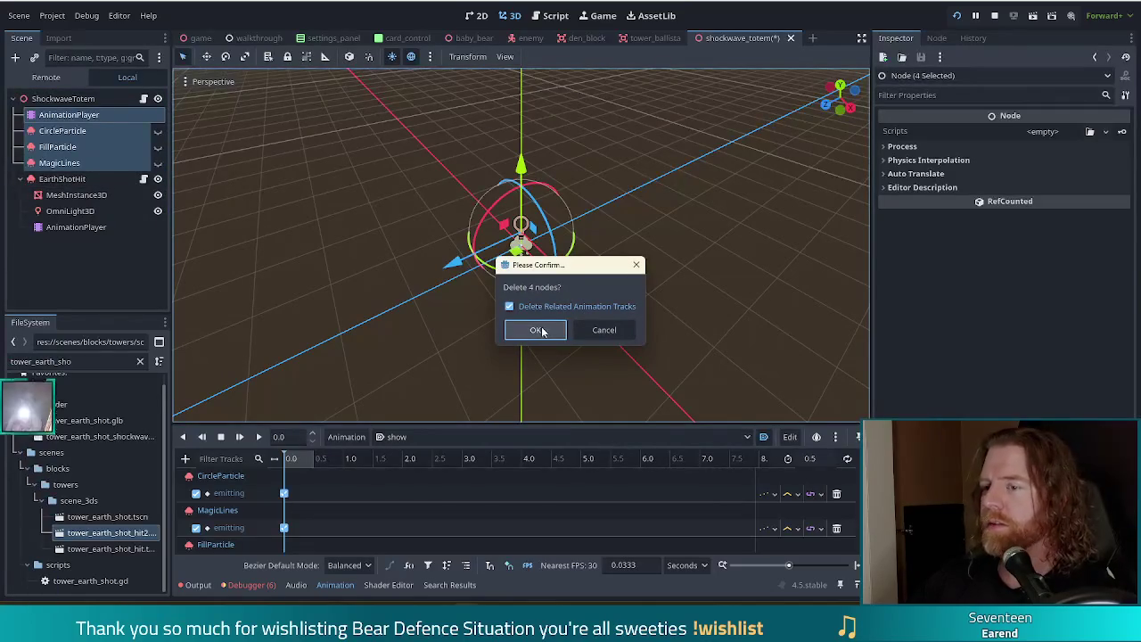
click(535, 330)
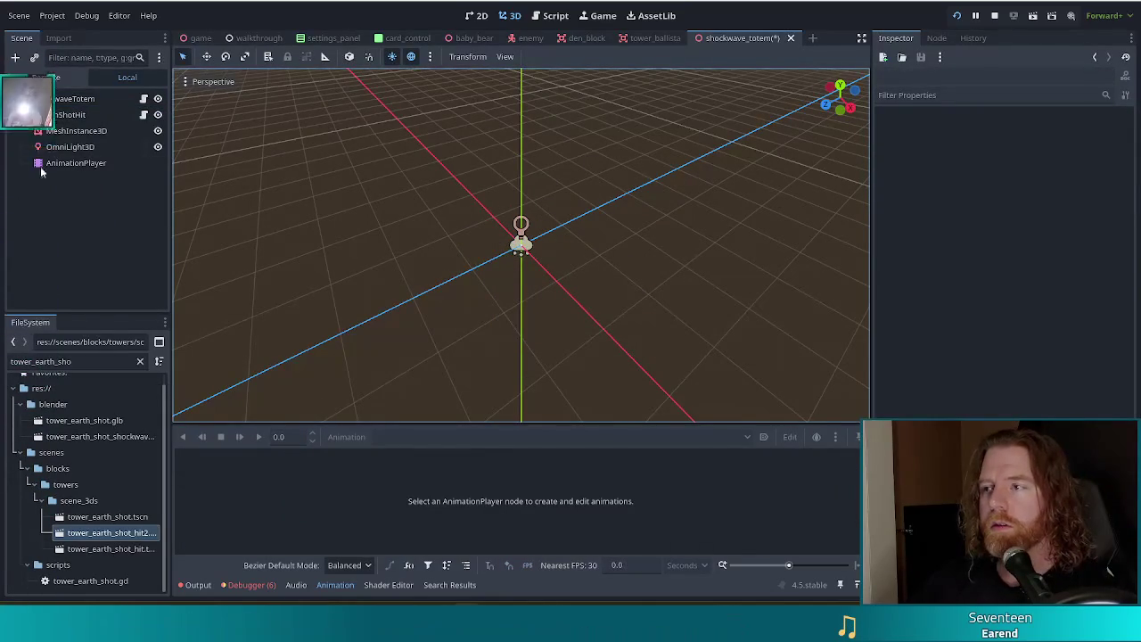
click(63, 114)
Step: Load EarthShotHit's boom animation and replay it several times from the start
mouse_move(630, 255)
mouse_down()
mouse_move(681, 223)
mouse_move(534, 205)
mouse_up()
click(87, 164)
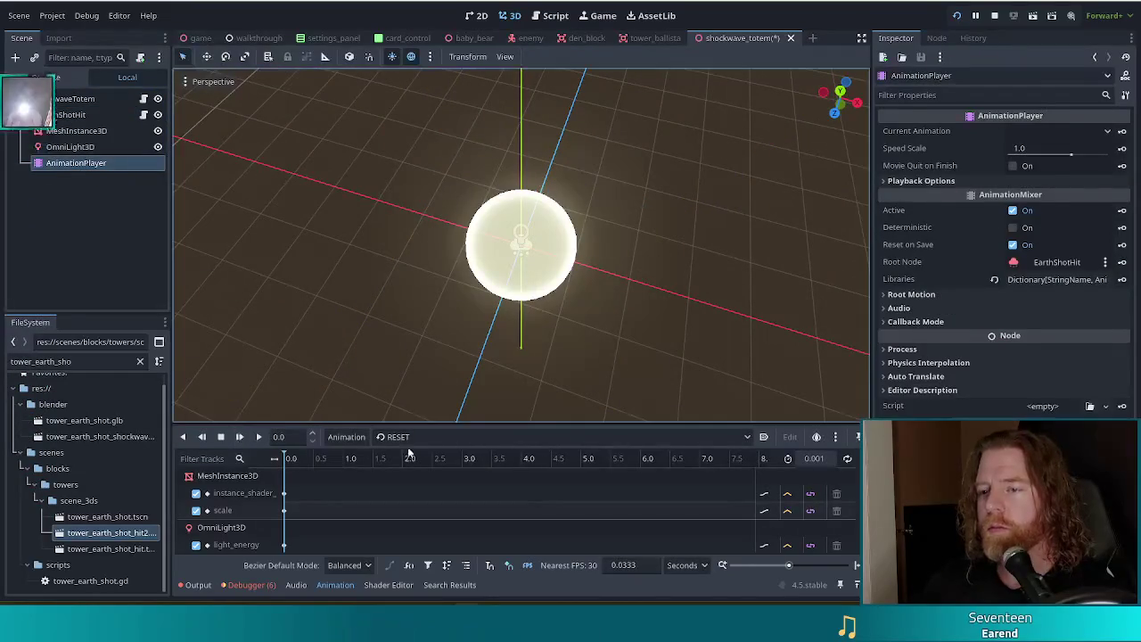
mouse_move(669, 395)
mouse_down()
mouse_move(642, 273)
mouse_move(446, 222)
mouse_move(408, 306)
mouse_move(574, 392)
mouse_move(636, 273)
mouse_move(636, 214)
mouse_move(629, 231)
mouse_up()
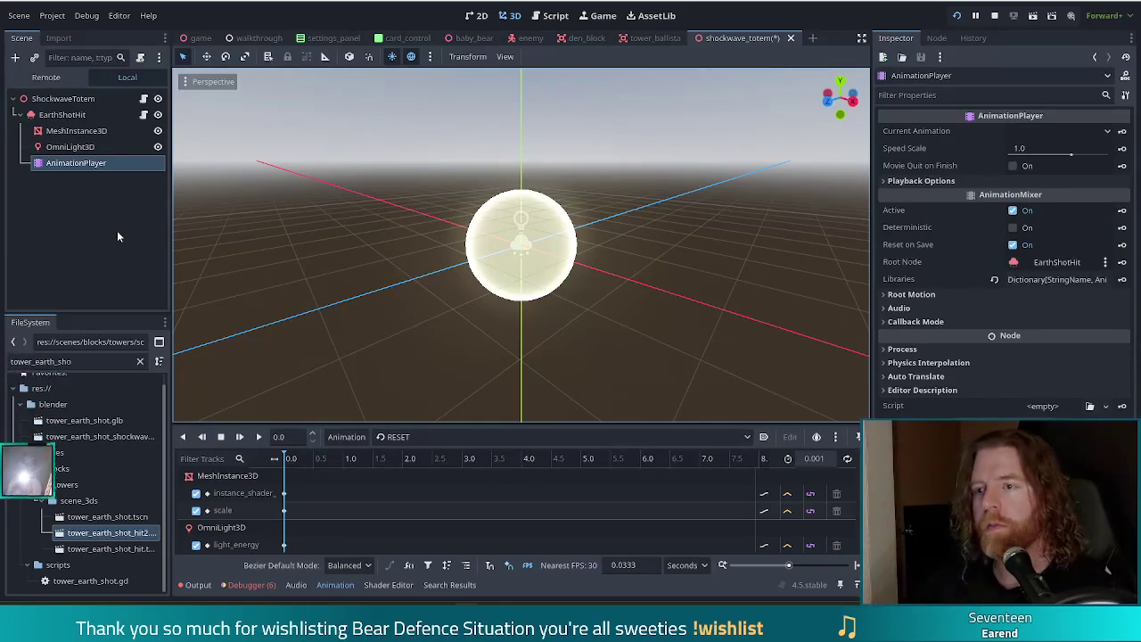
click(62, 115)
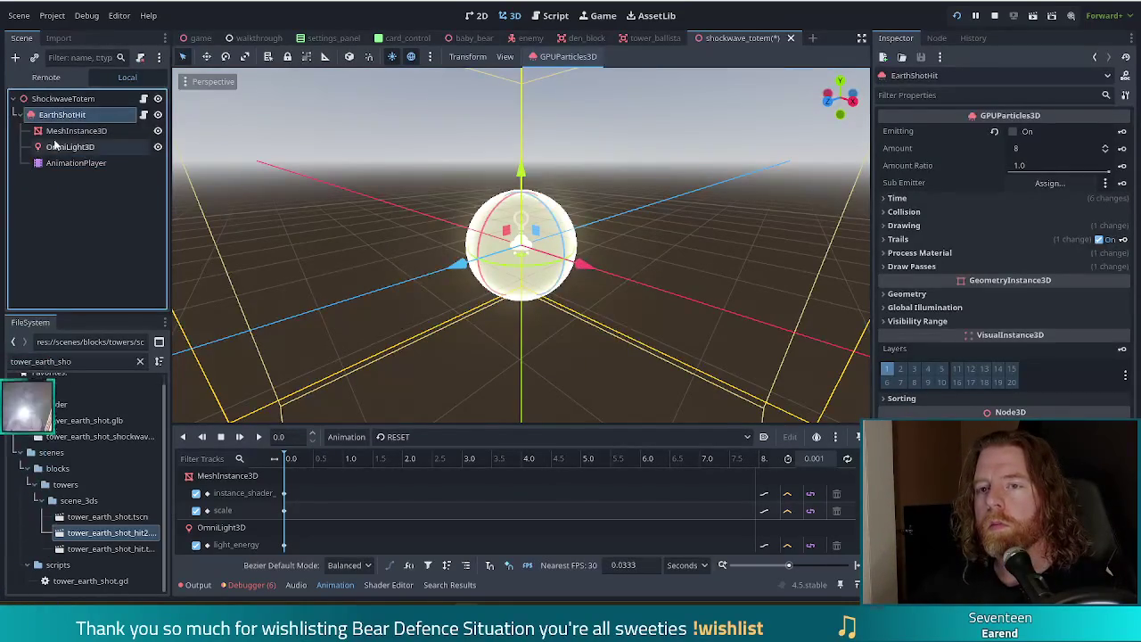
click(79, 167)
click(398, 437)
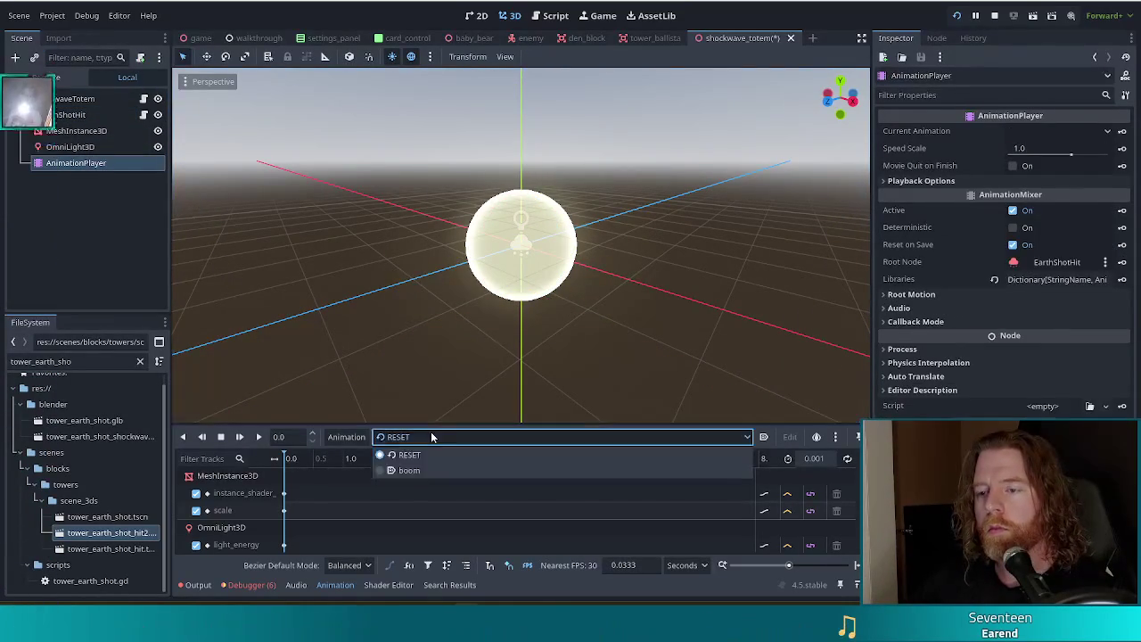
click(405, 469)
click(238, 437)
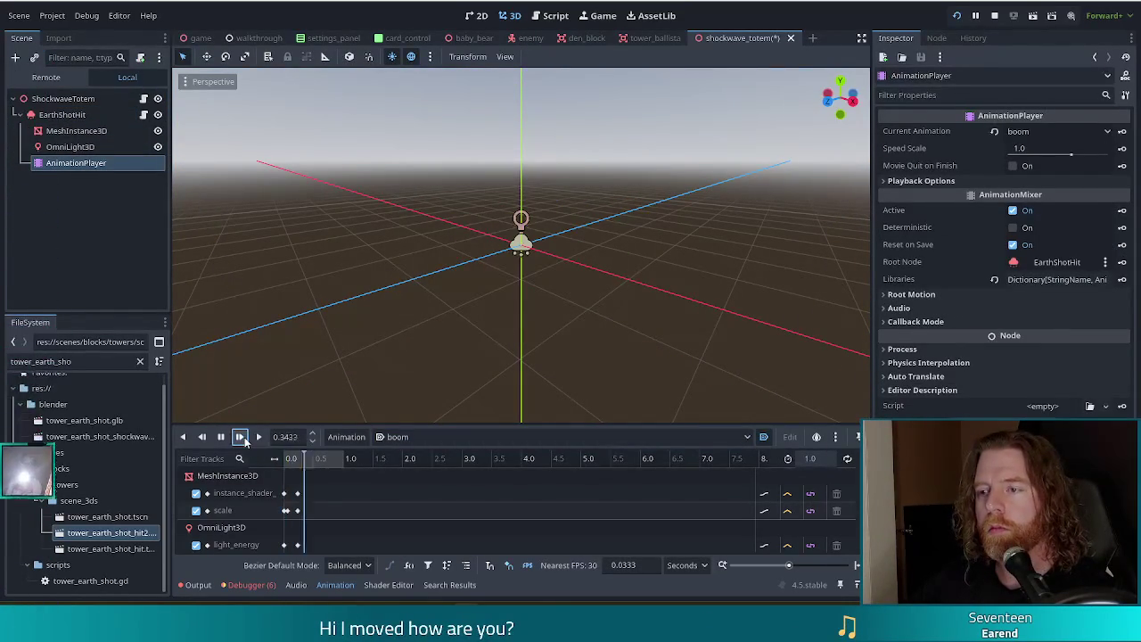
click(241, 438)
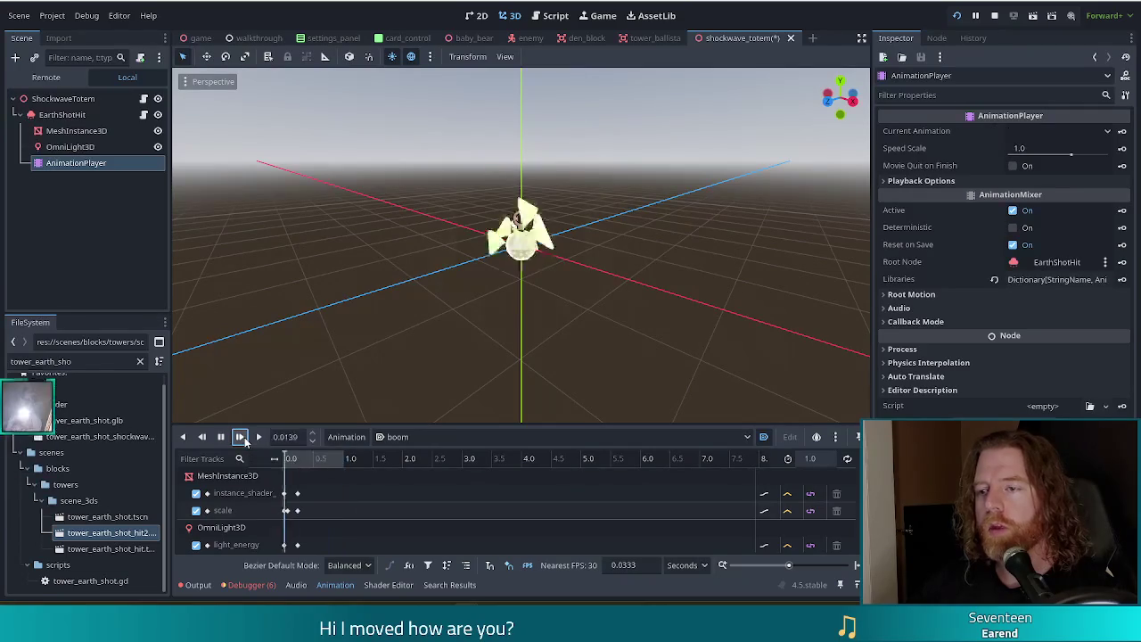
click(239, 437)
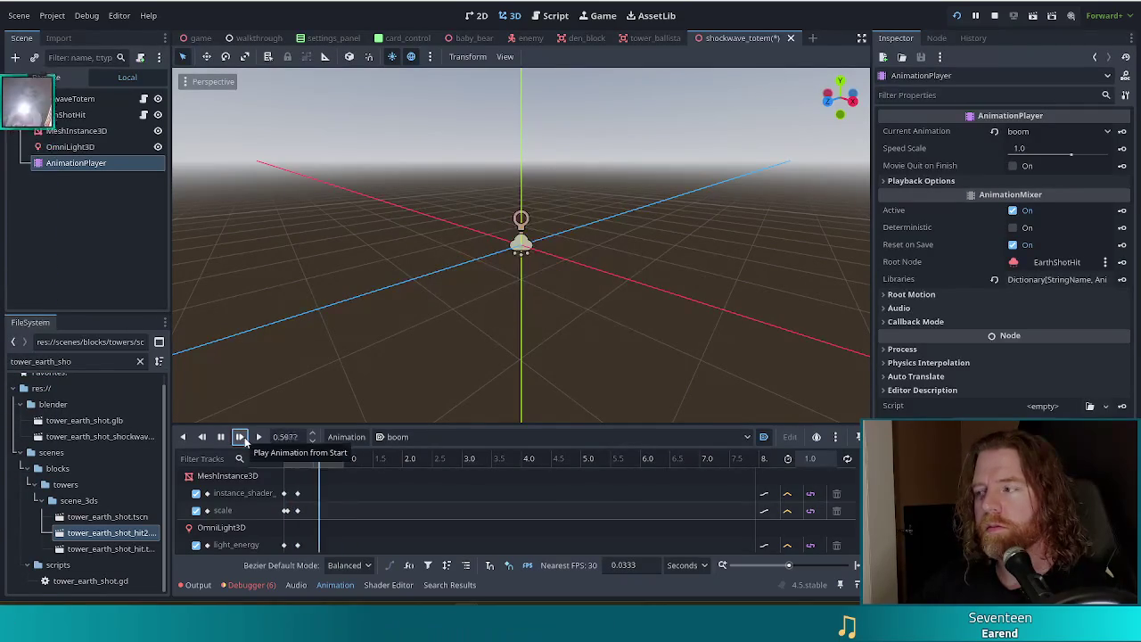
click(240, 436)
Step: Show the particles' Time settings: lifetime 0.3, one shot on, explosiveness 0.85
click(61, 114)
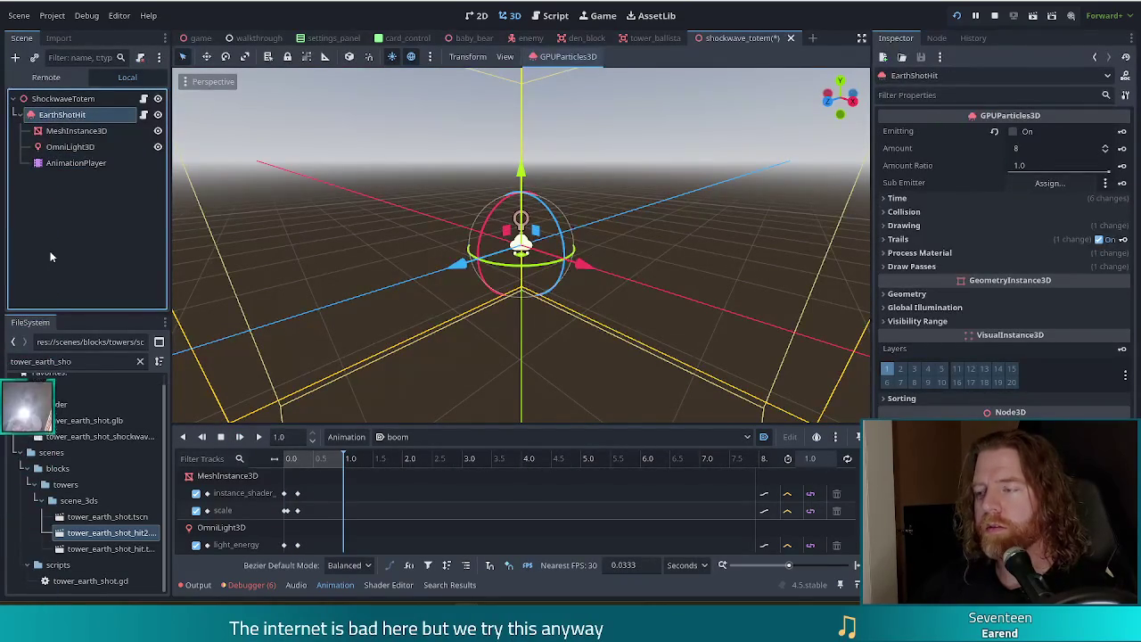
click(900, 197)
drag(335, 187, 349, 263)
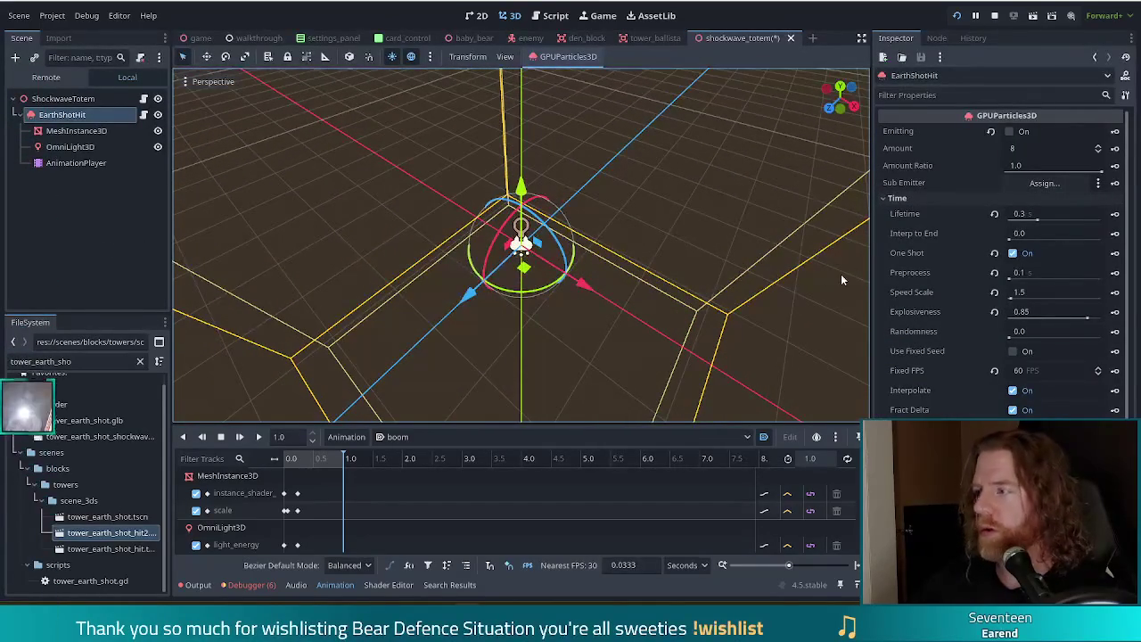
click(78, 131)
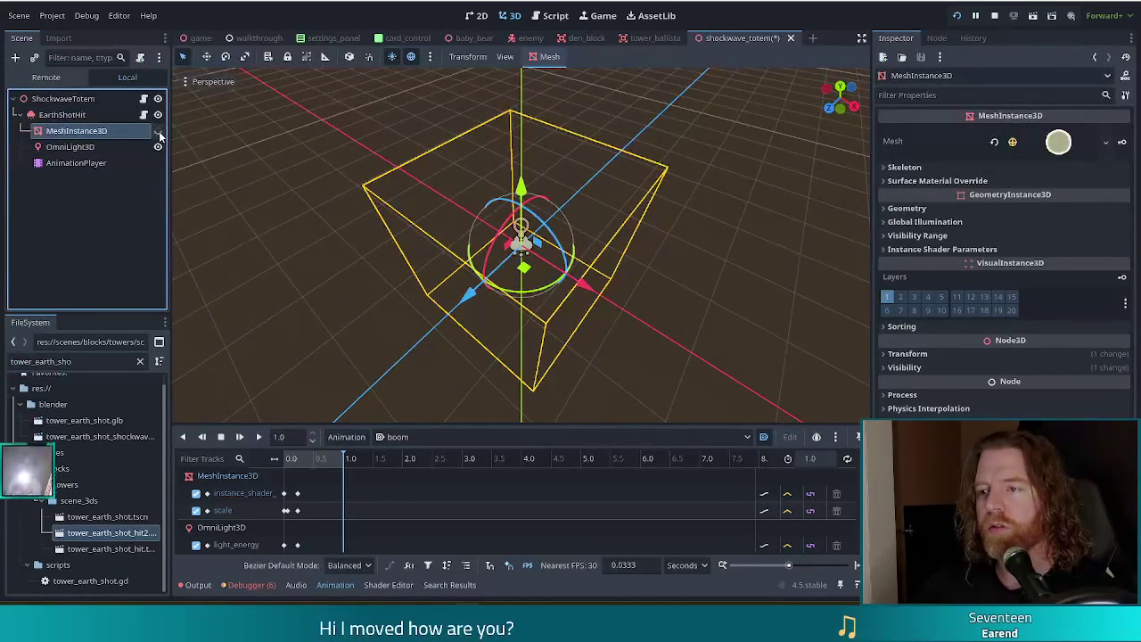
Step: Rewind boom to 0, toggle the MeshInstance3D sphere's visibility, then scrub forward to 0.66
drag(323, 460, 288, 464)
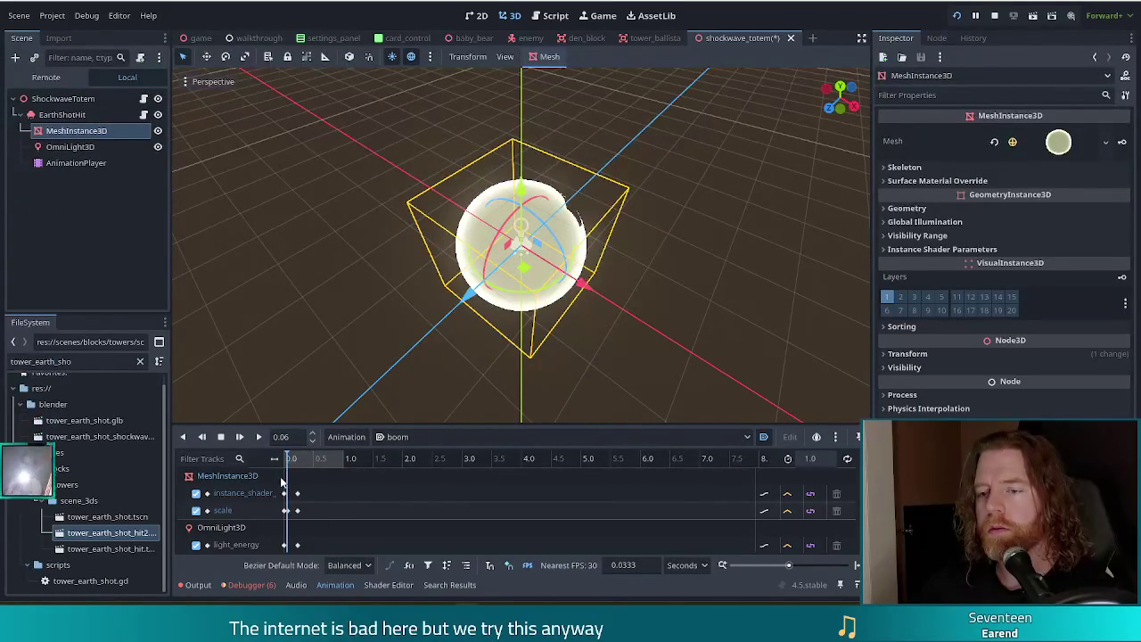
click(158, 131)
click(157, 131)
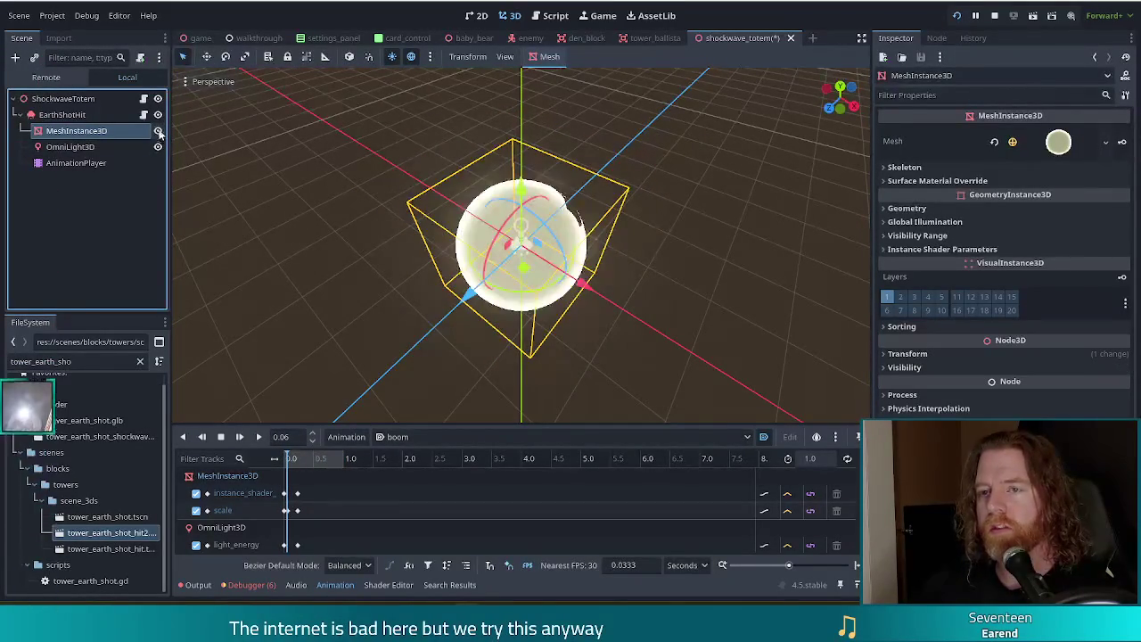
click(62, 114)
click(70, 146)
click(75, 116)
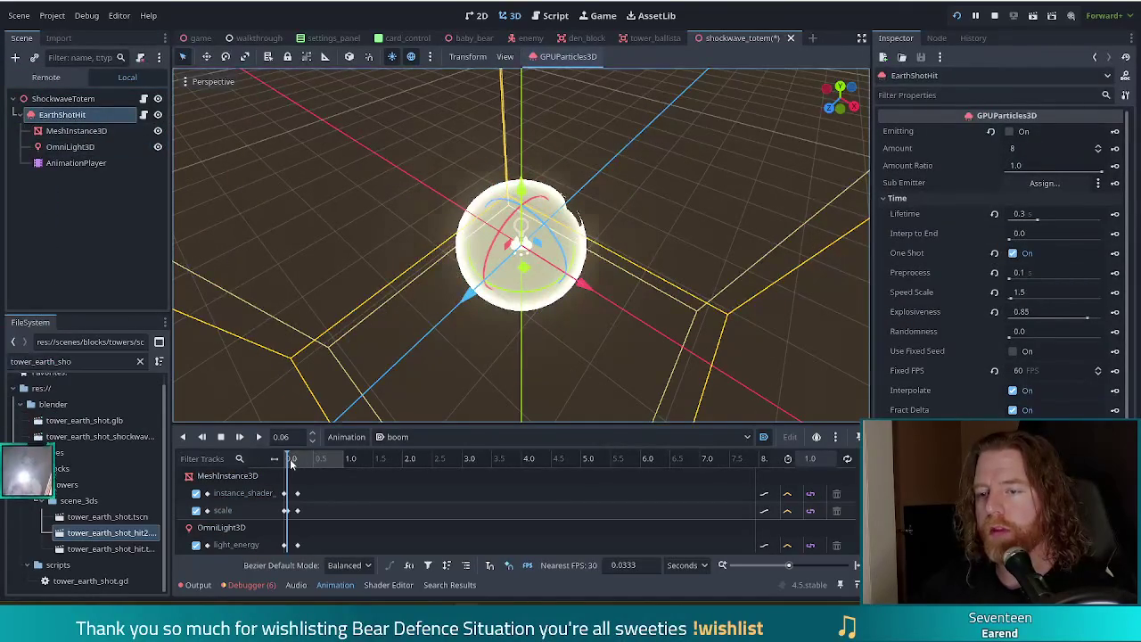
drag(292, 462, 324, 461)
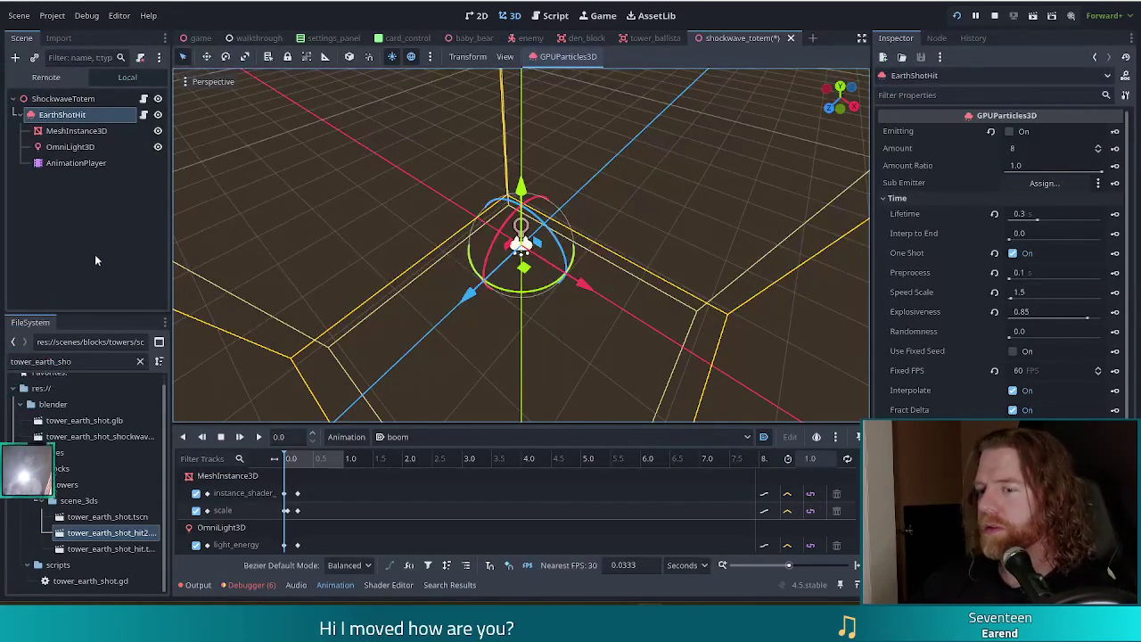
click(84, 162)
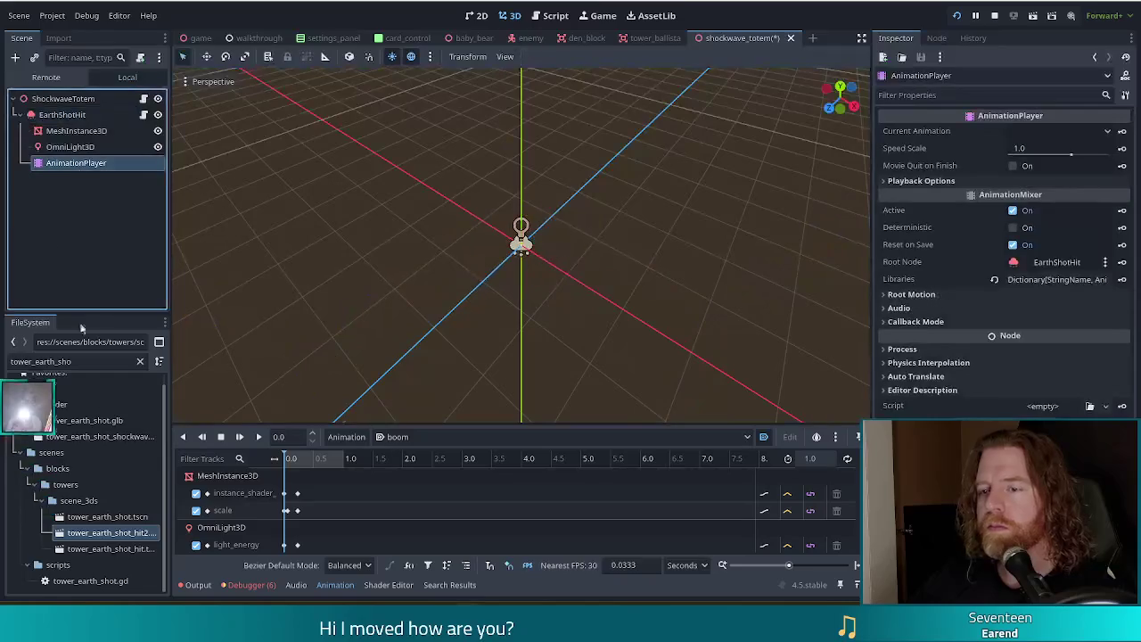
Step: Pick the boom animation in the Manage Animations libraries window
click(333, 438)
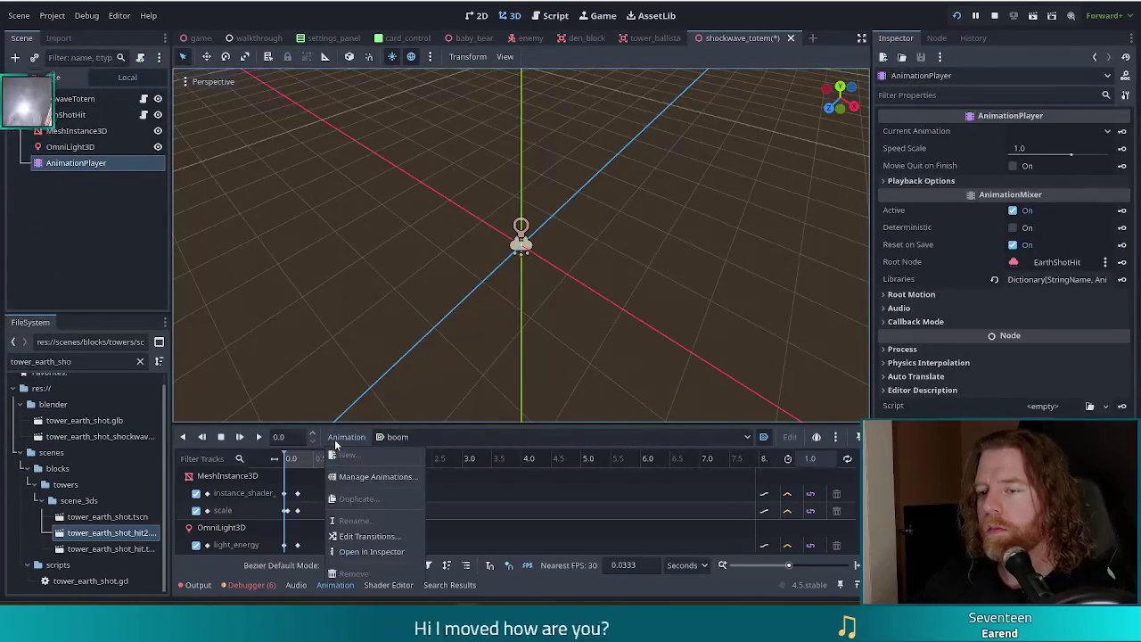
click(370, 479)
click(339, 230)
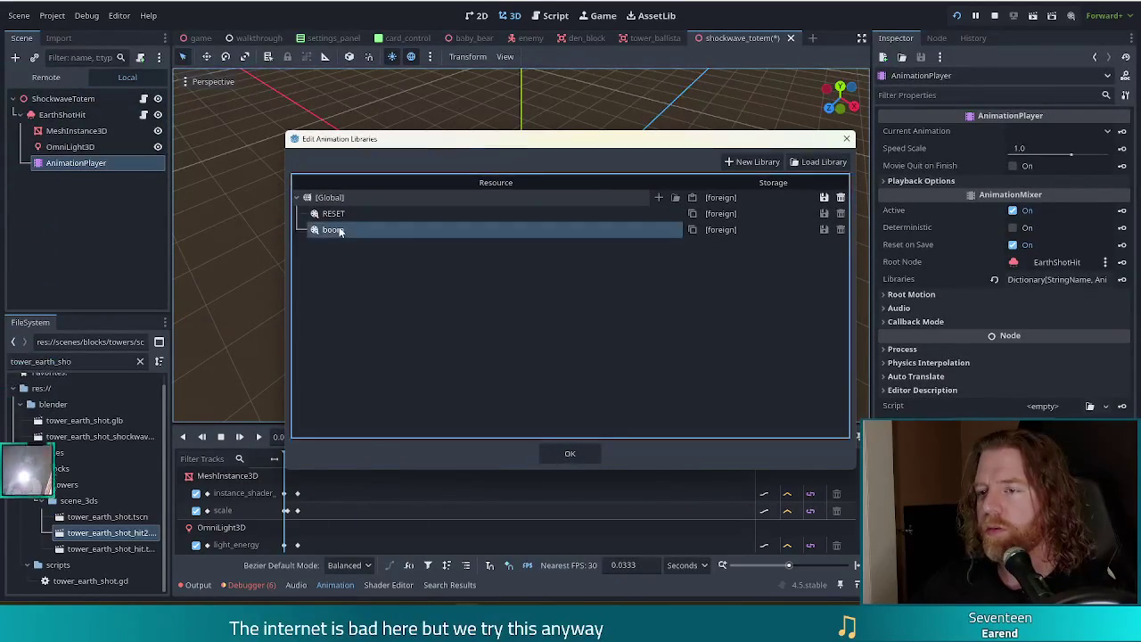
key(Escape)
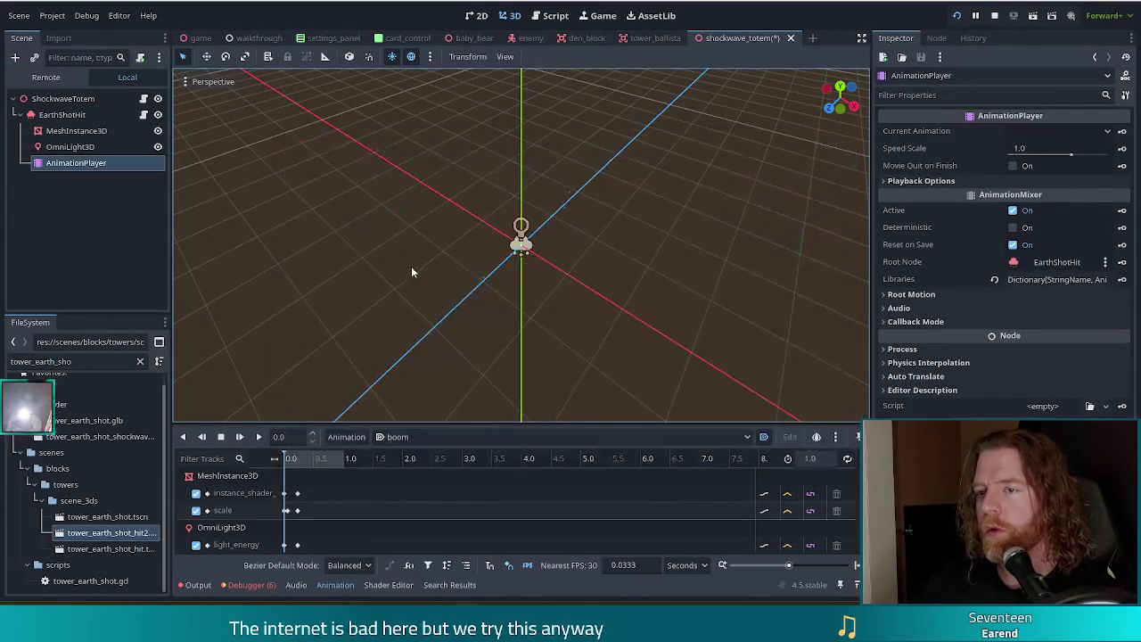
Step: Save the shockwave totem scene with Ctrl+S from the Script workspace
click(555, 15)
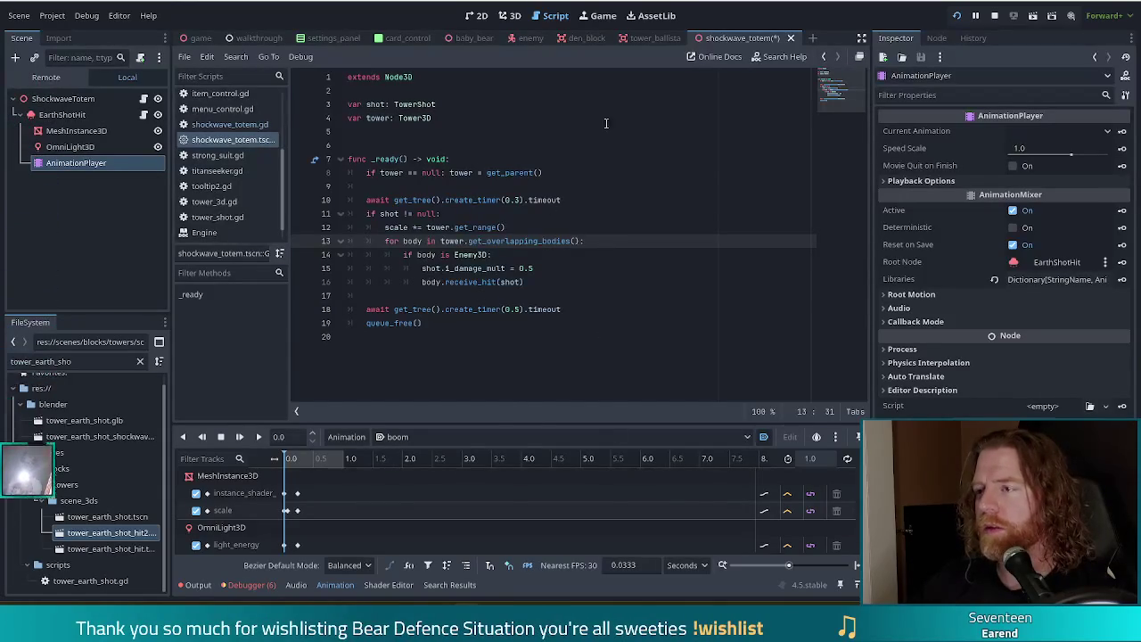
key(ctrl+s)
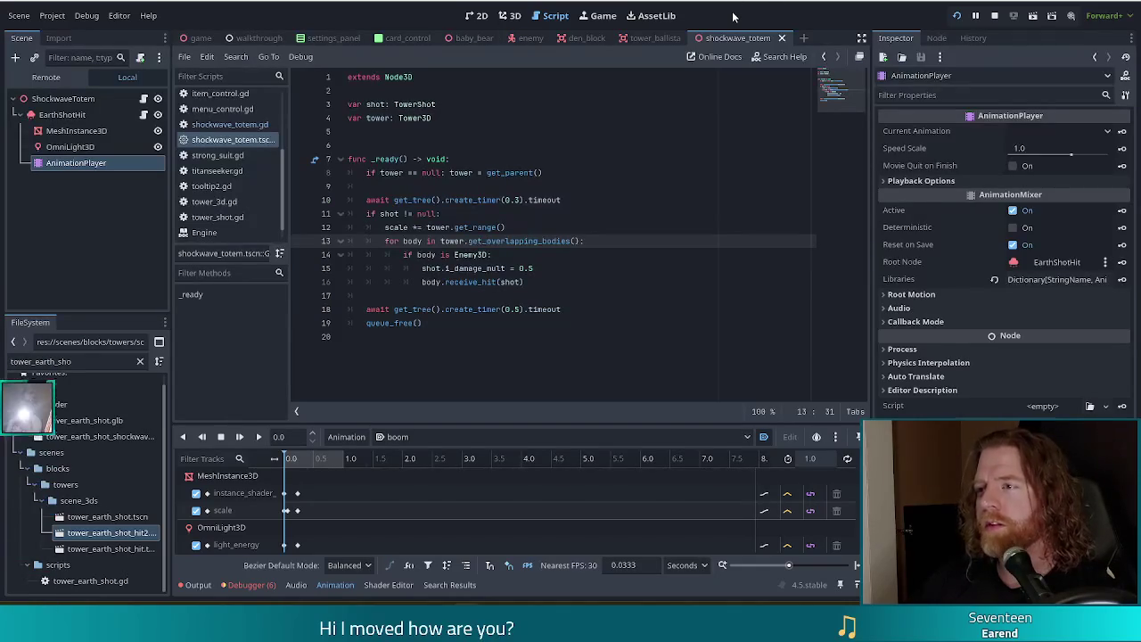
click(509, 15)
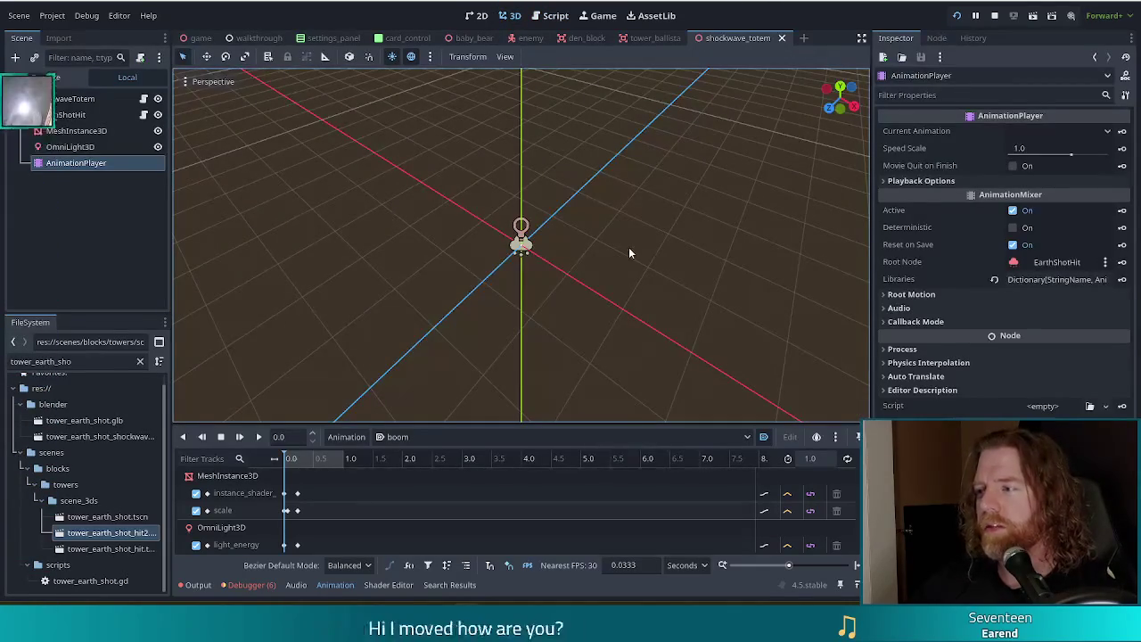
click(62, 115)
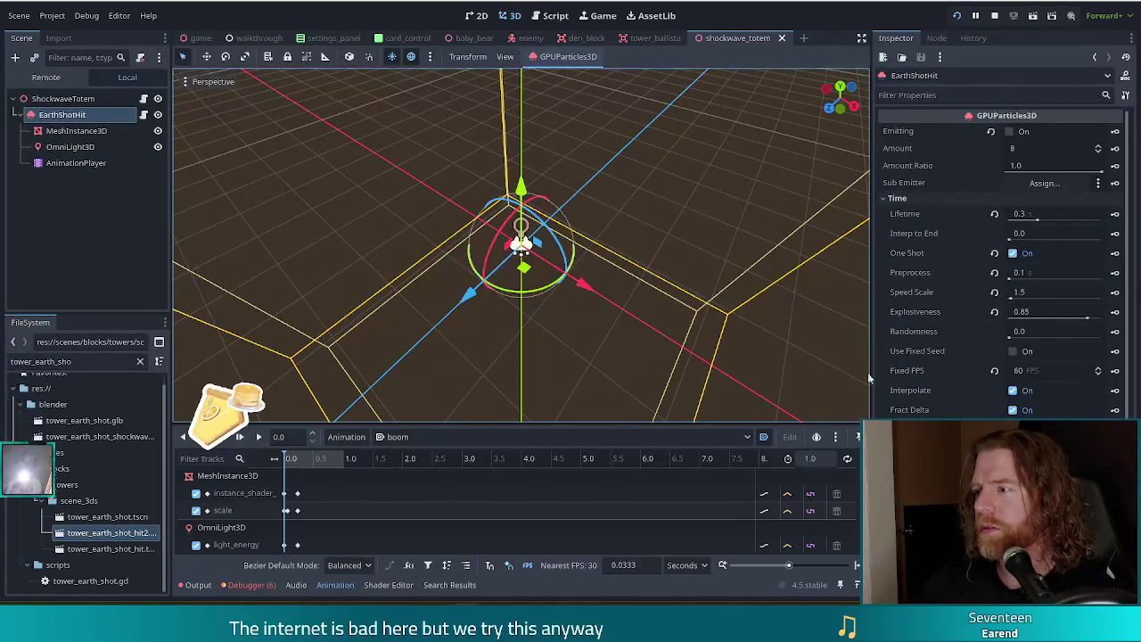
click(76, 131)
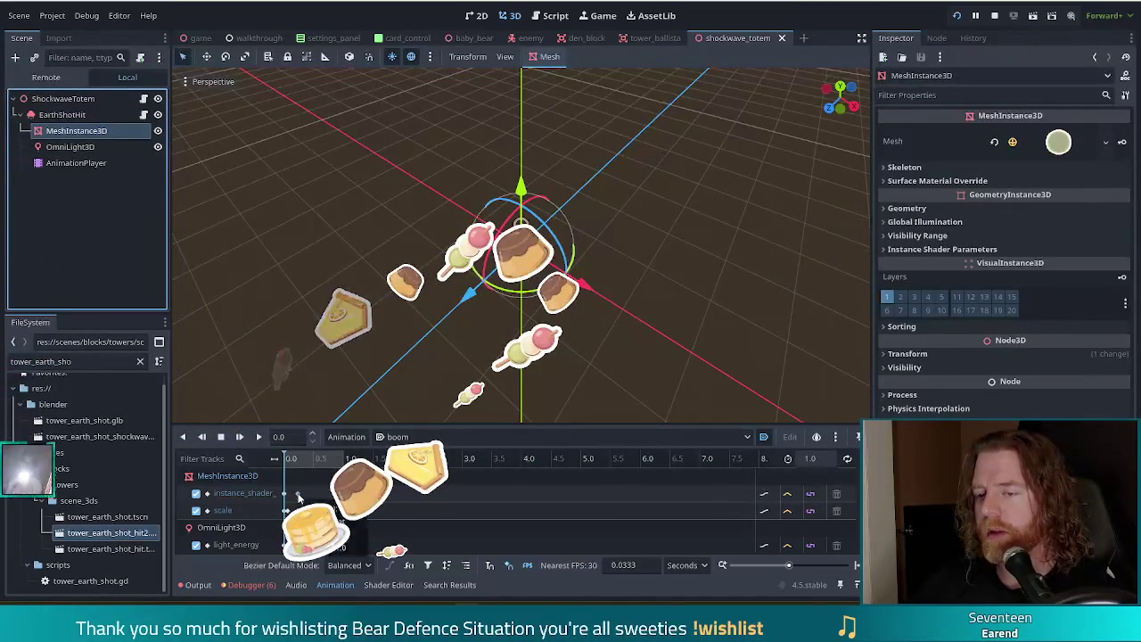
click(295, 461)
drag(295, 468, 269, 467)
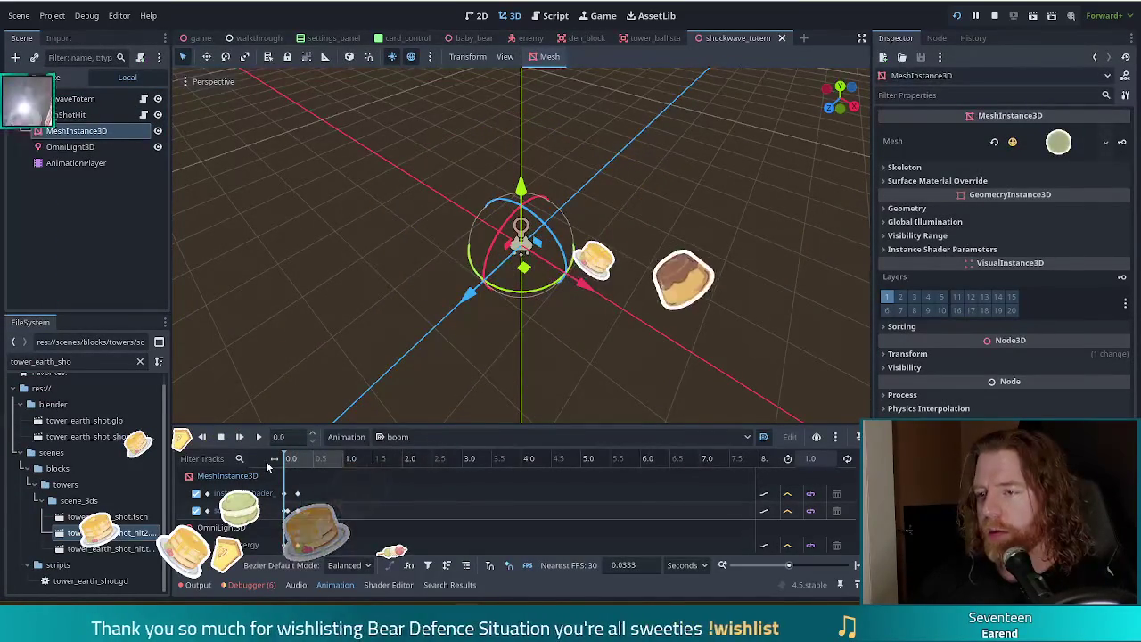
click(239, 437)
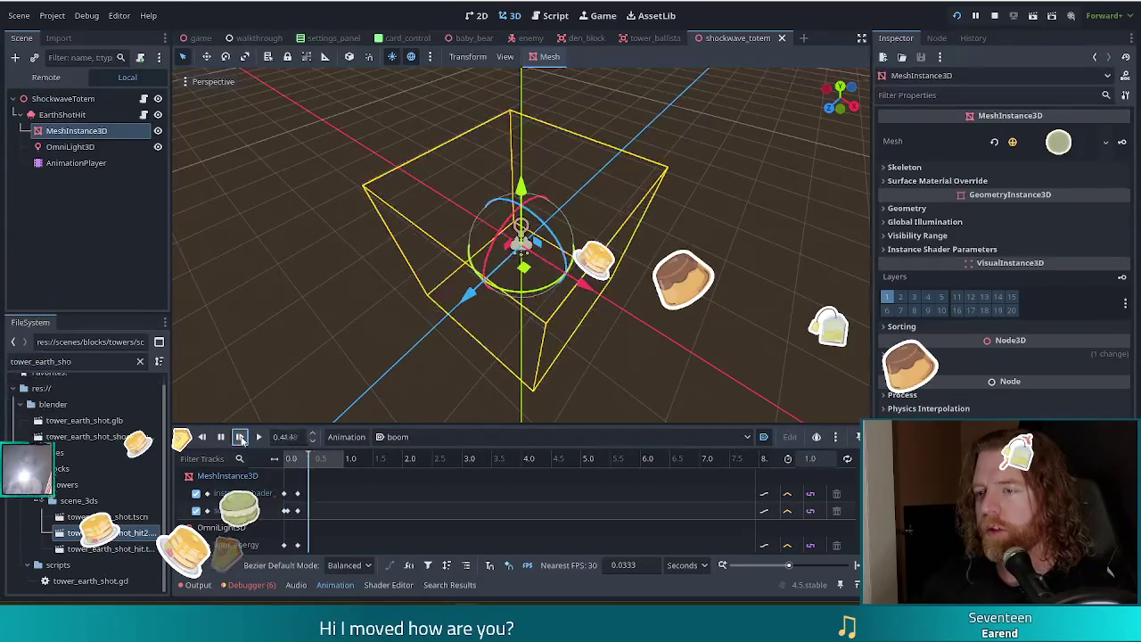
click(222, 436)
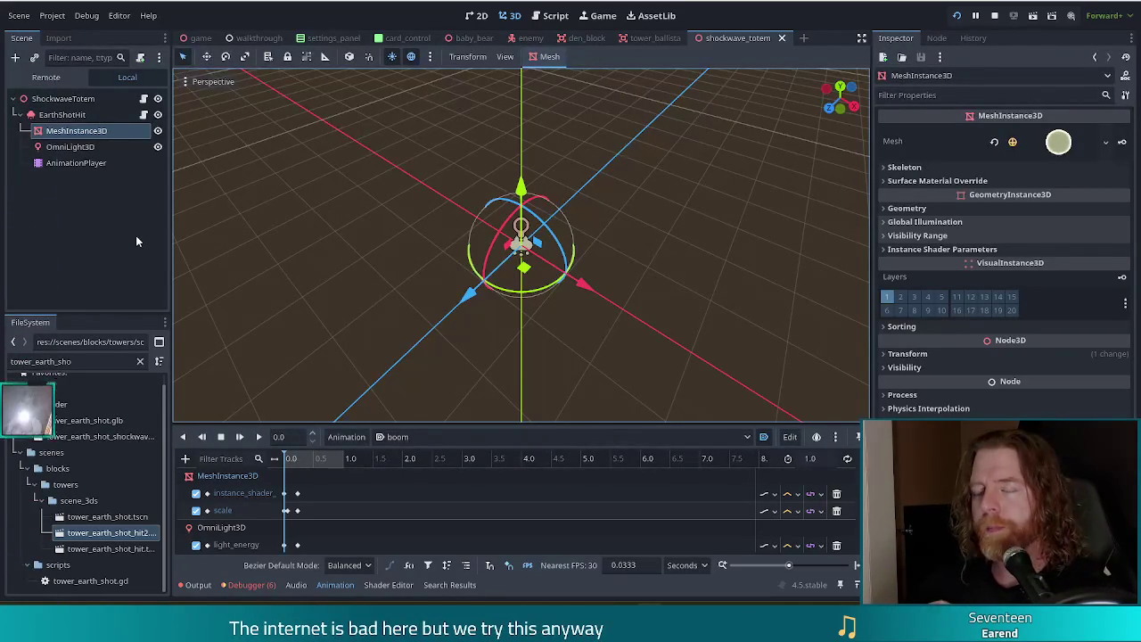
Step: Show shockwave_totem.gd and review its range scaling and 0.5 damage multiplier lines
click(80, 114)
click(553, 15)
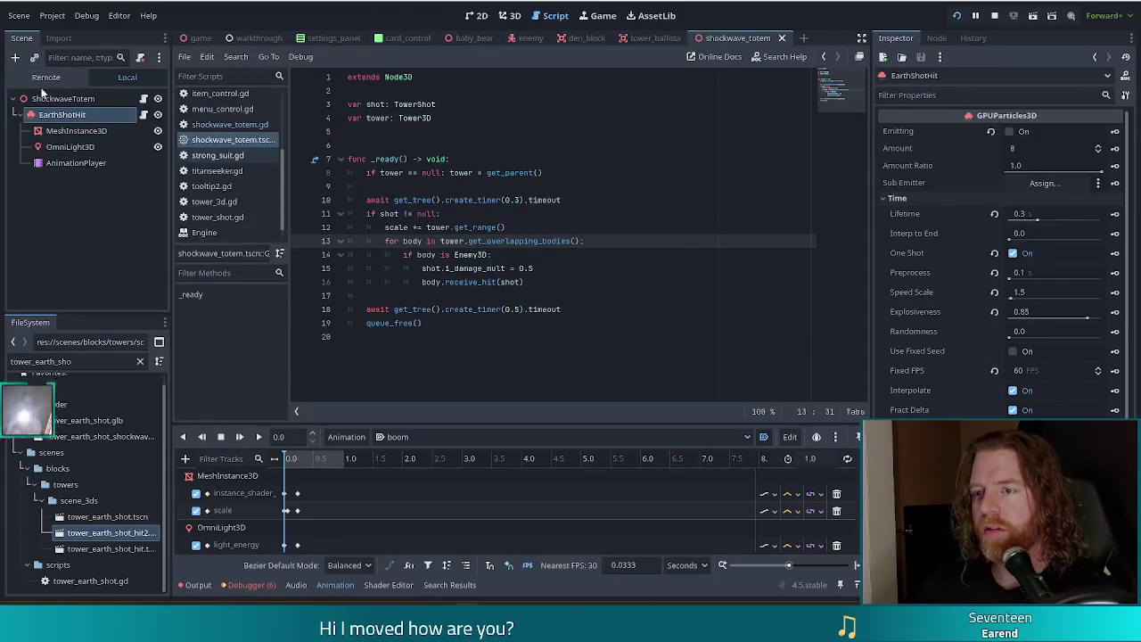
click(455, 227)
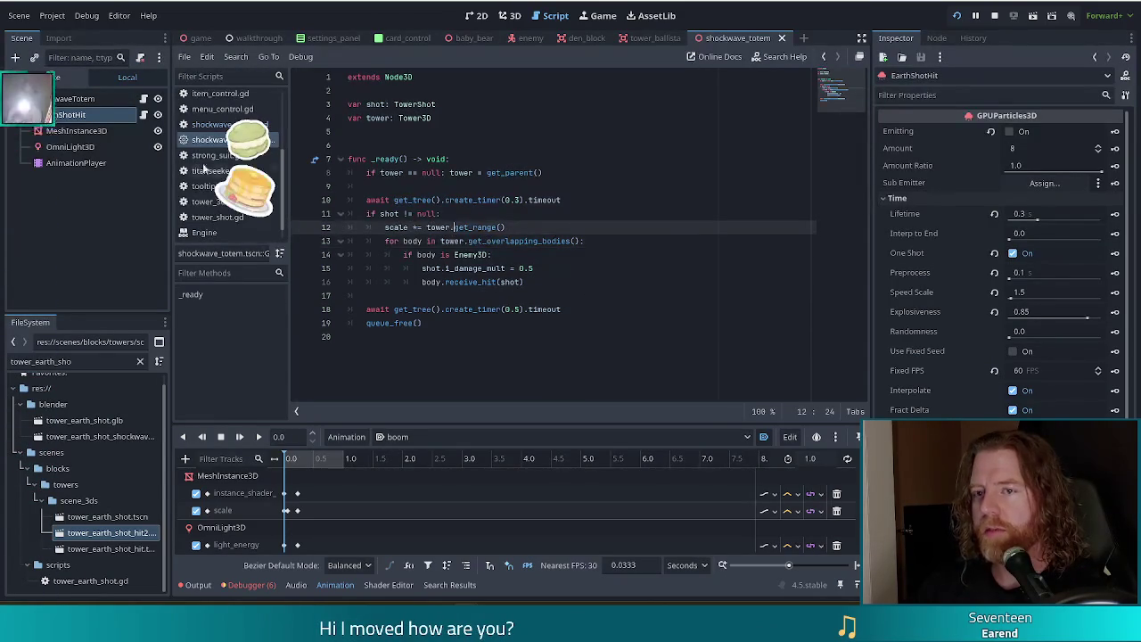
click(62, 98)
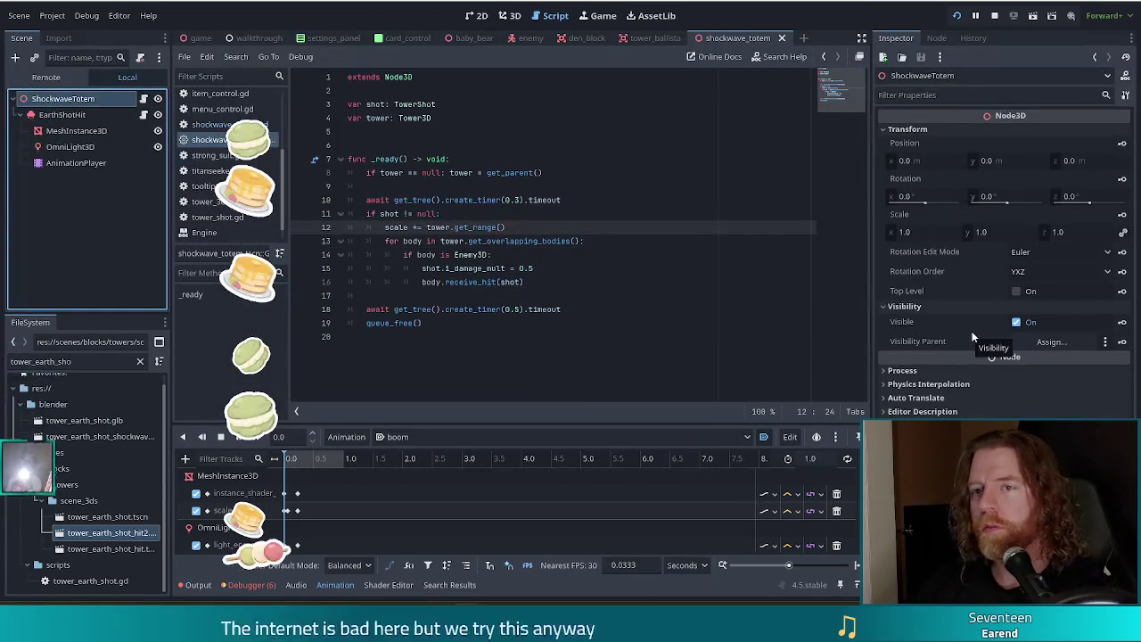
click(523, 268)
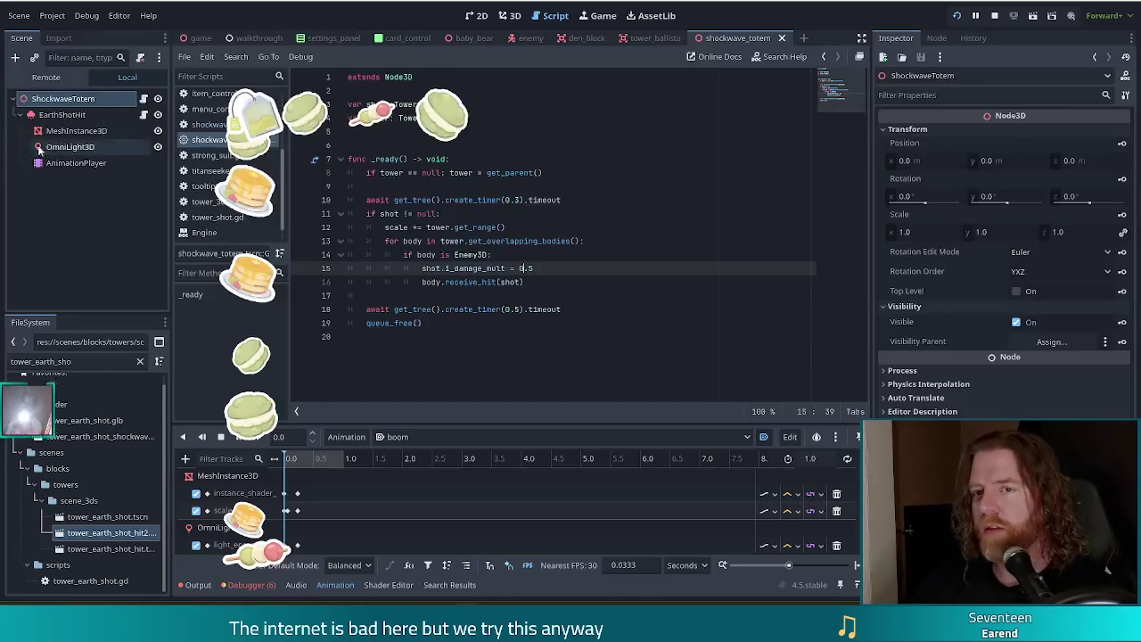
Step: Select and deselect the OmniLight3D node, then run the Bear Defence Situation project
click(69, 146)
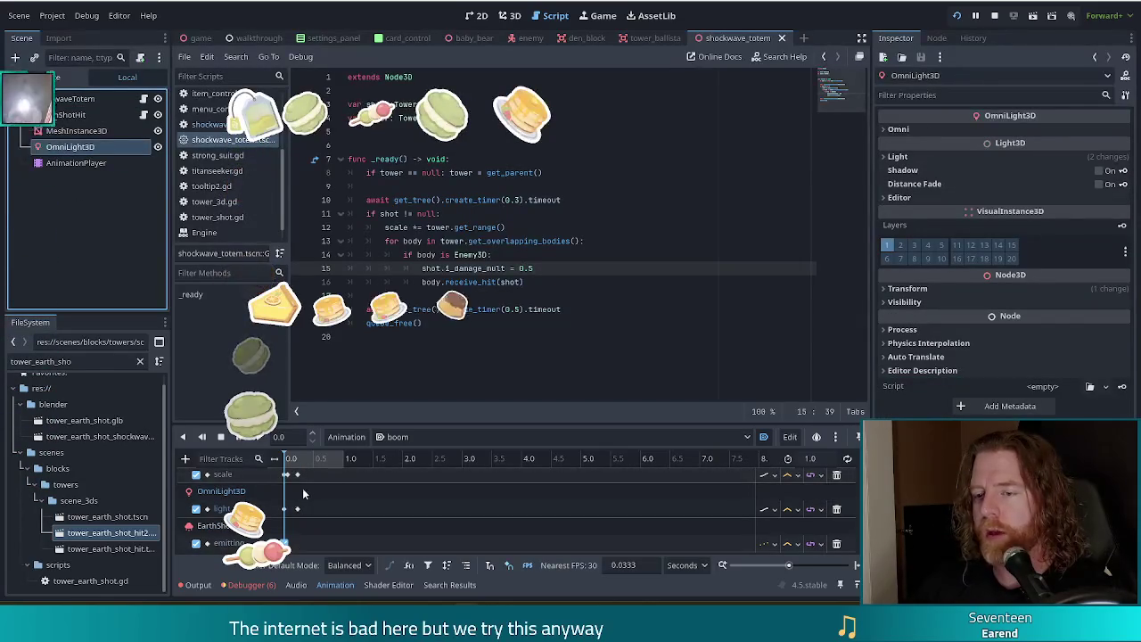
click(147, 243)
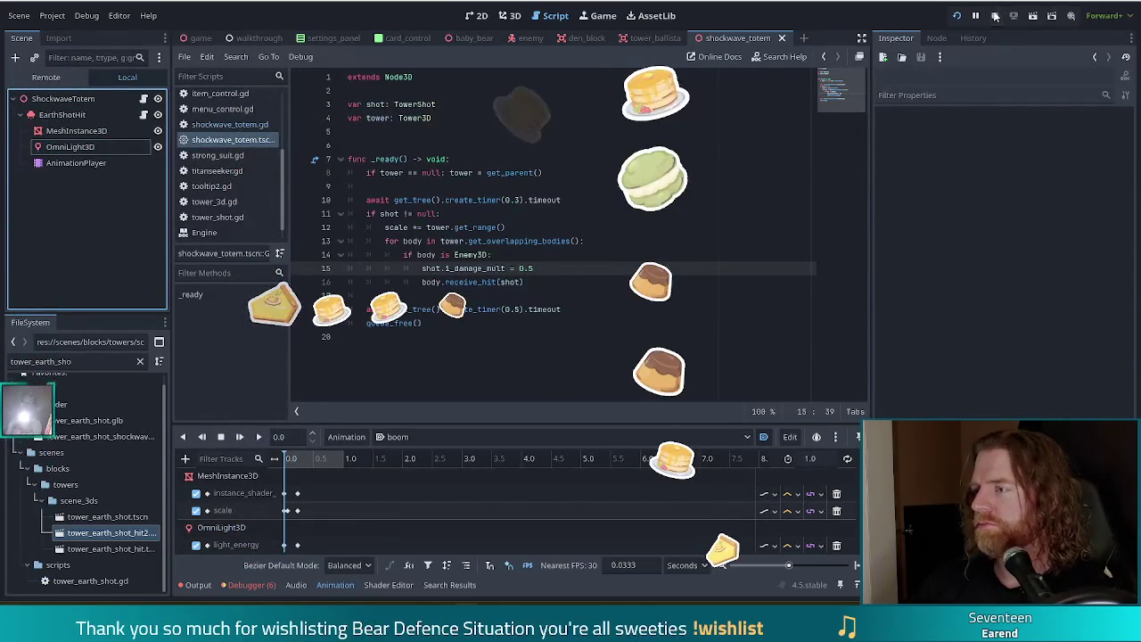
click(956, 16)
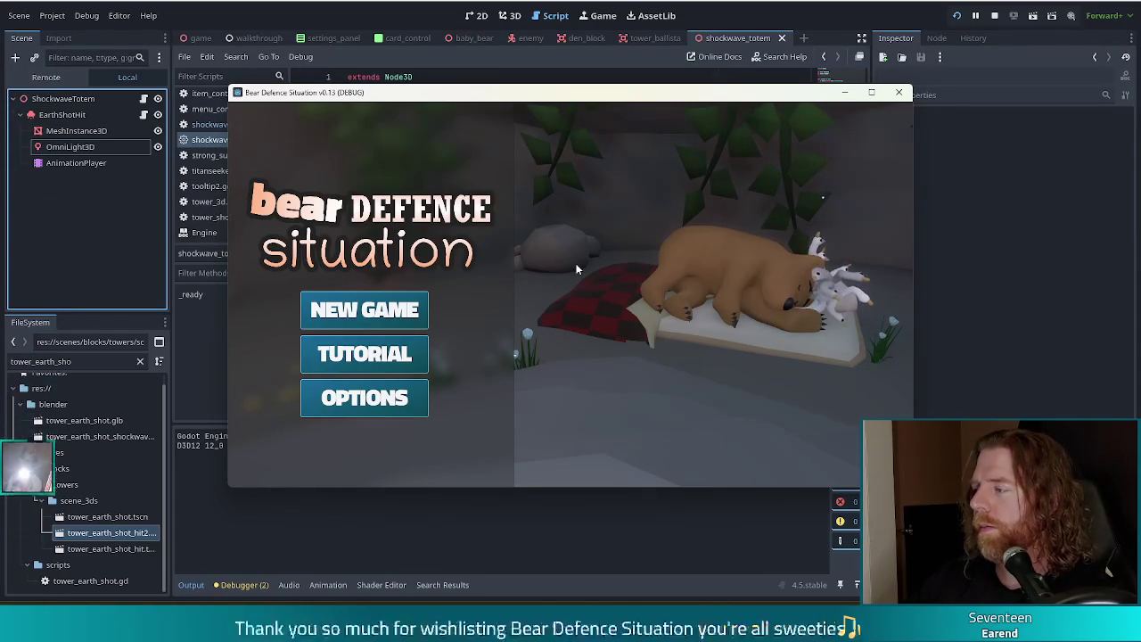
Step: Move the game window up-left and start a New Game
mouse_move(640, 100)
mouse_down()
mouse_move(625, 84)
mouse_move(635, 84)
mouse_up()
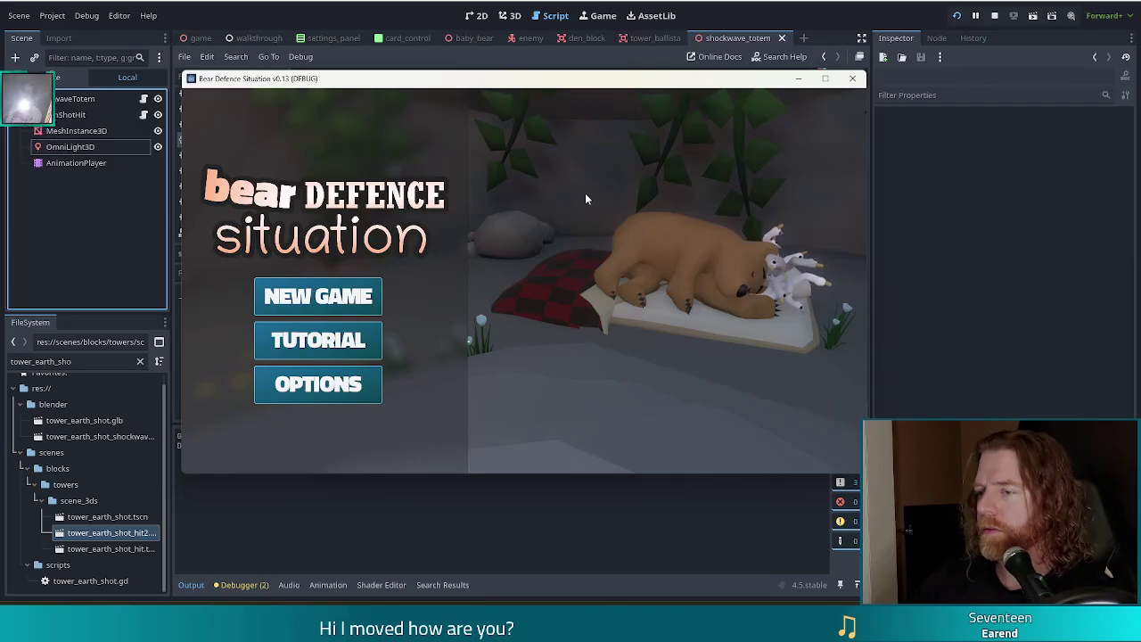
click(327, 297)
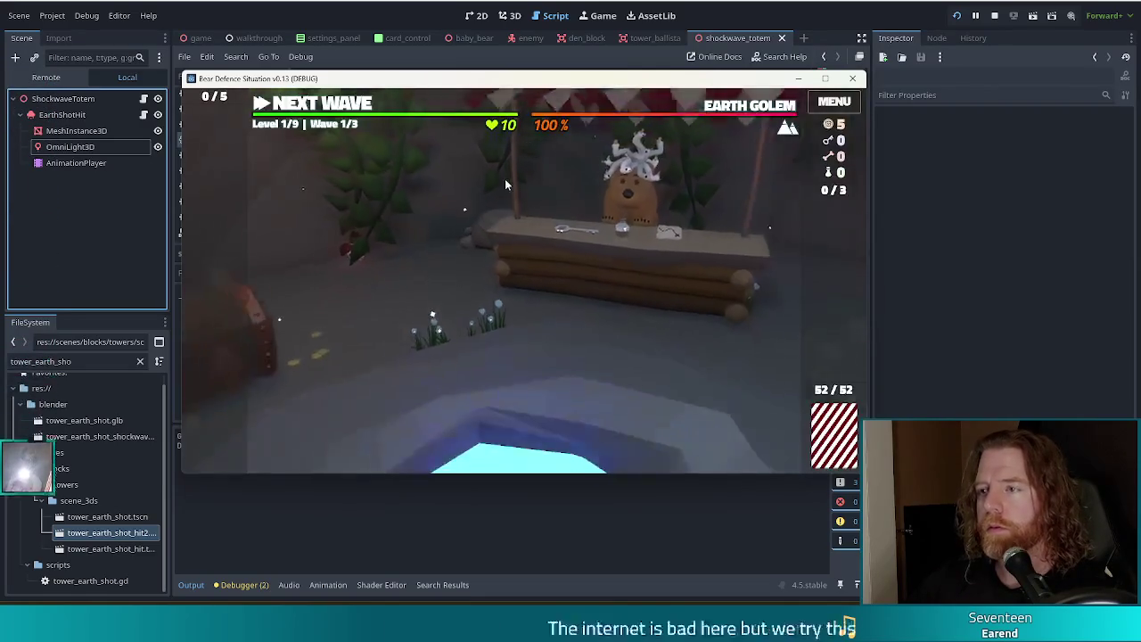
Step: Grant a shockwave totem wish with the console command 'add_wish shockwave_totem'
key(grave)
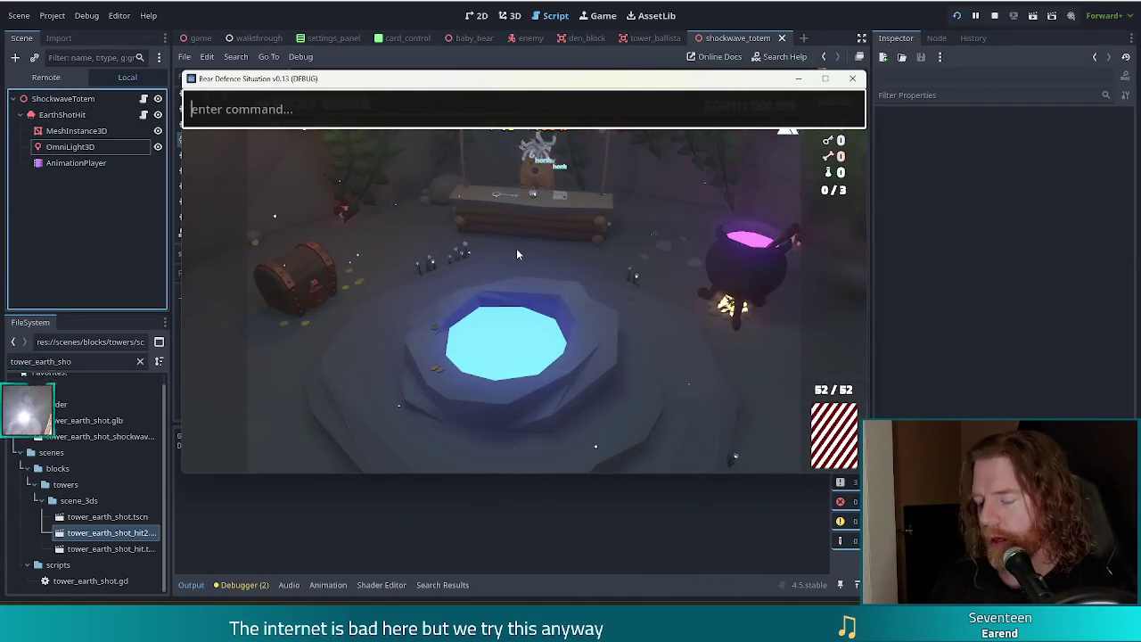
text(add)
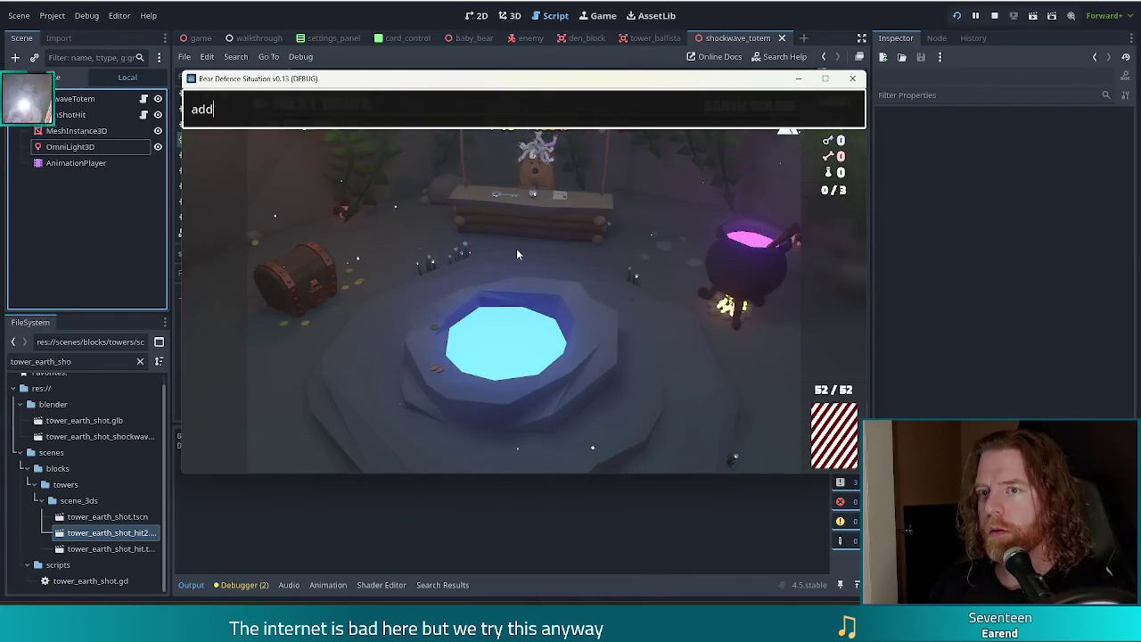
text(_wish sh)
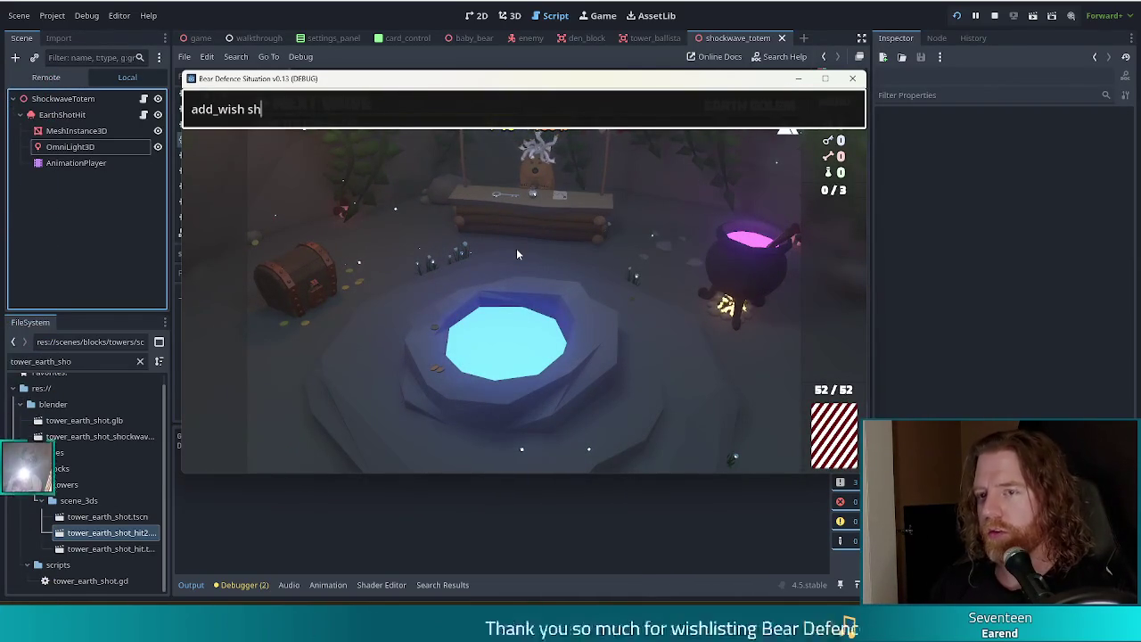
text(ockwave_totem)
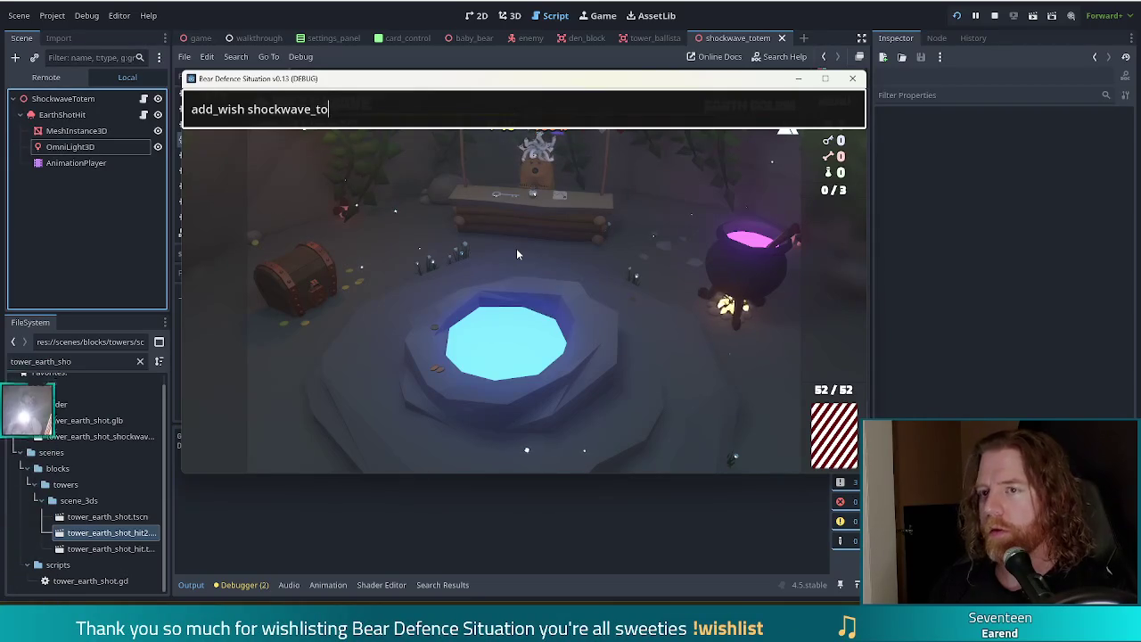
key(Return)
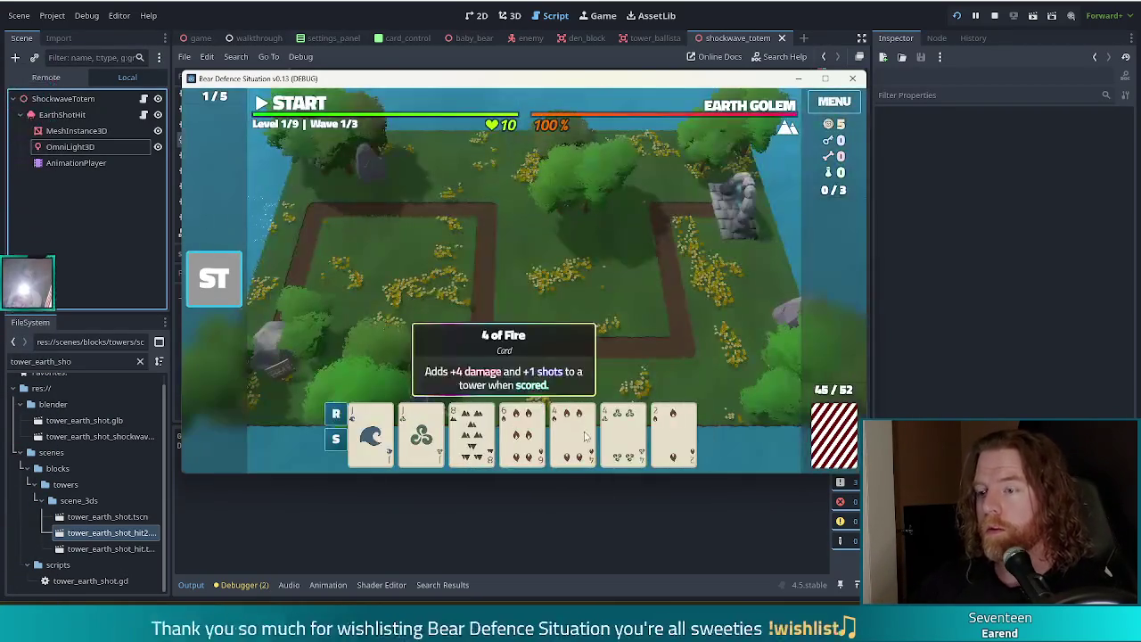
Step: Build and place a Ballista Tower, start the first wave, then pause the game
click(572, 432)
click(623, 432)
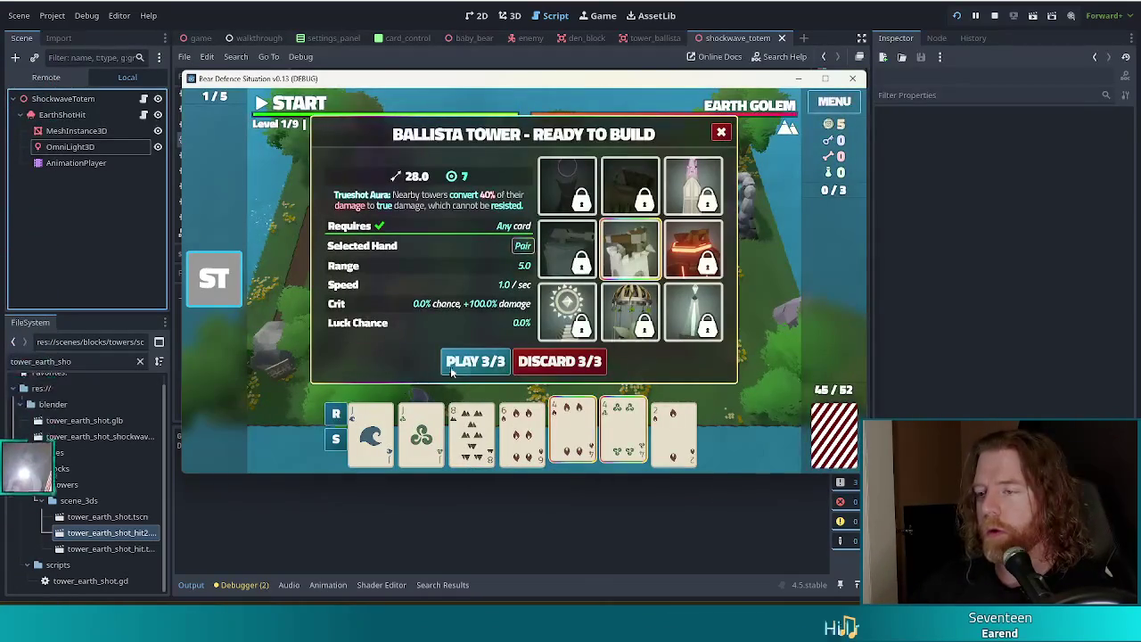
click(472, 360)
click(619, 303)
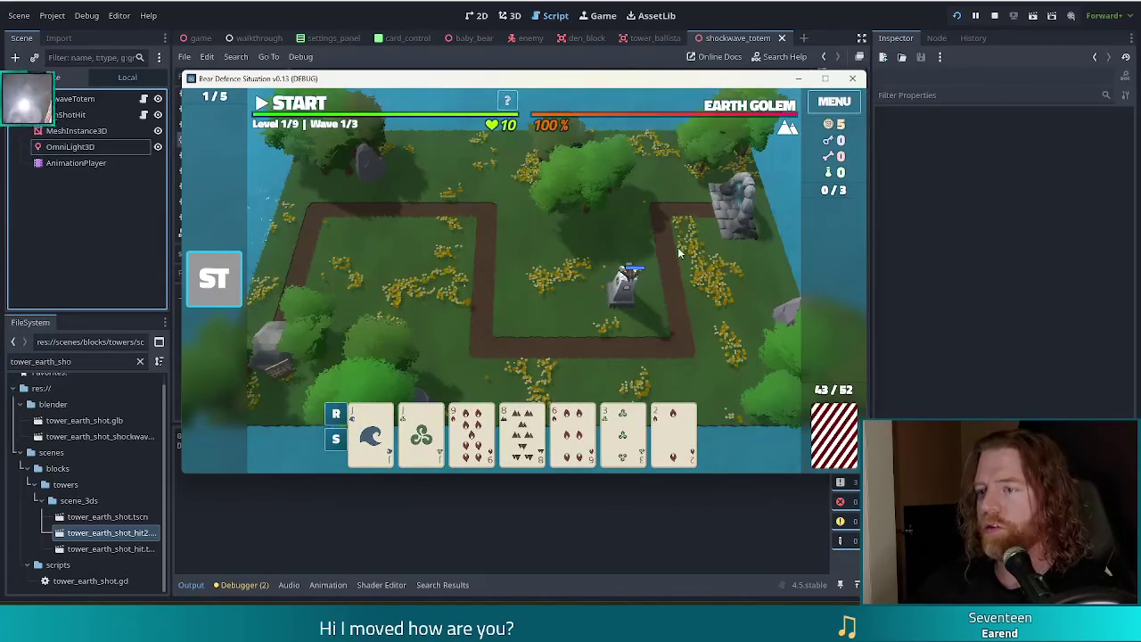
click(285, 104)
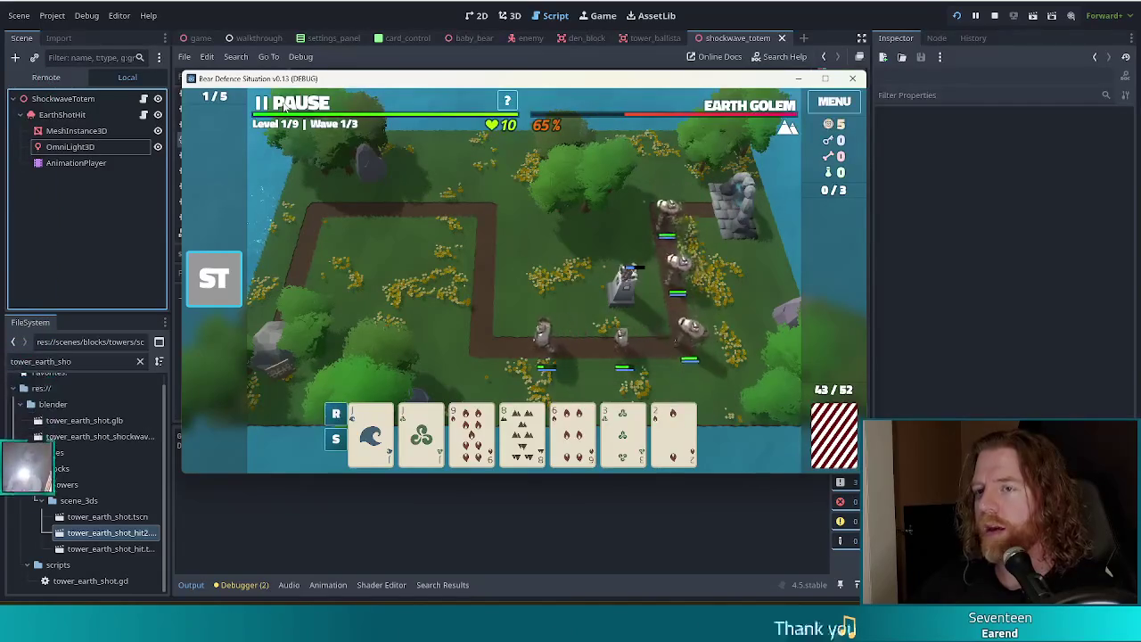
click(285, 104)
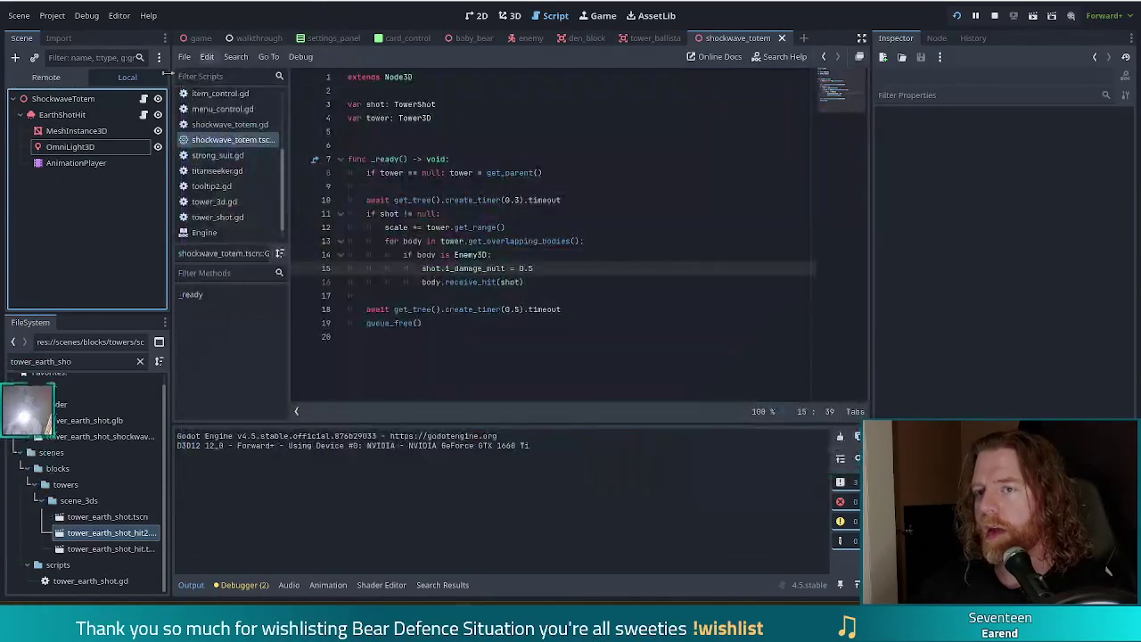
Step: Inspect the light, root and MeshInstance3D nodes, expanding the mesh's transform properties
click(72, 147)
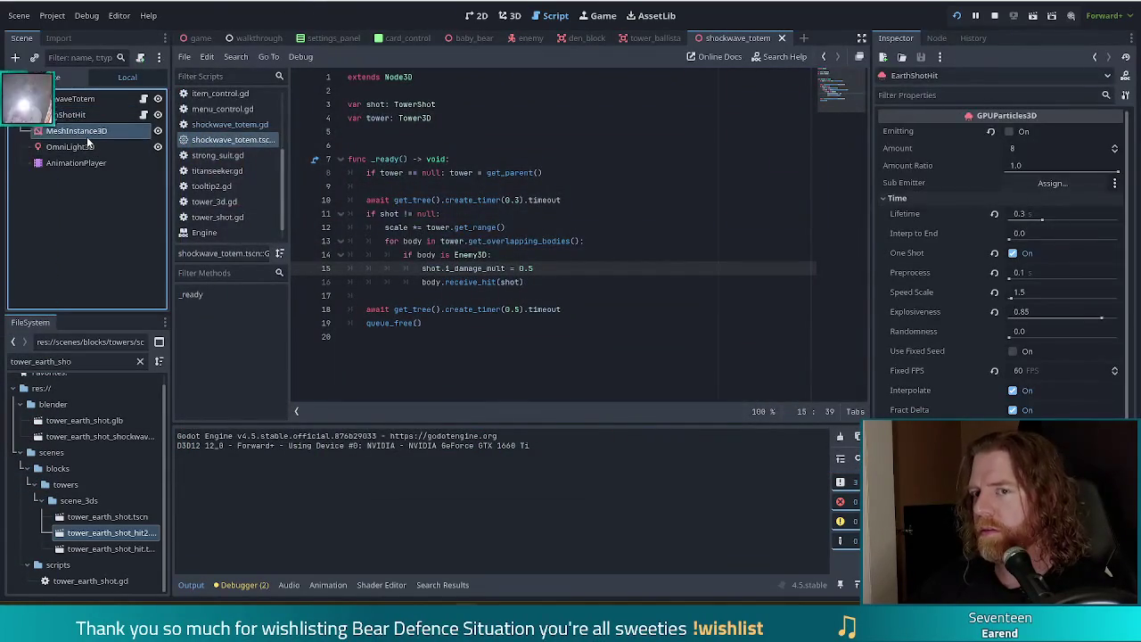
click(85, 132)
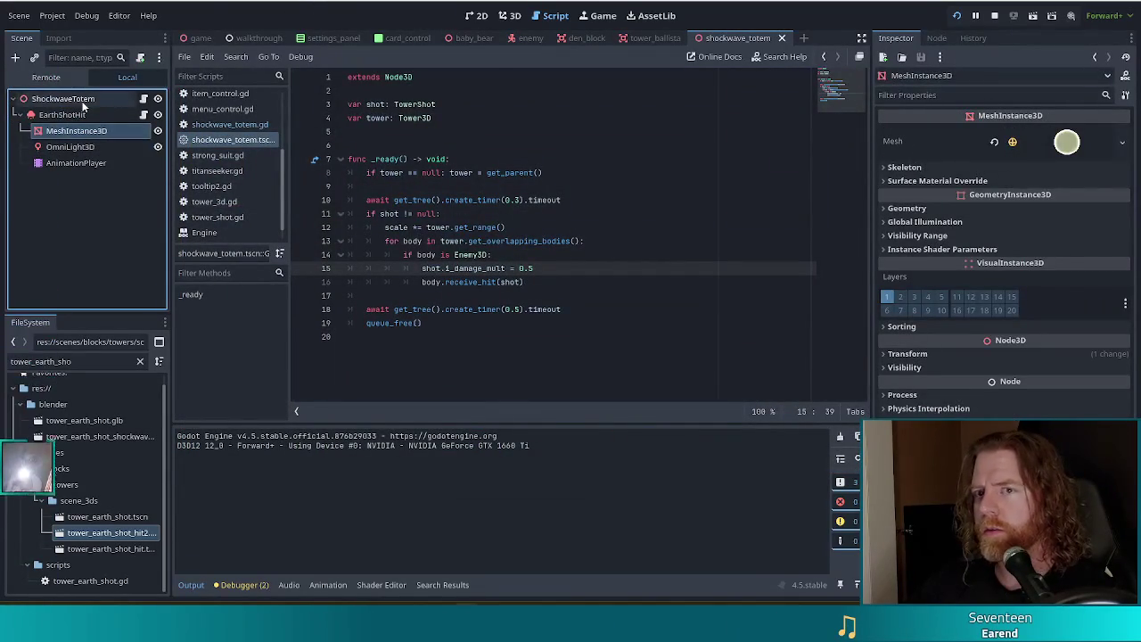
click(82, 99)
click(72, 132)
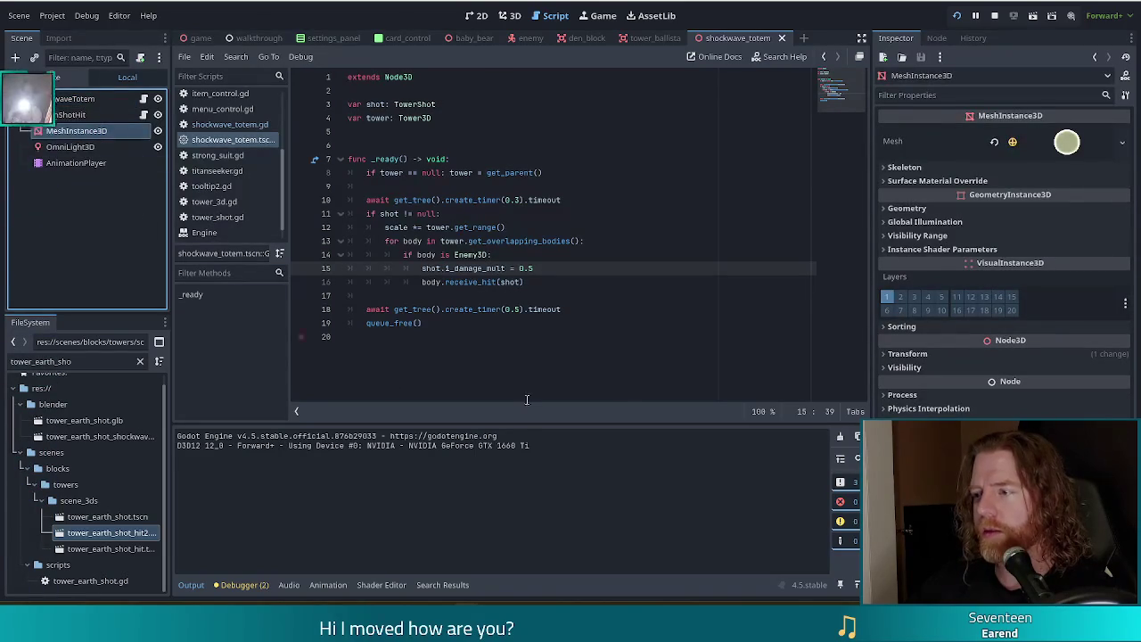
click(918, 354)
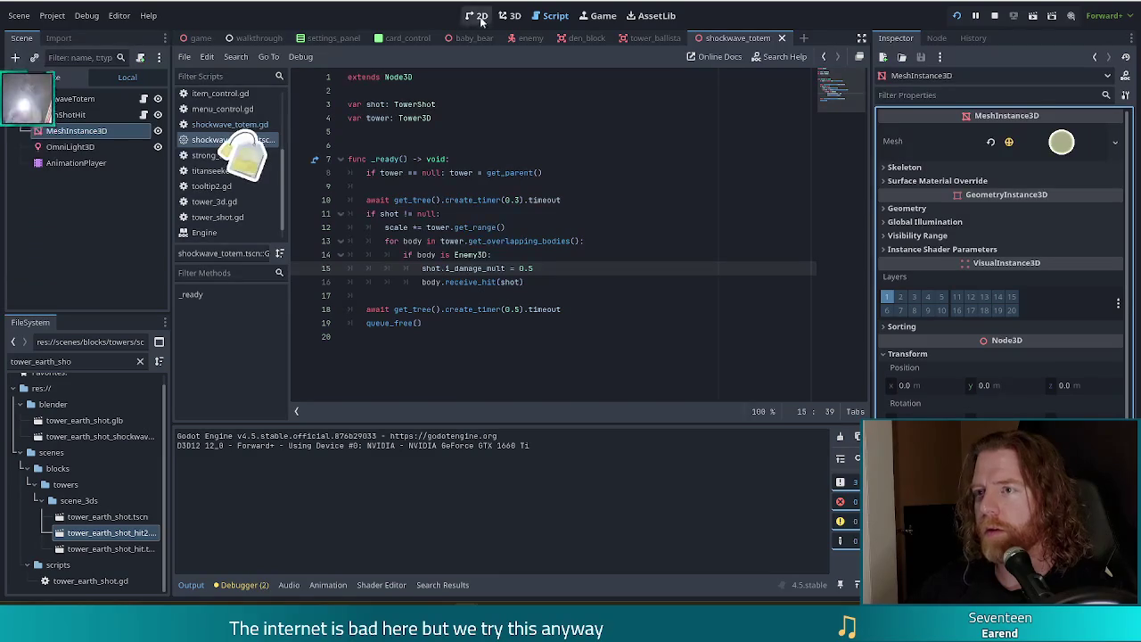
Step: In the 3D view, open the boom animation and scrub it from 0.37 back to 0.09
click(510, 15)
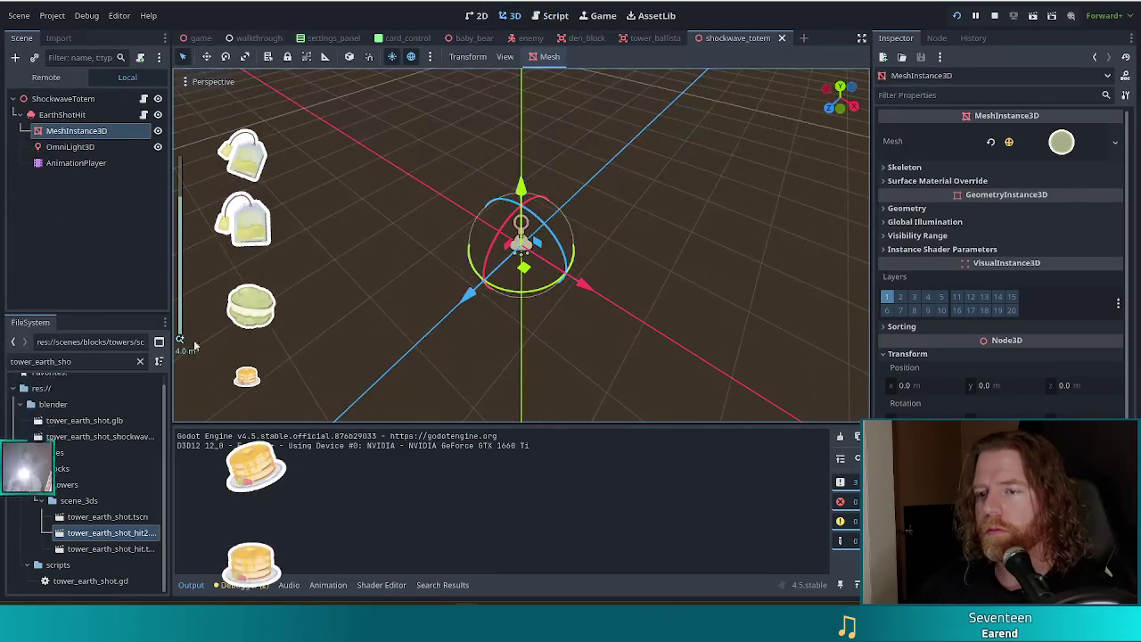
click(69, 164)
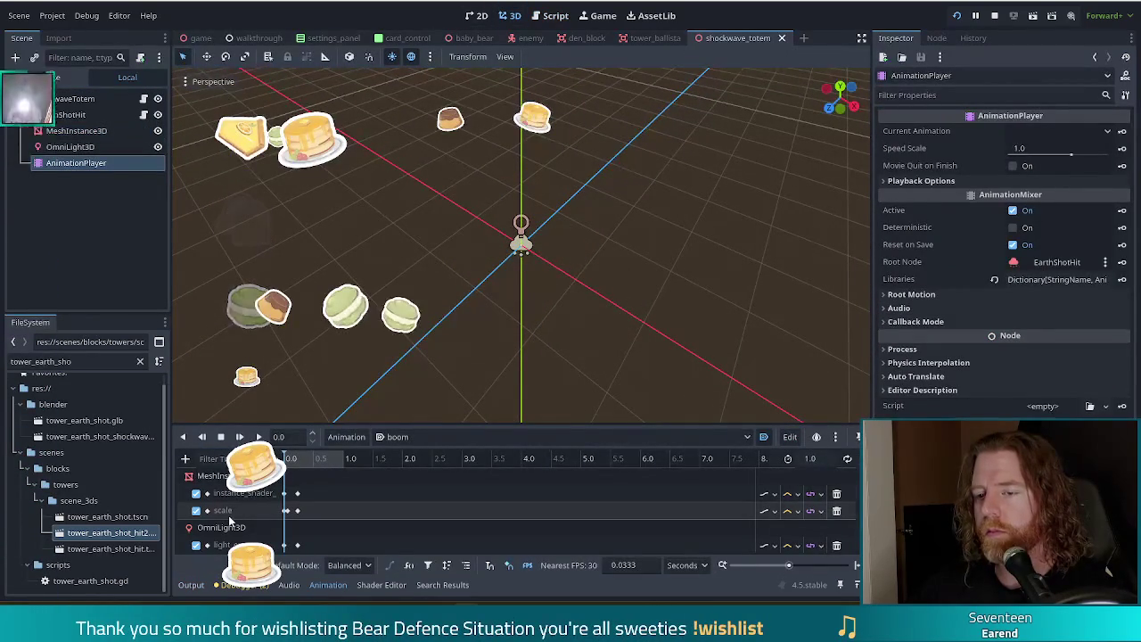
click(308, 458)
drag(308, 460, 290, 467)
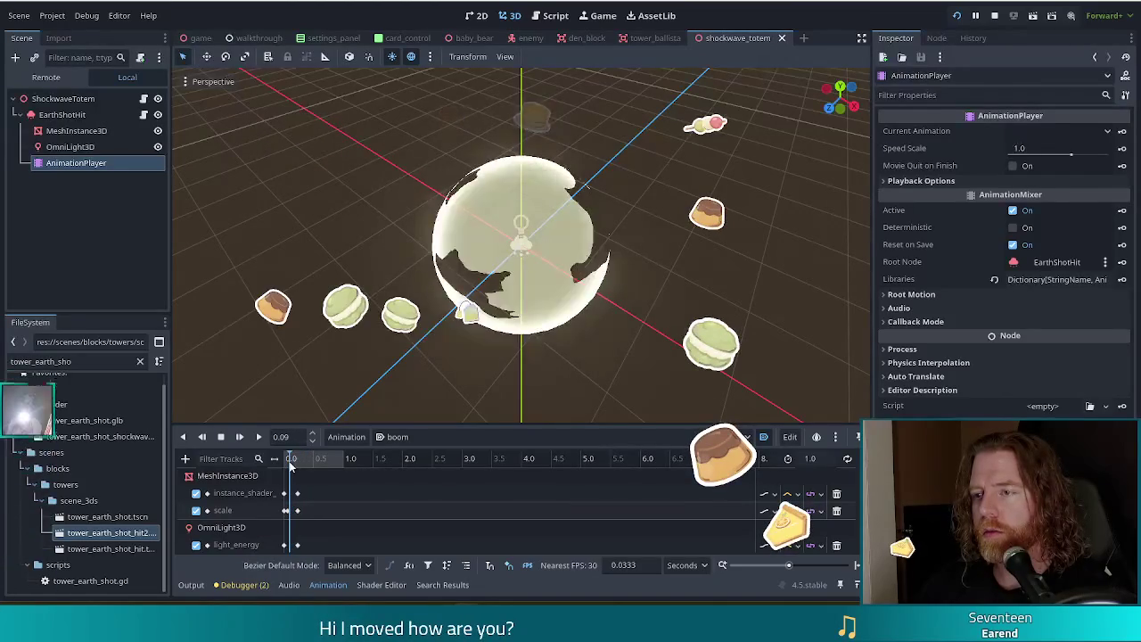
click(64, 131)
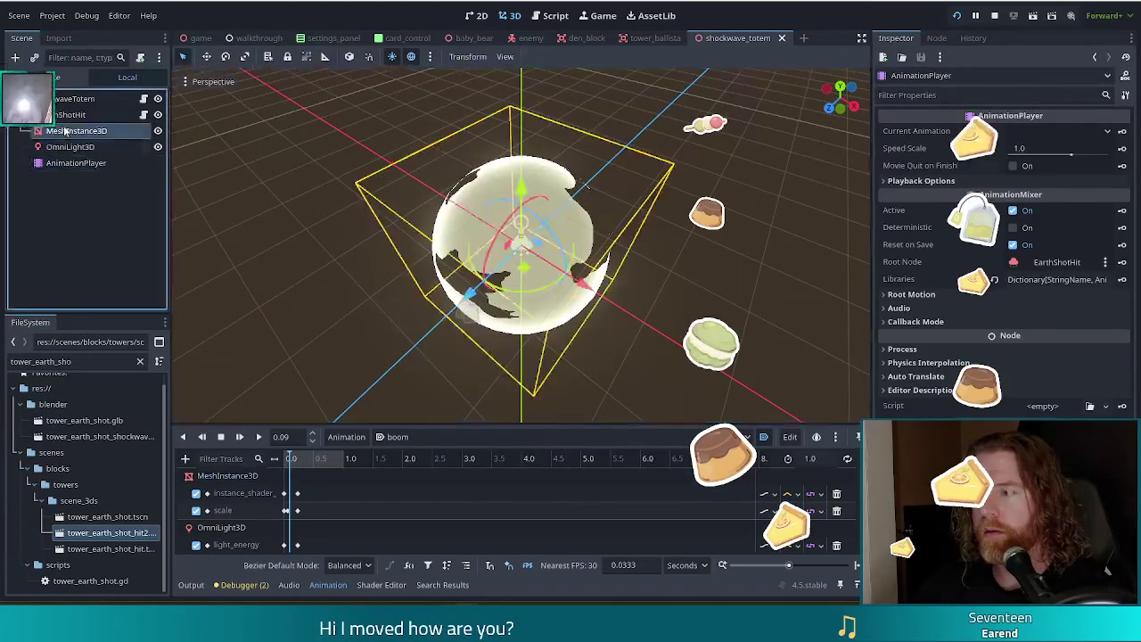
mouse_move(290, 458)
mouse_down()
mouse_move(303, 470)
mouse_move(289, 467)
mouse_up()
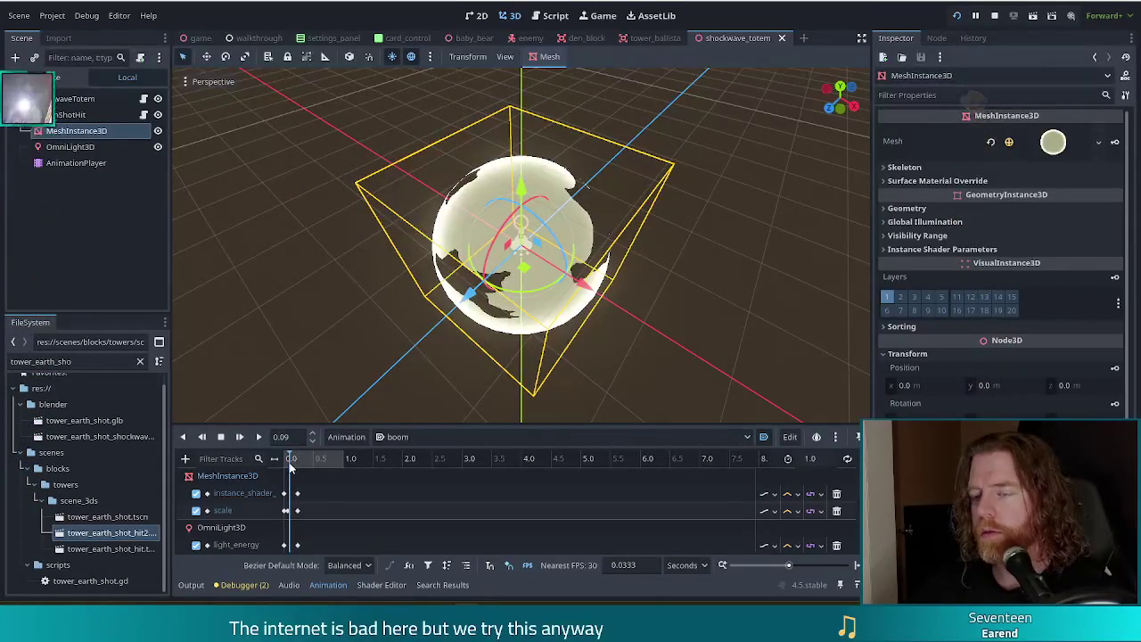
Step: Look down on the sphere in Top Orthogonal view and select the ShockwaveTotem root
mouse_move(278, 250)
mouse_down()
mouse_move(321, 340)
mouse_move(350, 366)
mouse_up()
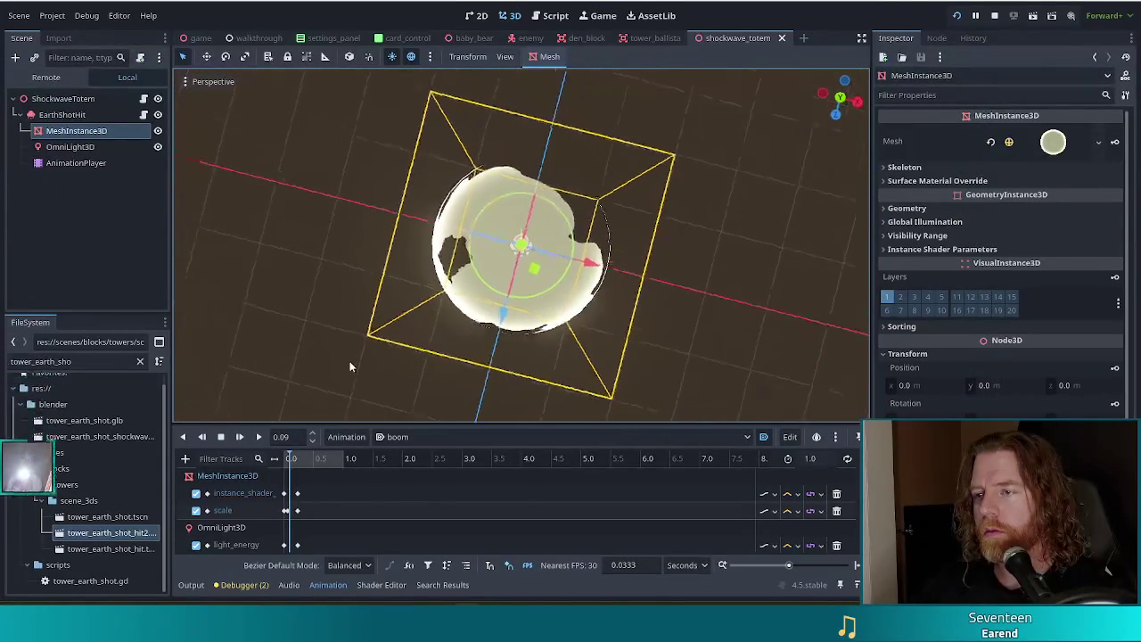
key(KP_7)
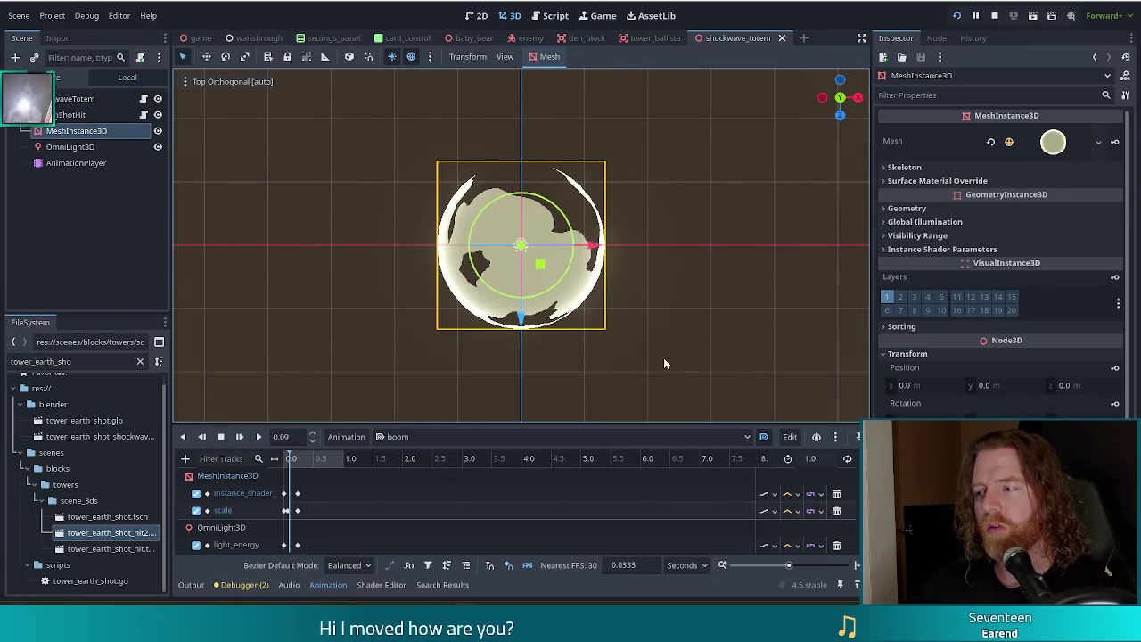
click(54, 98)
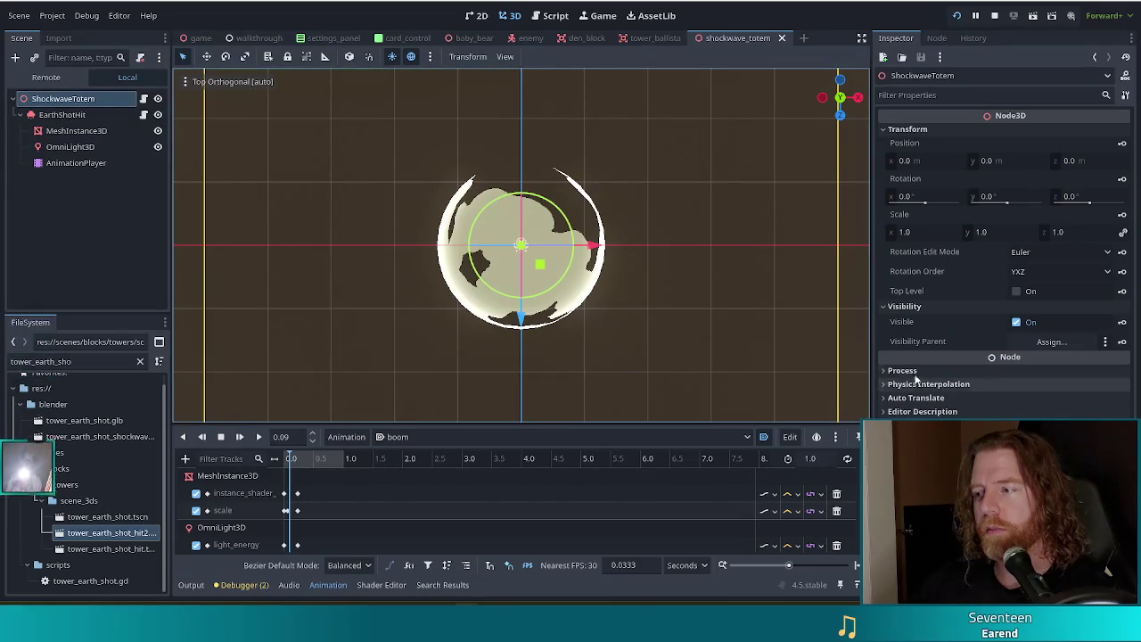
click(927, 233)
text(5)
key(Return)
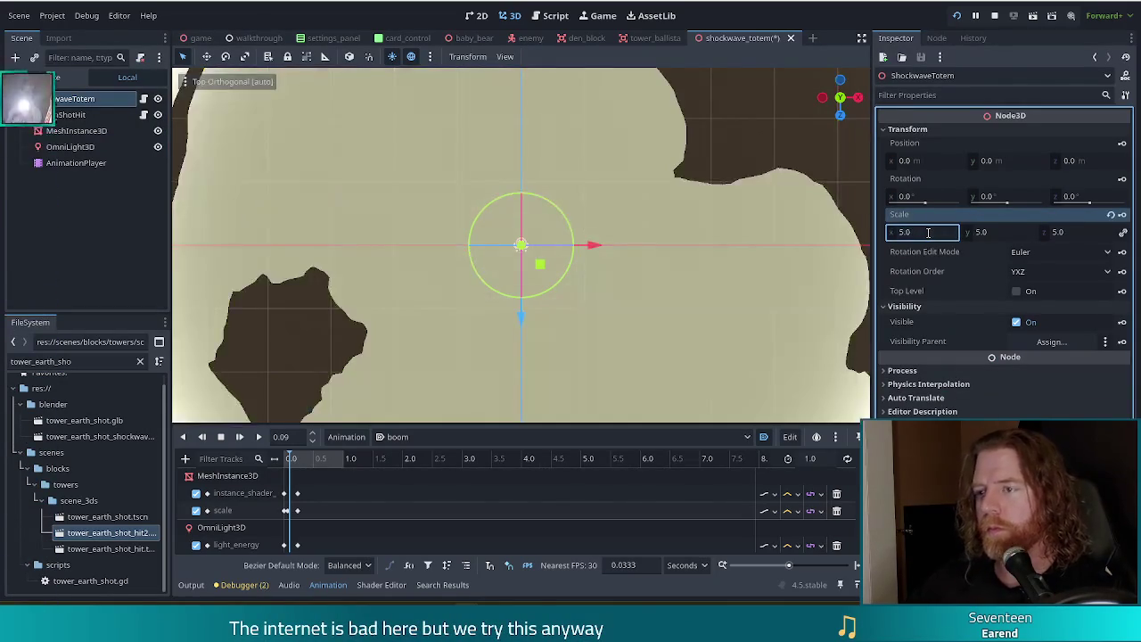
scroll(648, 275, down, 10)
mouse_move(718, 335)
mouse_down()
mouse_move(676, 213)
mouse_move(632, 336)
mouse_move(654, 315)
mouse_up()
scroll(646, 285, up, 5)
scroll(648, 289, down, 3)
scroll(650, 300, down, 2)
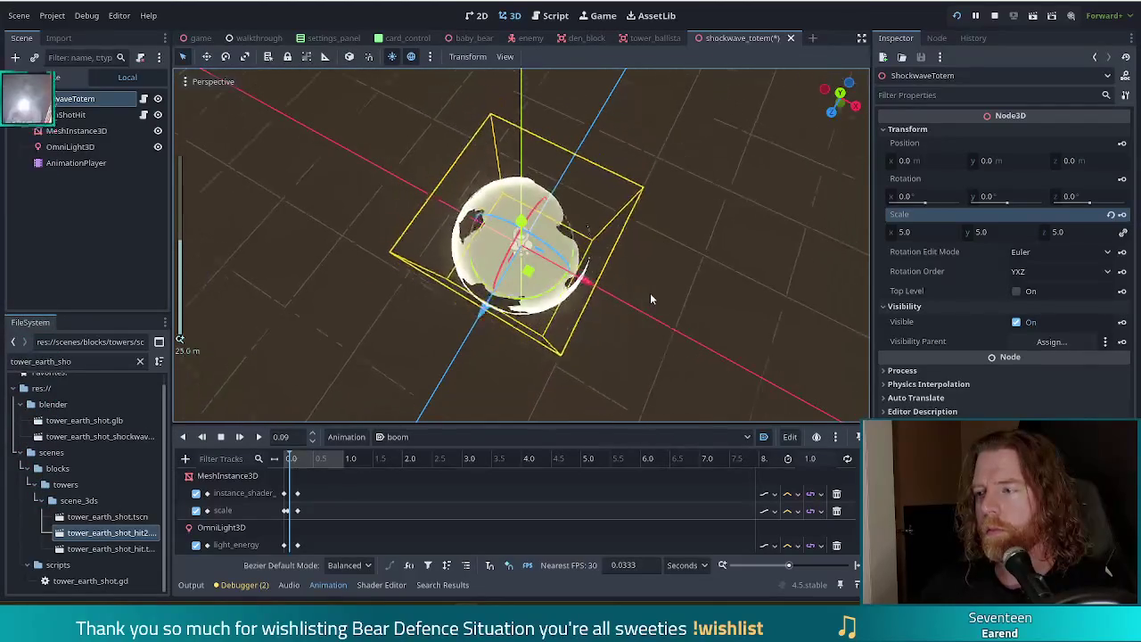
mouse_move(281, 463)
mouse_down()
mouse_move(303, 465)
mouse_move(291, 464)
mouse_up()
scroll(677, 295, down, 5)
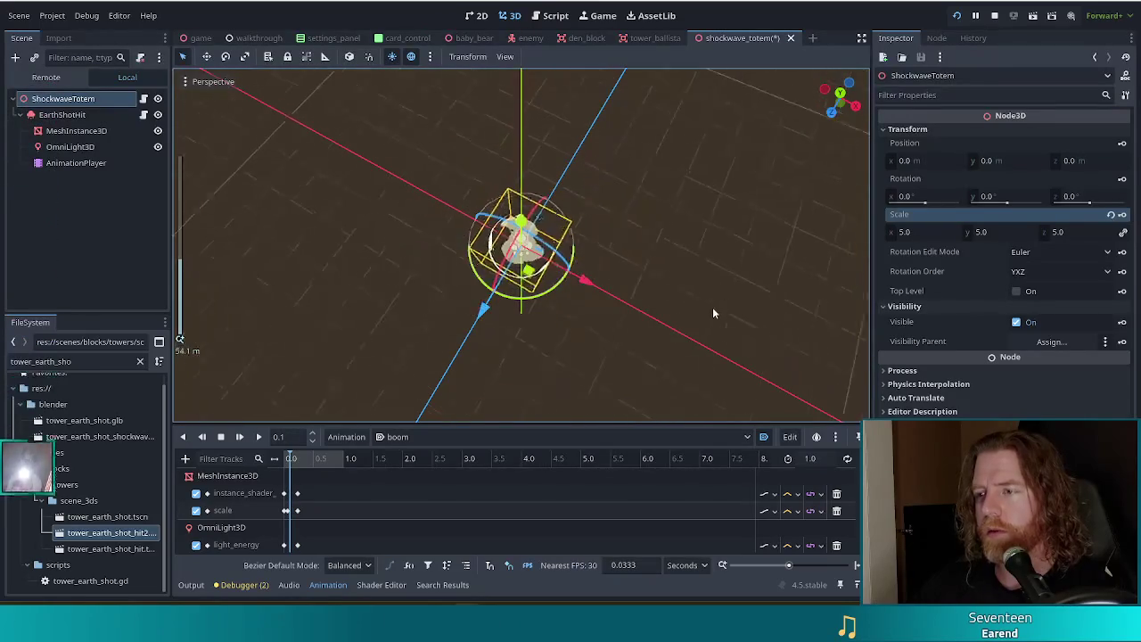
click(908, 232)
click(295, 458)
drag(284, 463, 287, 467)
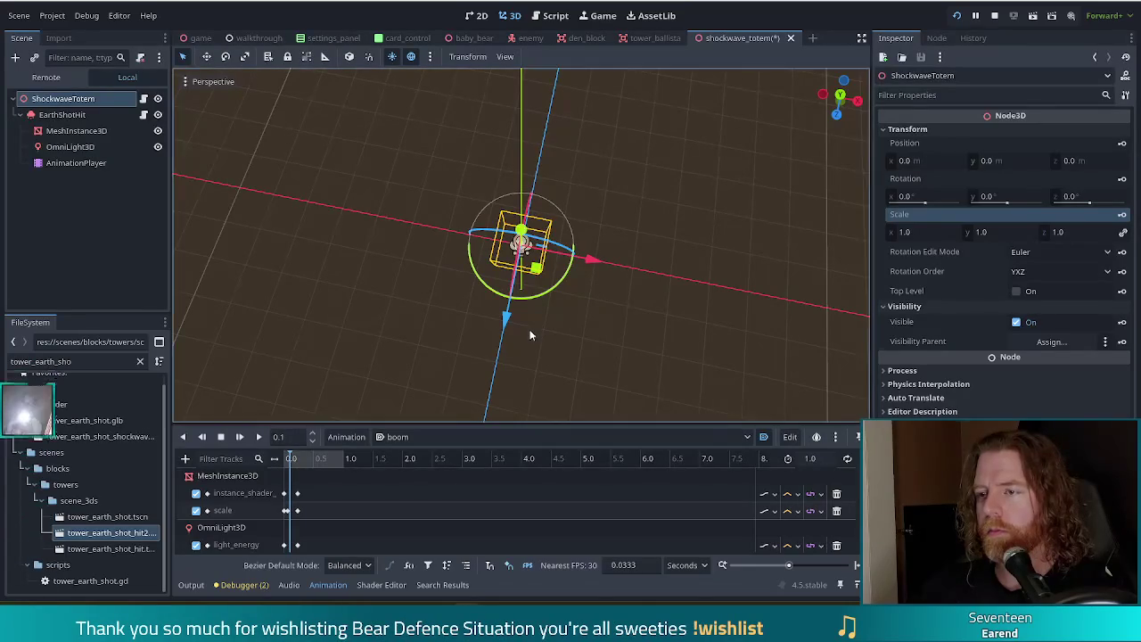
scroll(529, 329, up, 4)
scroll(575, 327, down, 3)
Step: Scrub the boom animation from its start to preview the sphere turning into a ring
click(285, 464)
click(287, 463)
scroll(533, 346, up, 5)
scroll(538, 348, up, 5)
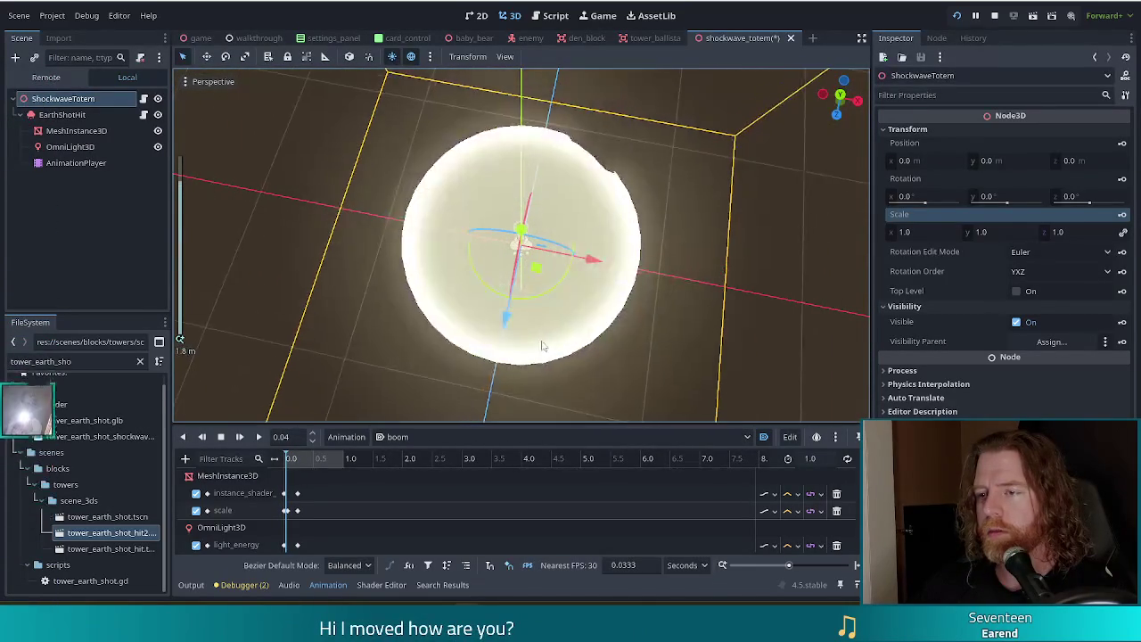
scroll(546, 340, down, 5)
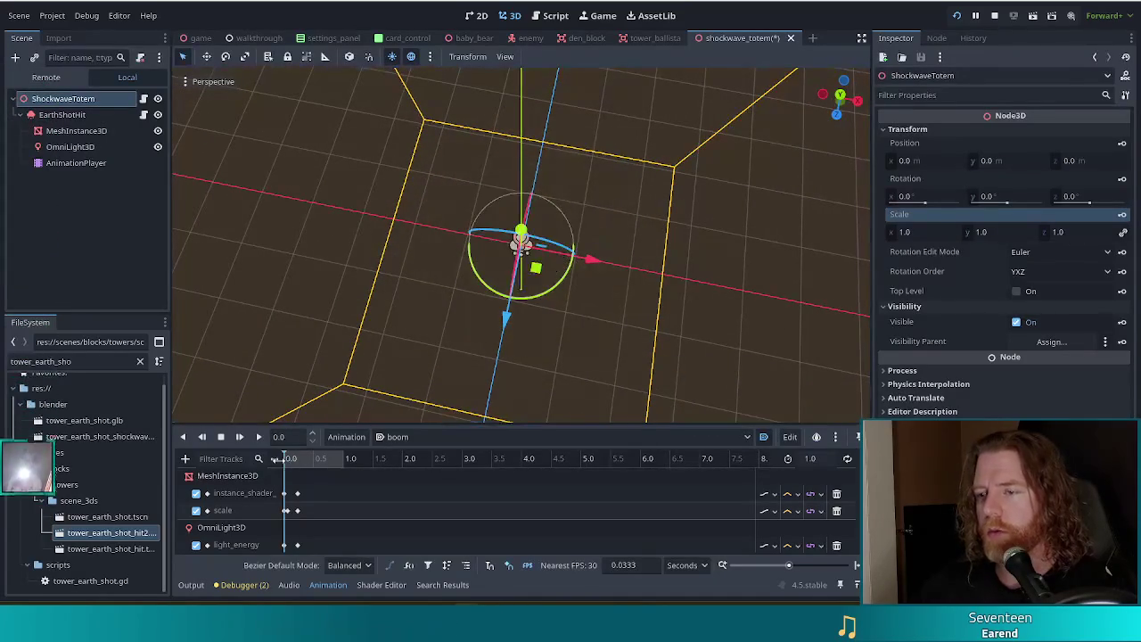
click(288, 463)
drag(288, 464, 289, 463)
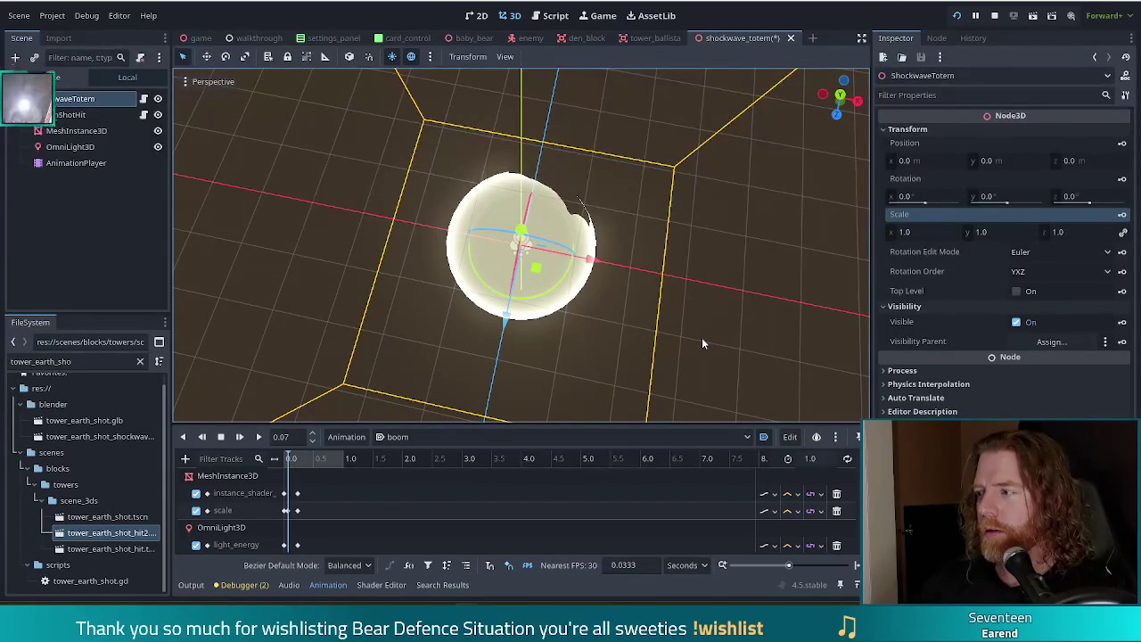
Step: Switch to the browser and maximize the itch.io Tiny Dino Park page
scroll(722, 332, down, 3)
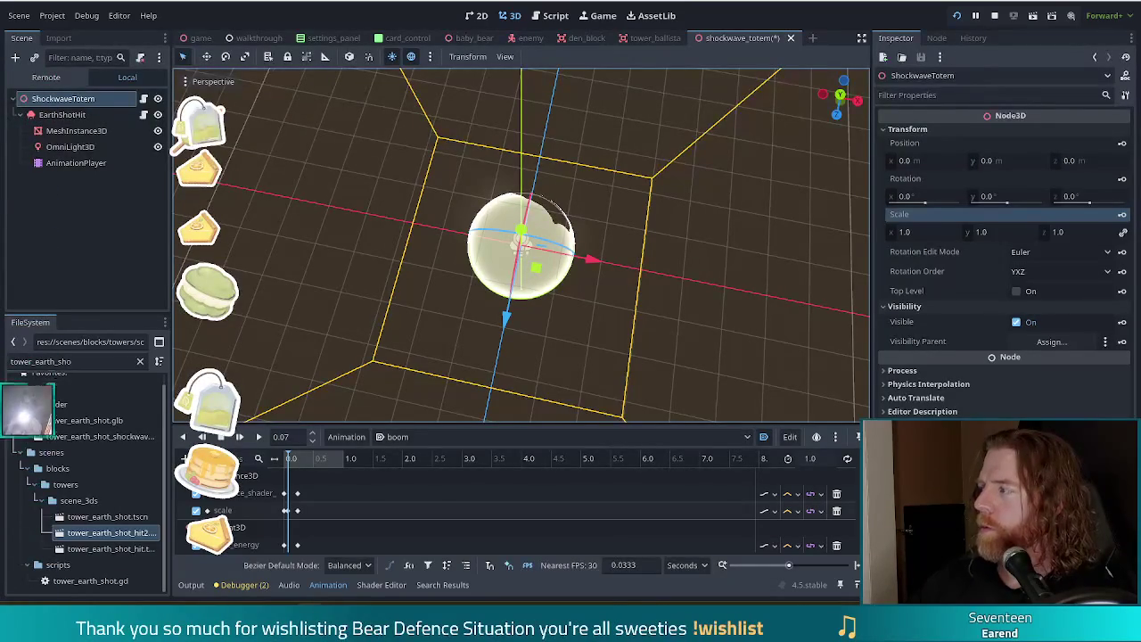
key(alt+Tab)
drag(810, 18, 571, 1)
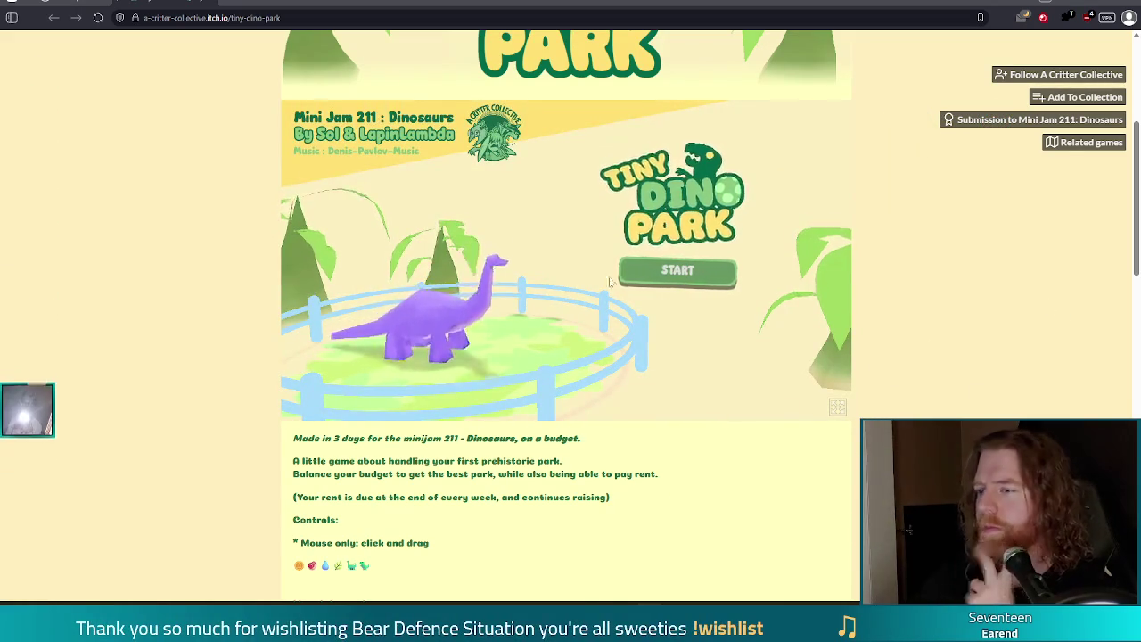
Step: Play Tiny Dino Park: buy and place a stegosaurus, then go back to the jam submission page
click(687, 272)
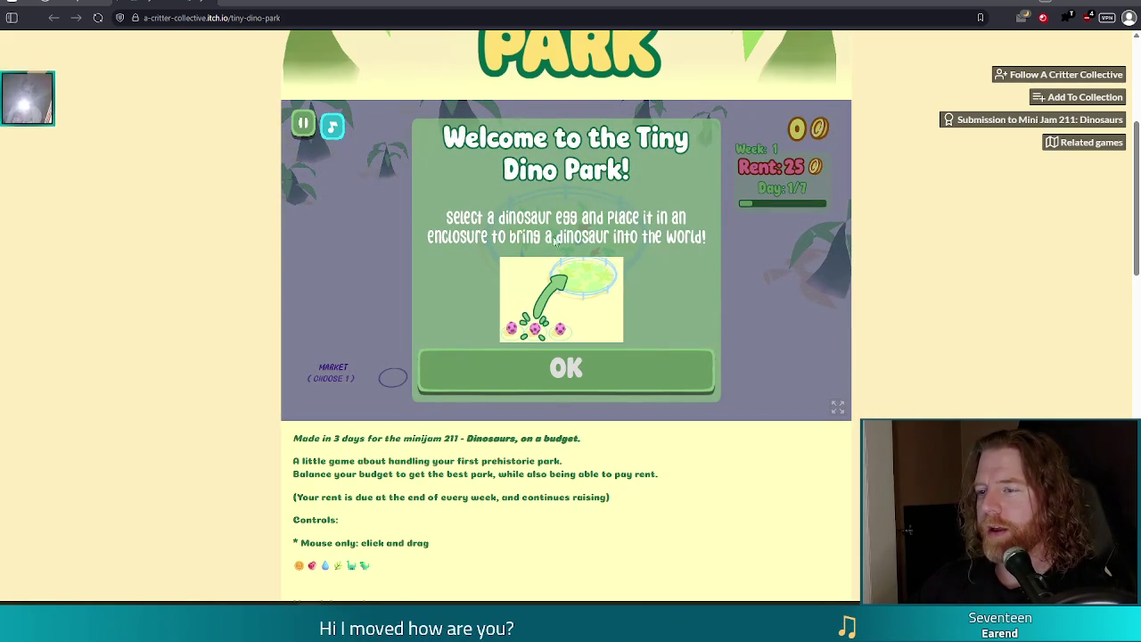
click(590, 368)
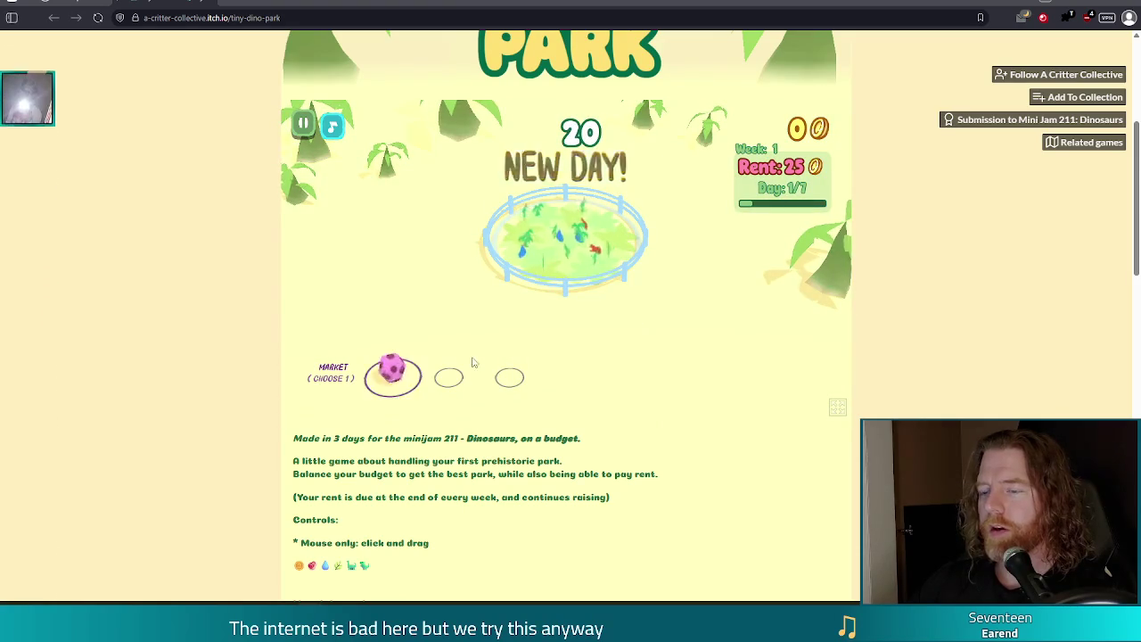
mouse_move(393, 372)
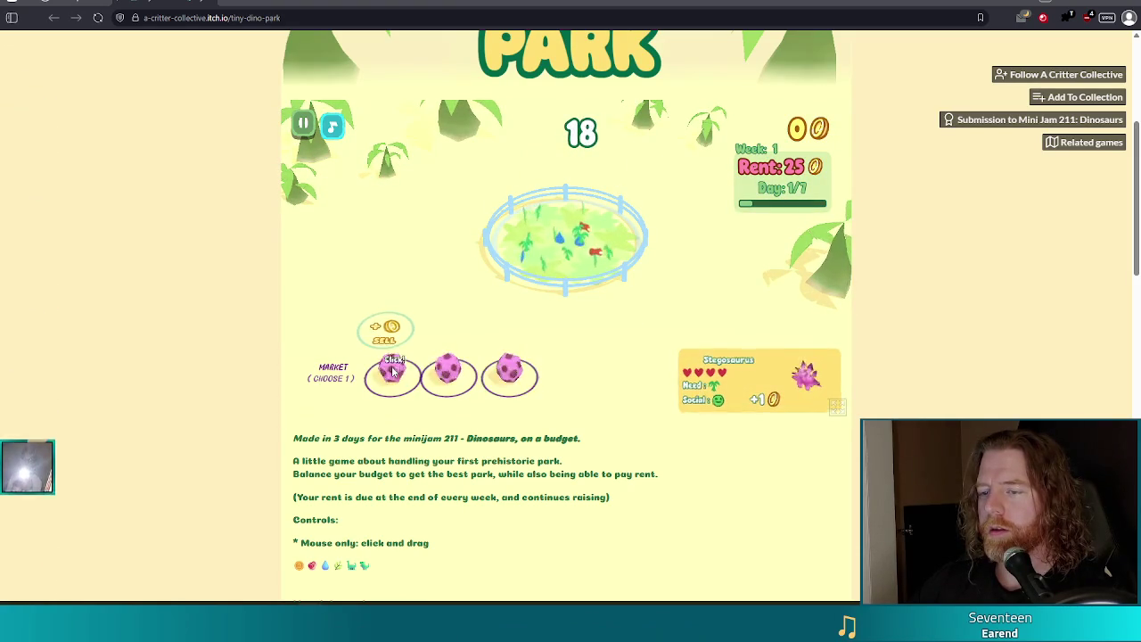
click(533, 252)
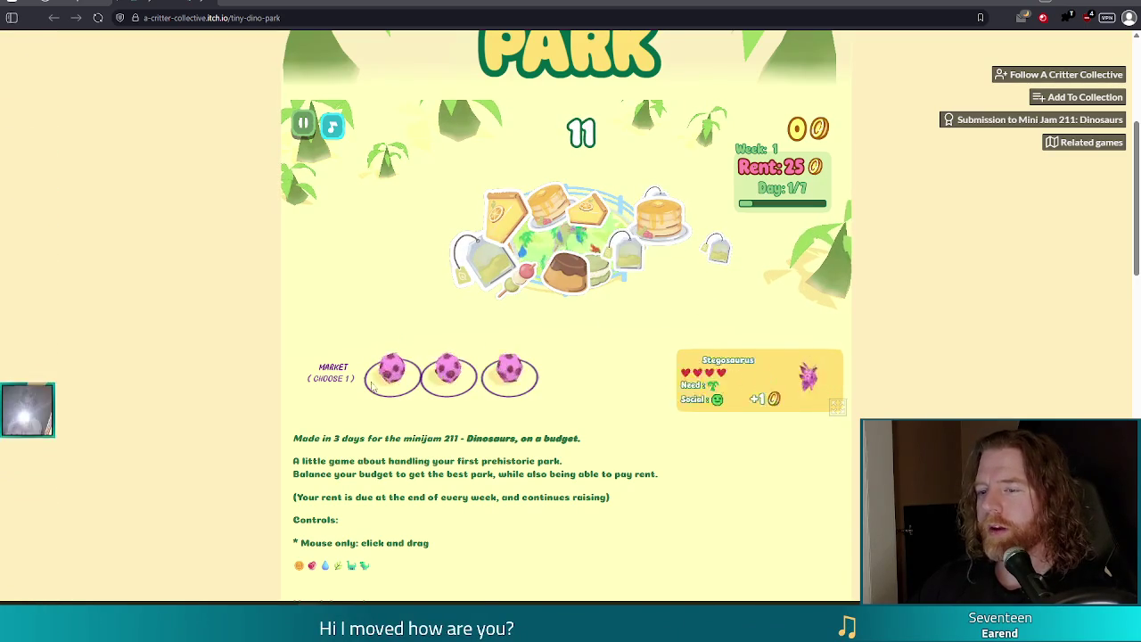
drag(393, 346, 441, 348)
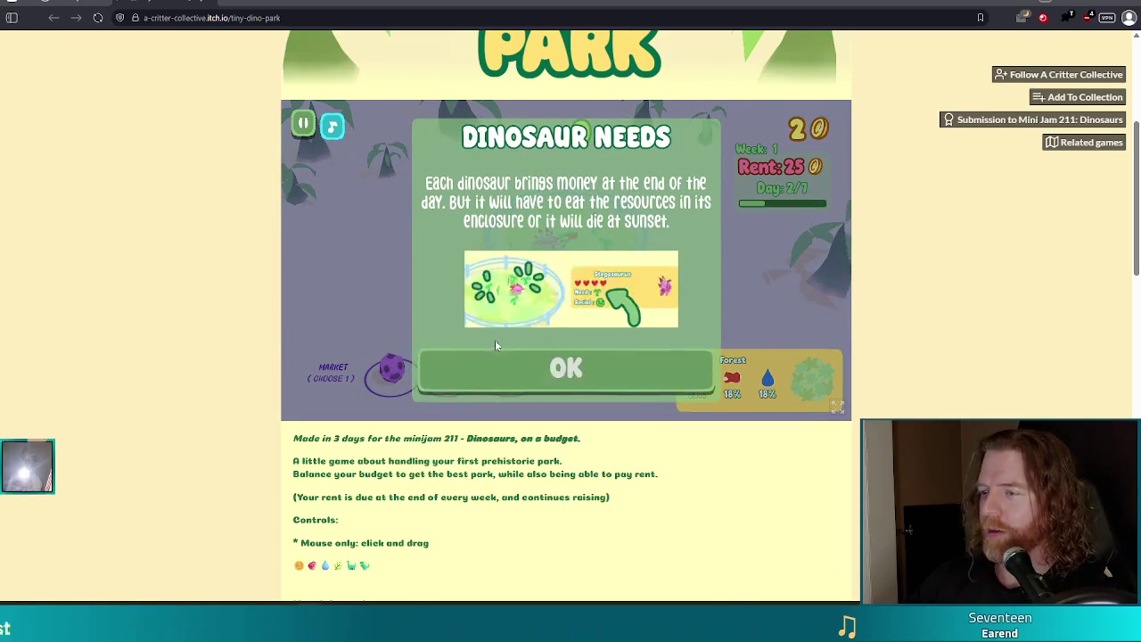
click(563, 381)
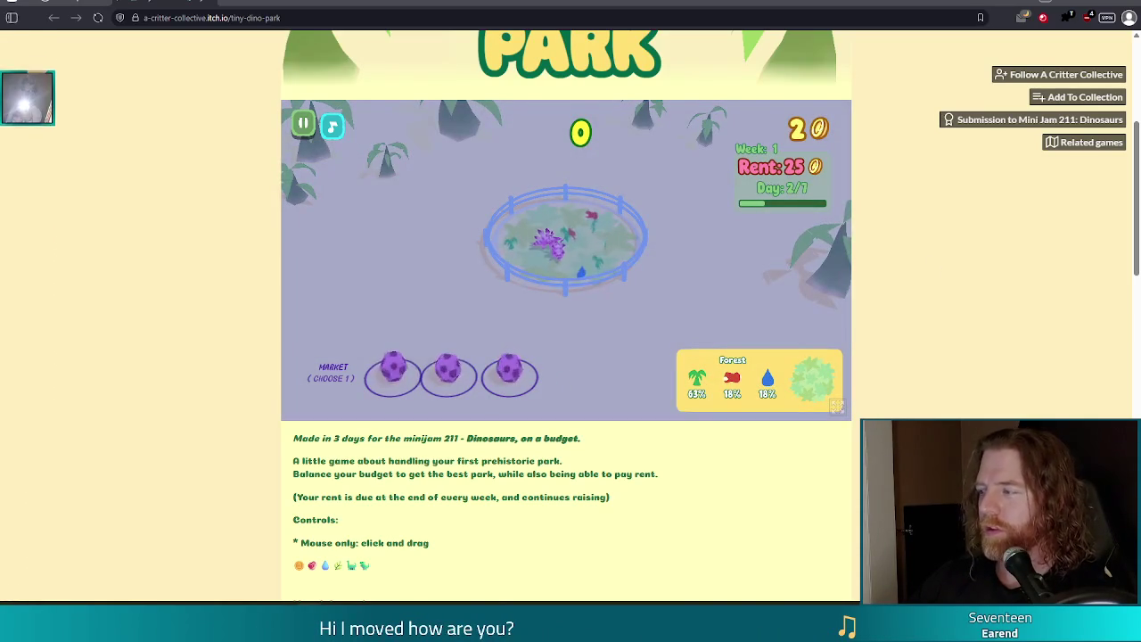
key(alt+Left)
right_click(272, 5)
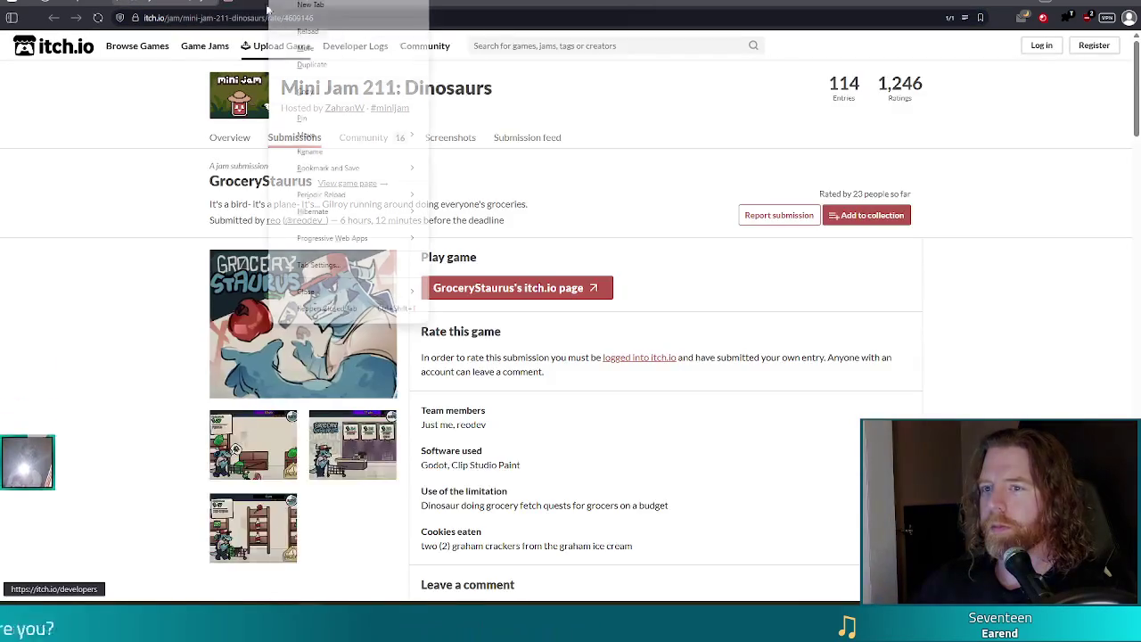
Step: Duplicate the submission tab, open GroceryStaurus's game page and start the game
click(312, 64)
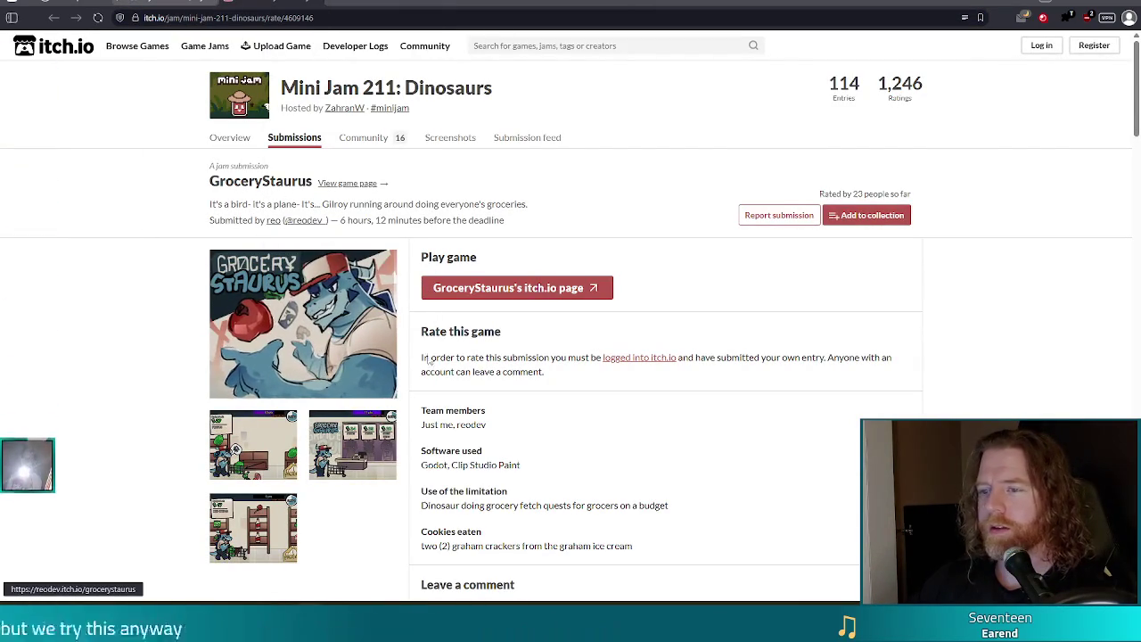
click(522, 288)
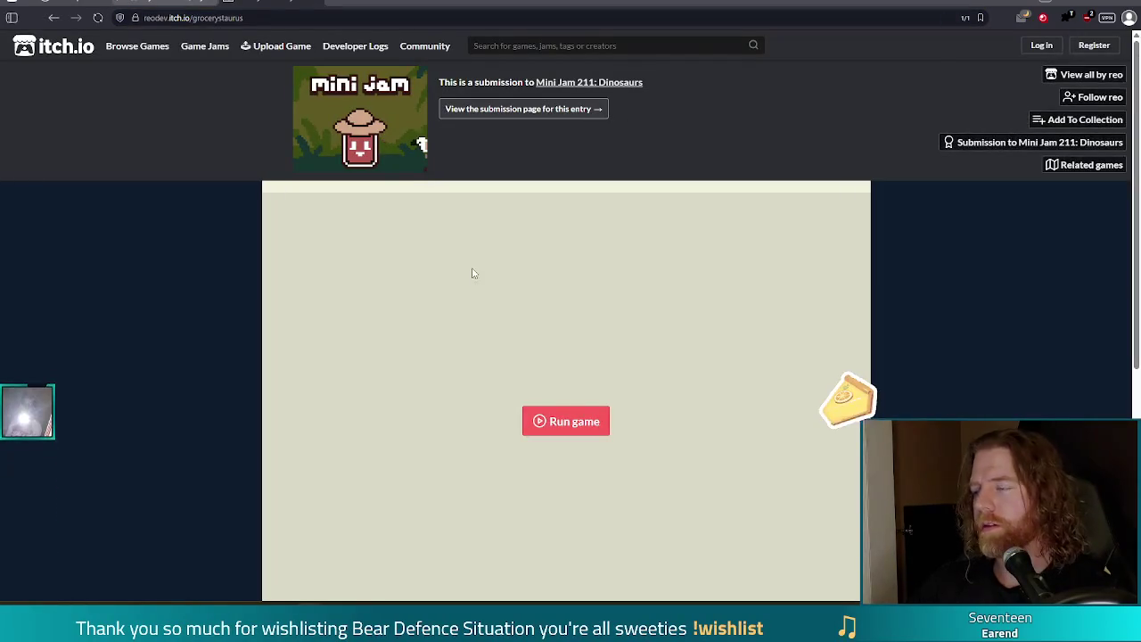
scroll(127, 281, down, 2)
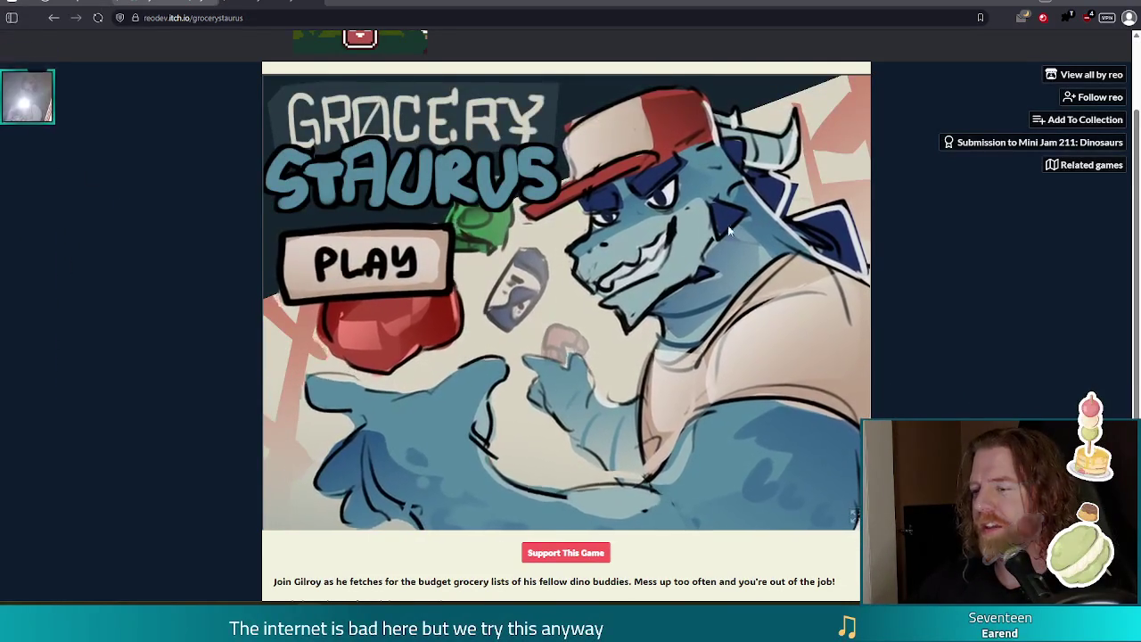
click(363, 255)
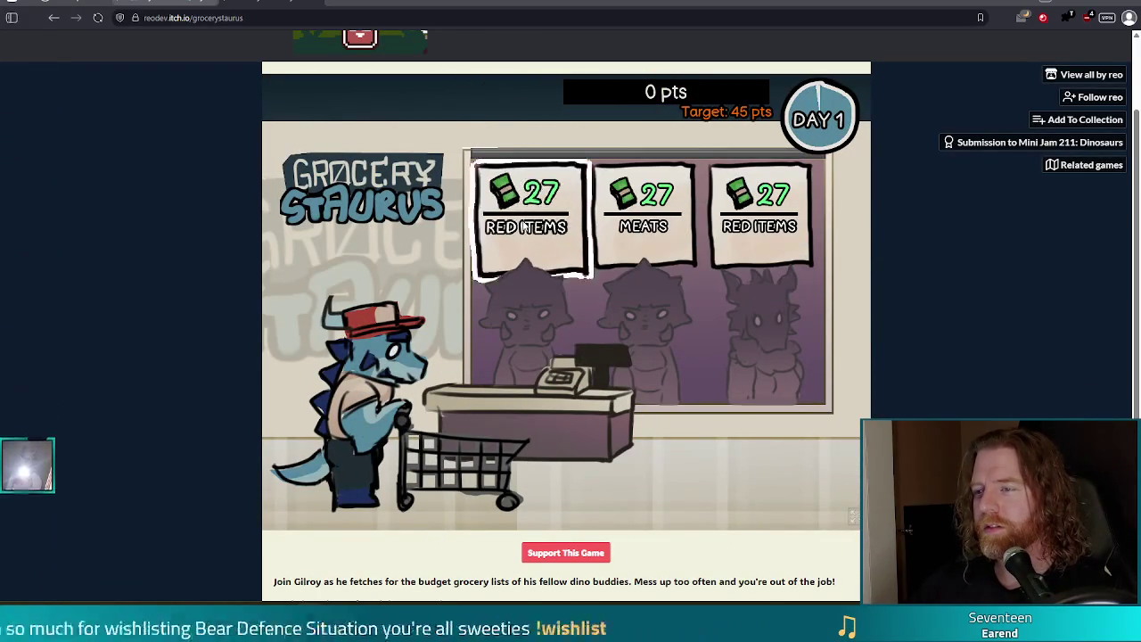
Step: Fill the RED ITEMS order with sodas, meat, porkchop, apple and nuggets, then return to Tiny Dino Park
click(535, 223)
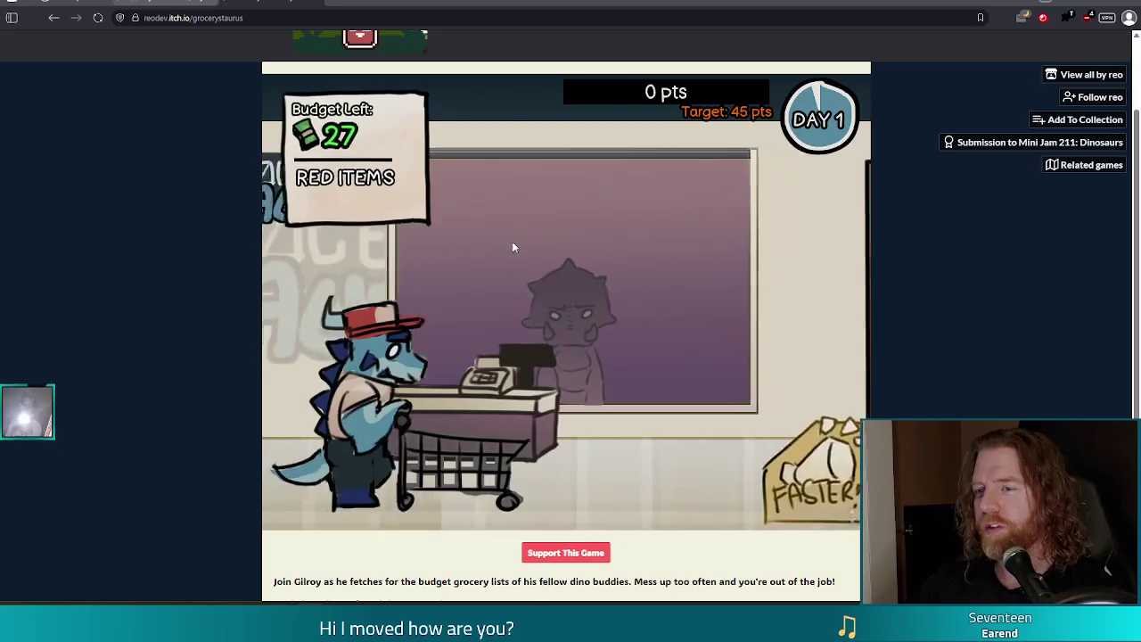
click(764, 182)
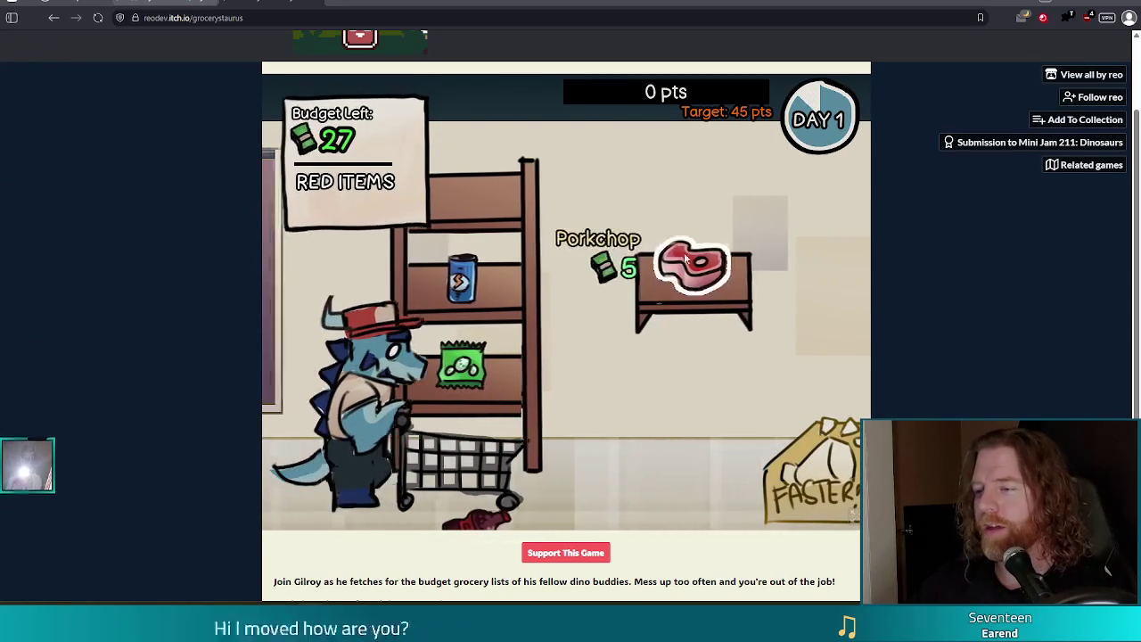
click(541, 272)
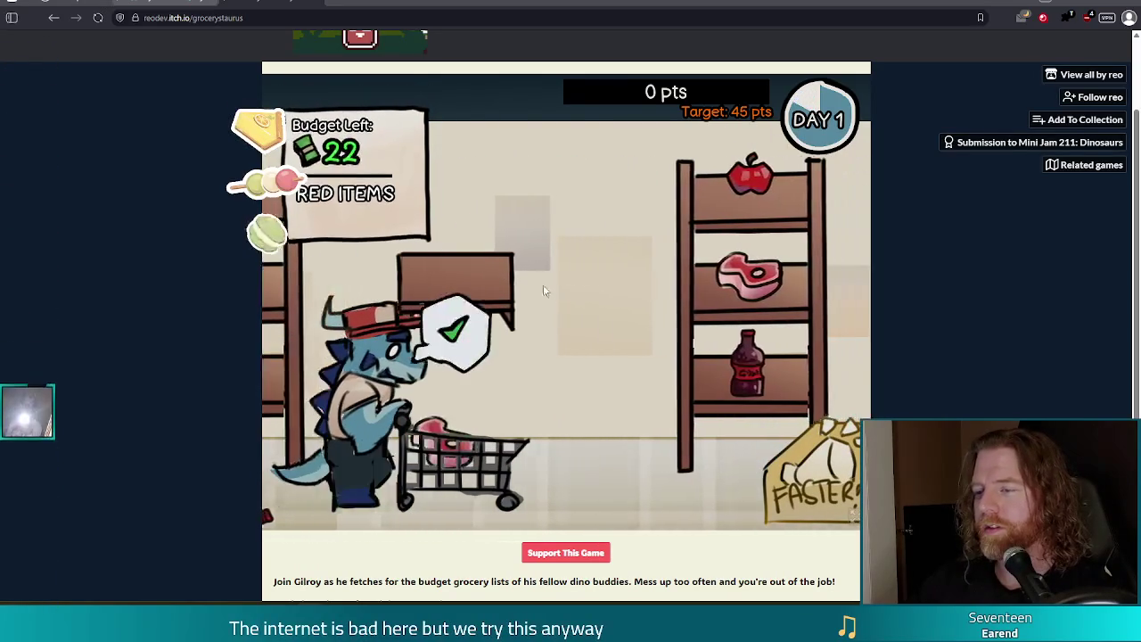
click(564, 382)
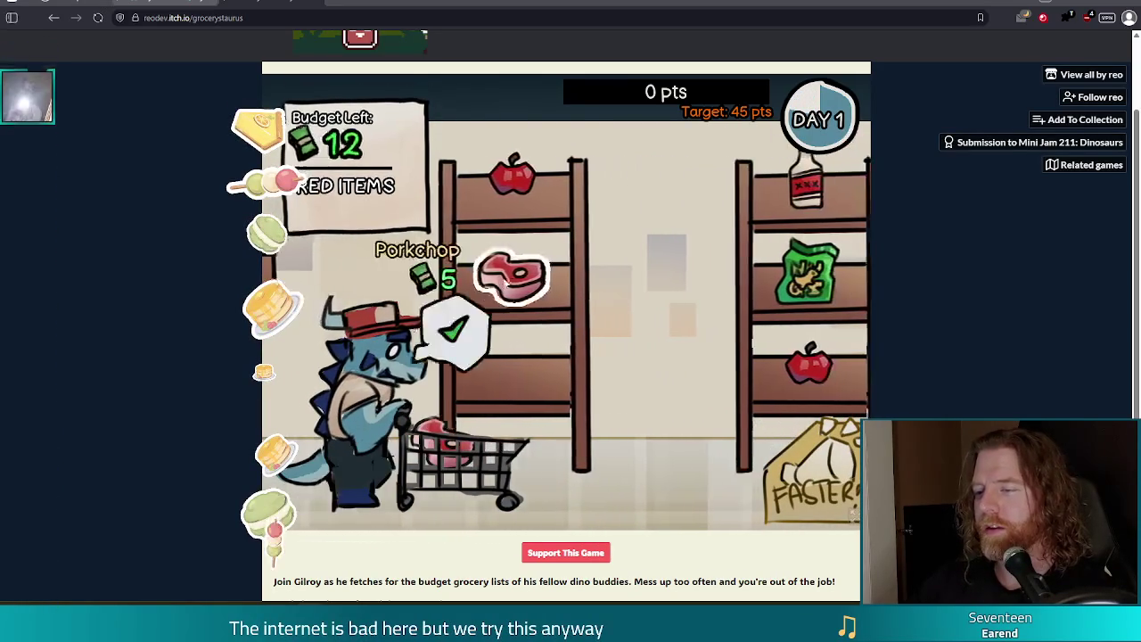
click(428, 268)
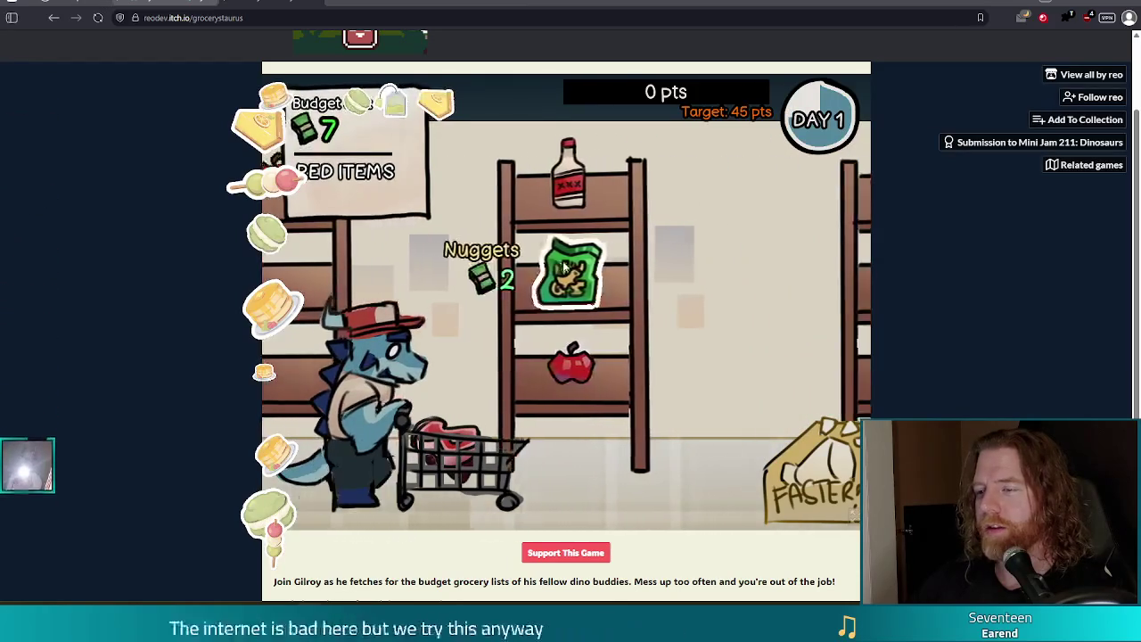
click(504, 364)
click(510, 273)
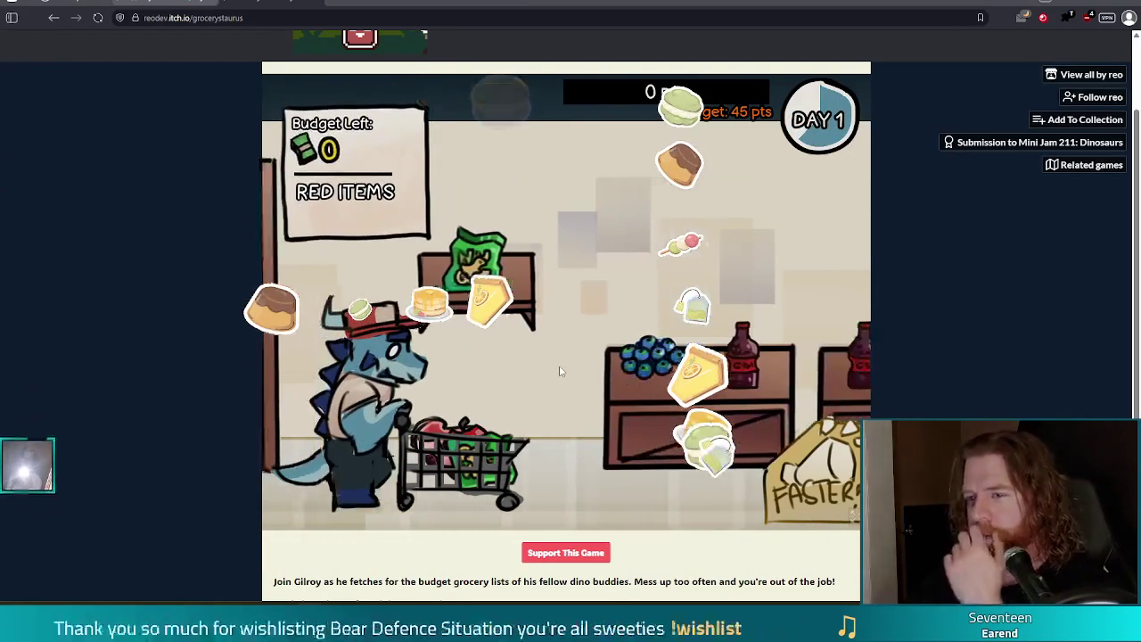
click(553, 370)
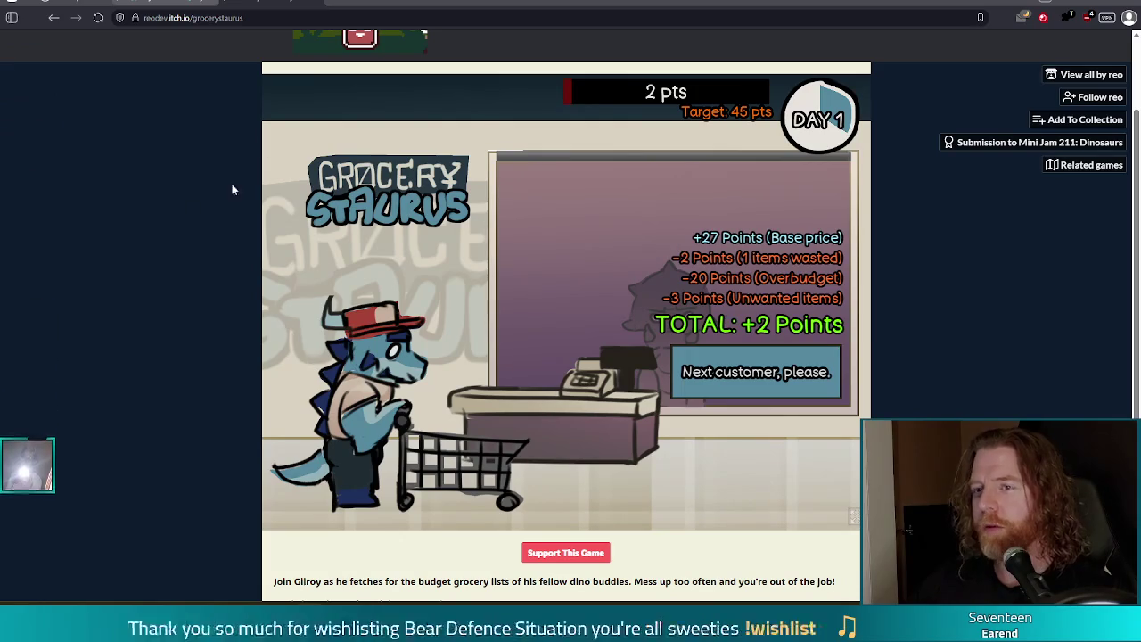
click(301, 4)
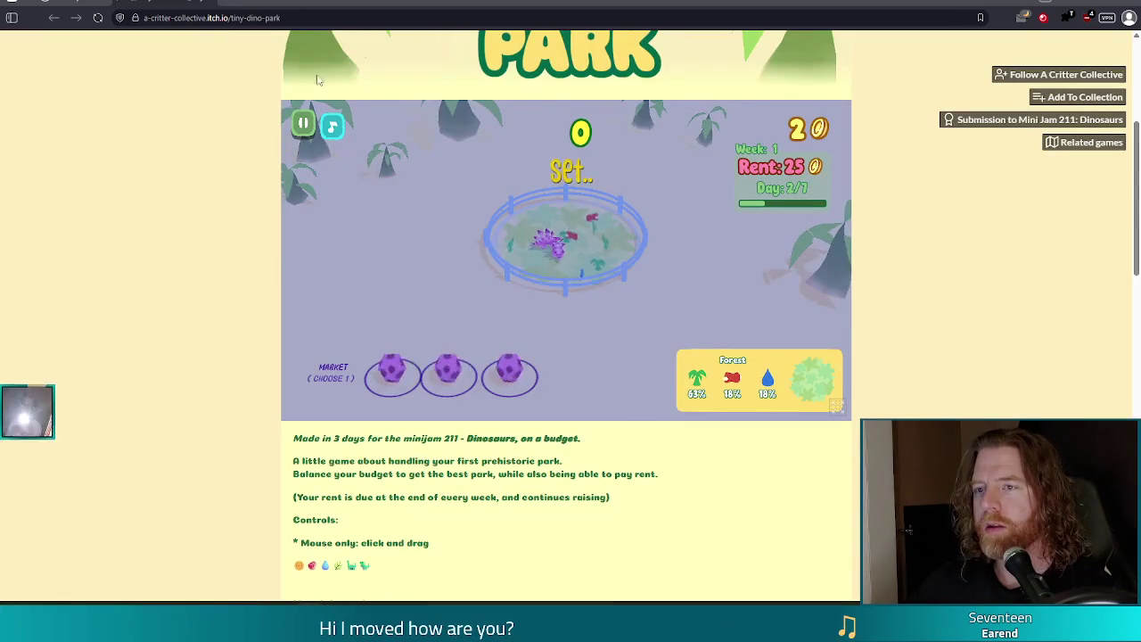
Step: Reopen the closed GroceryStaurus jam submission tab
right_click(322, 4)
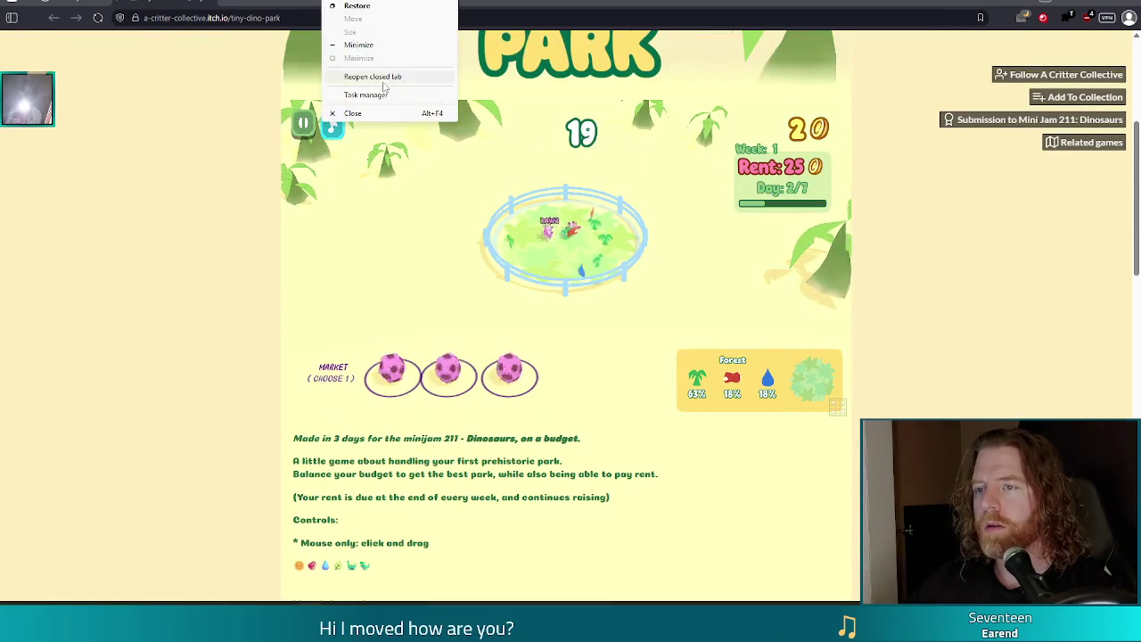
click(54, 18)
click(53, 18)
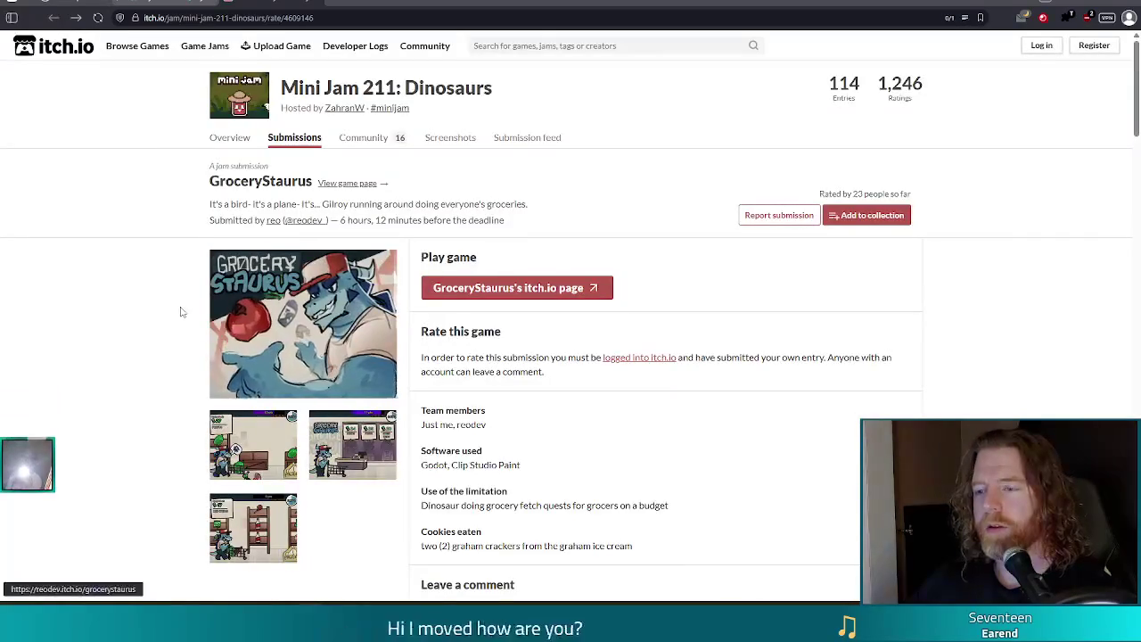
Step: Scroll down through the Comments section and back to the top
scroll(714, 280, down, 2)
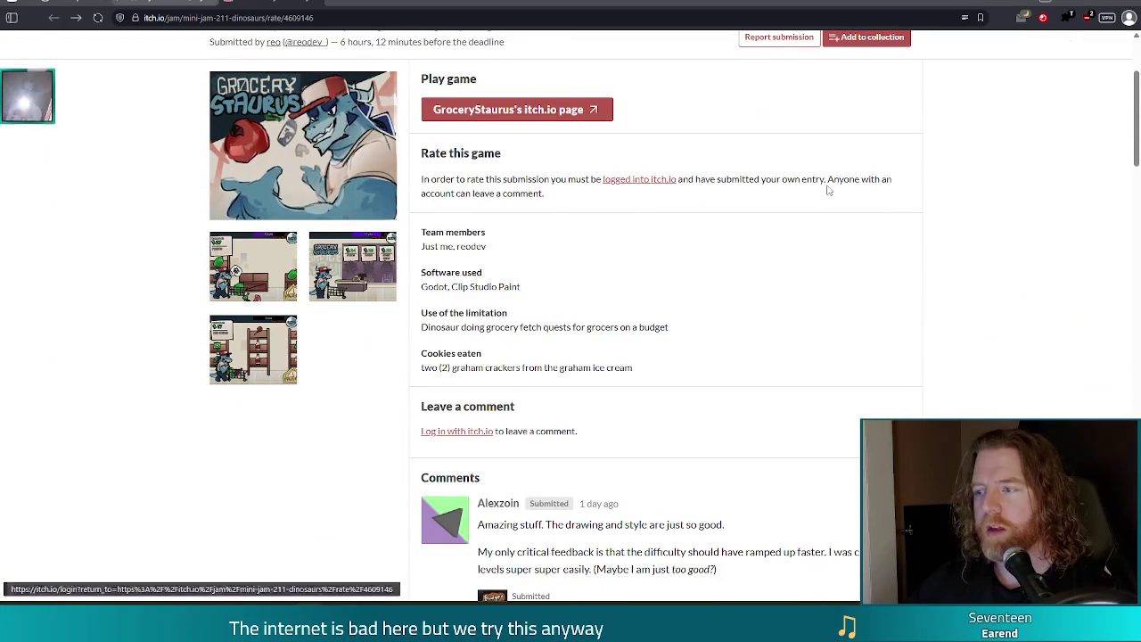
scroll(510, 214, down, 4)
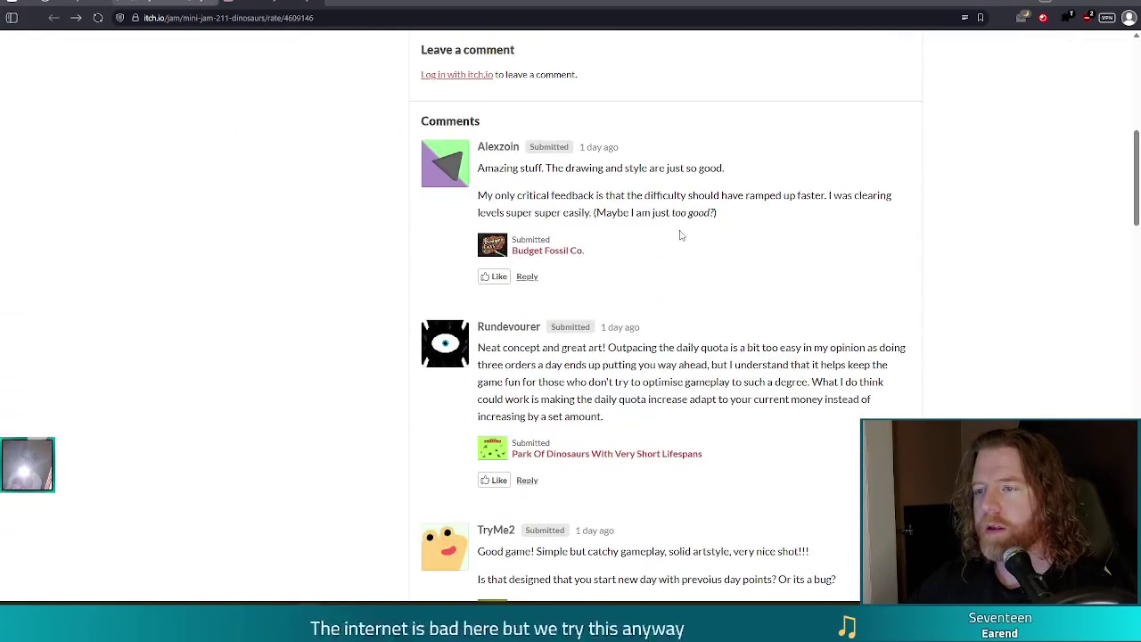
scroll(677, 232, down, 10)
scroll(681, 237, down, 11)
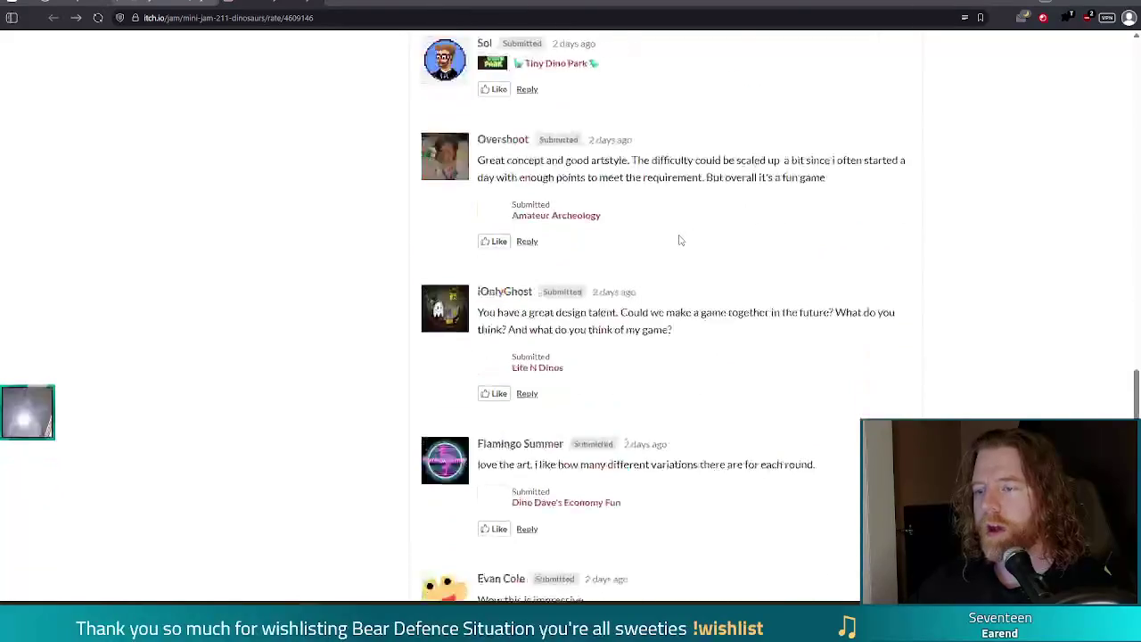
scroll(695, 330, up, 20)
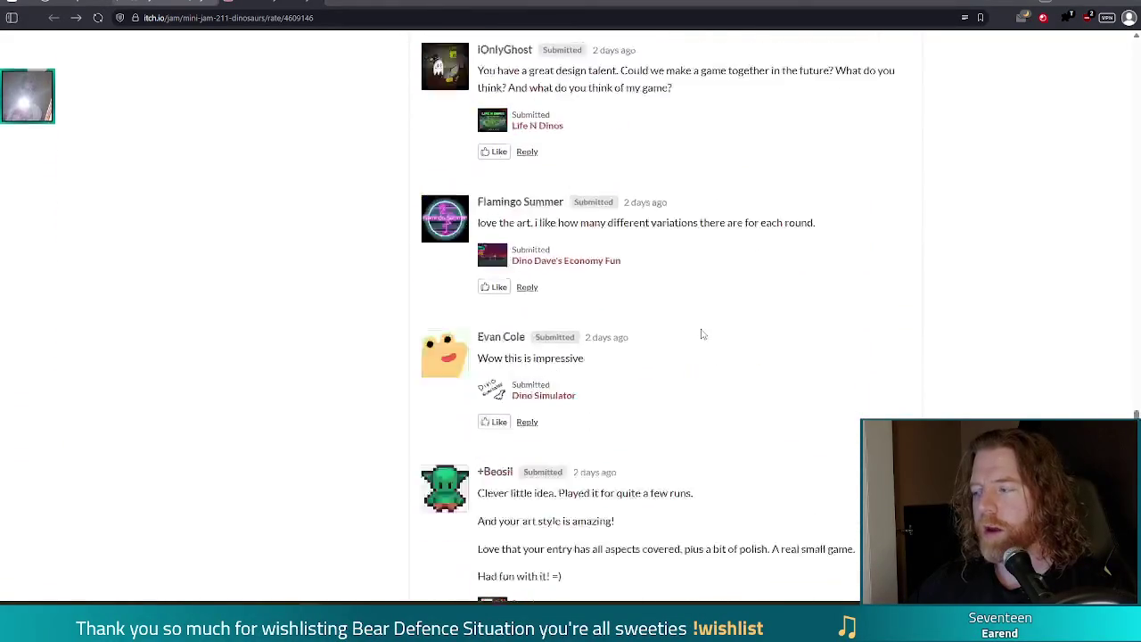
scroll(683, 323, up, 6)
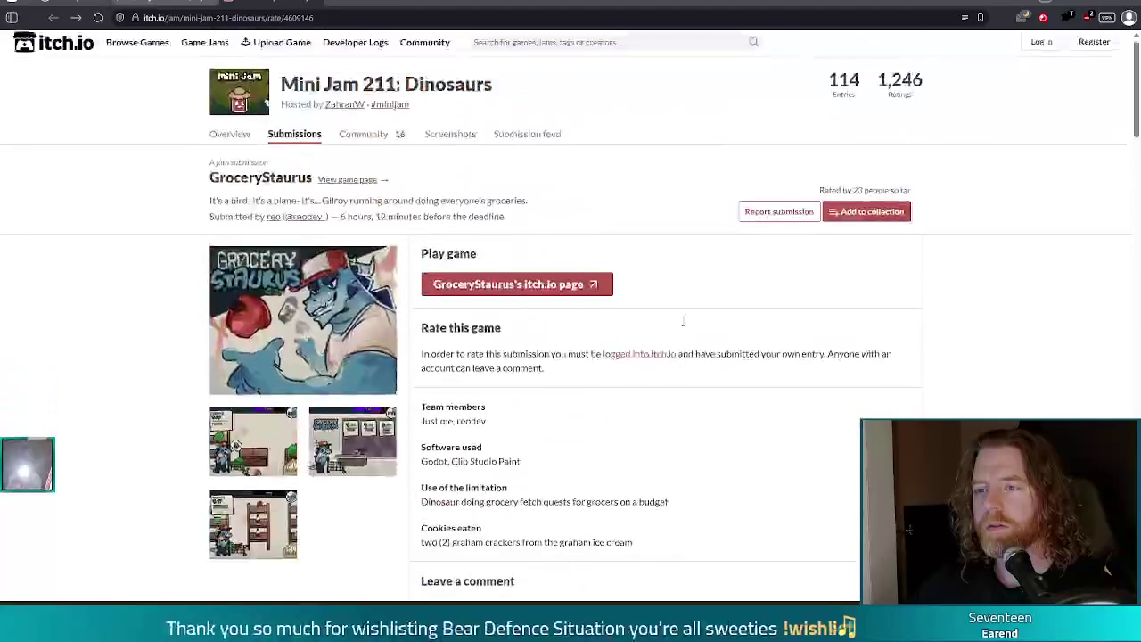
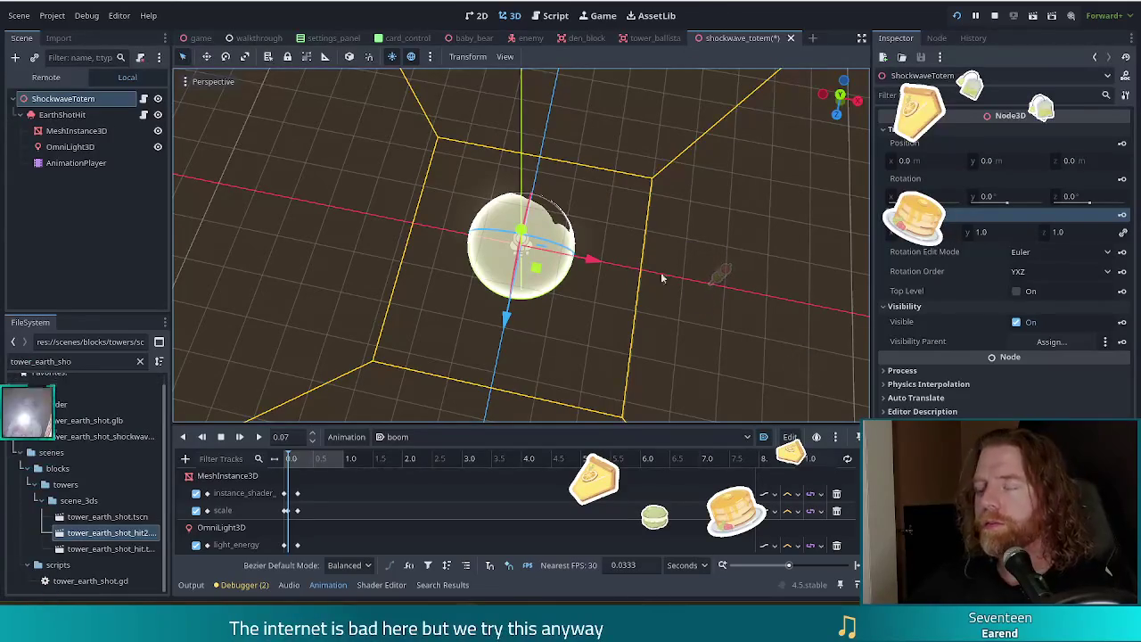
Step: Inspect the shockwave sphere from several angles and save the totem scene
mouse_move(718, 283)
mouse_down()
mouse_move(695, 267)
mouse_move(713, 263)
mouse_move(706, 271)
mouse_up()
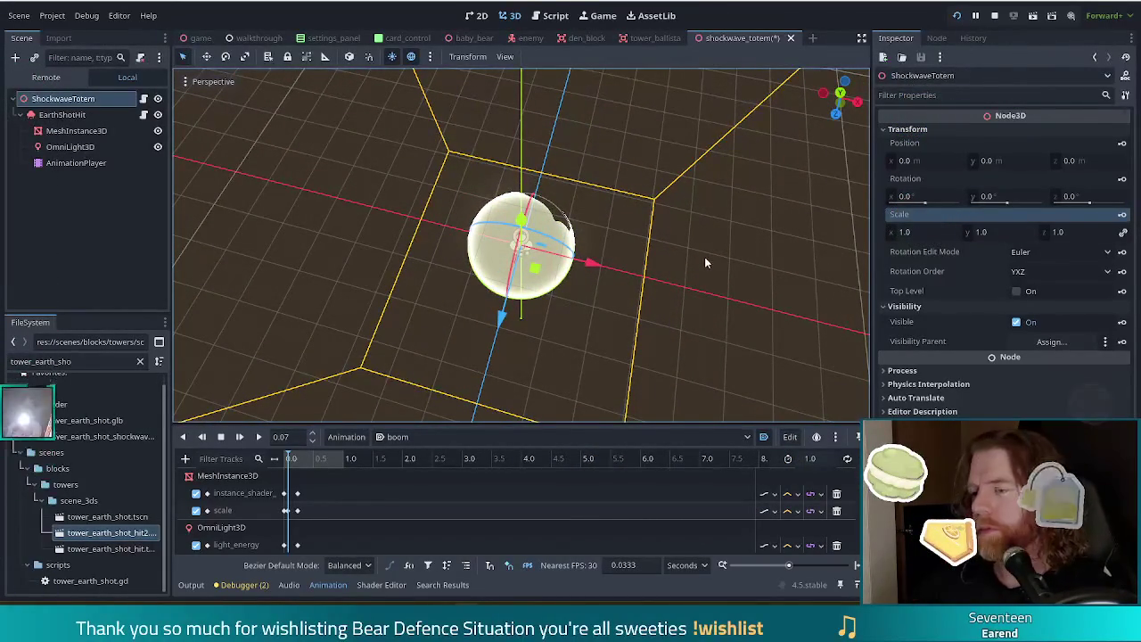
mouse_move(696, 241)
mouse_down()
mouse_move(712, 270)
mouse_move(698, 216)
mouse_up()
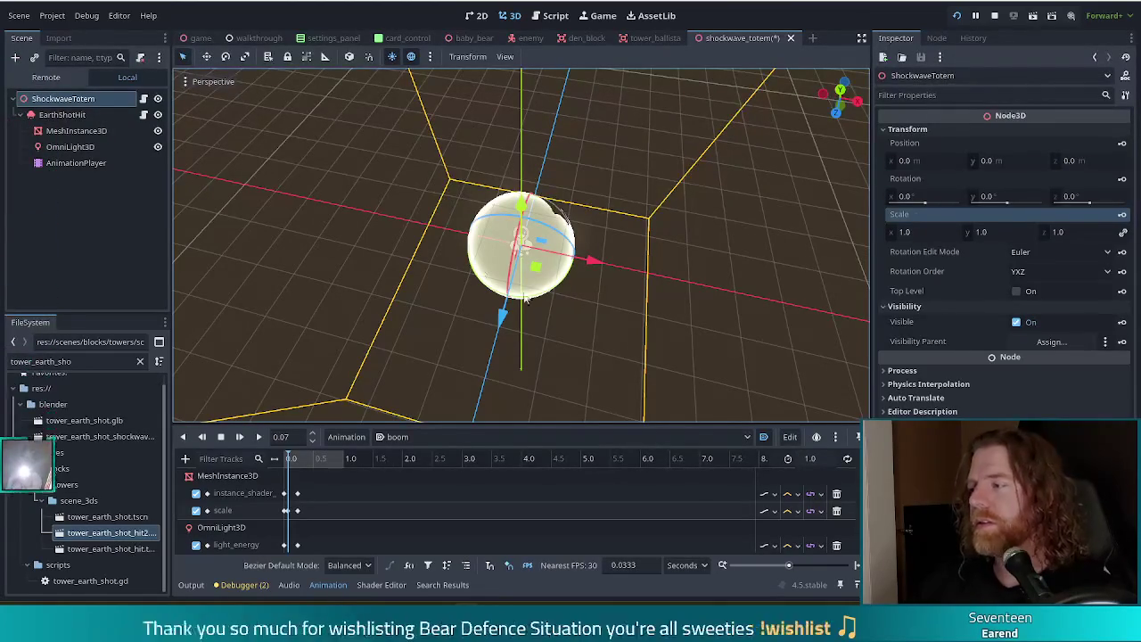
drag(688, 266, 689, 287)
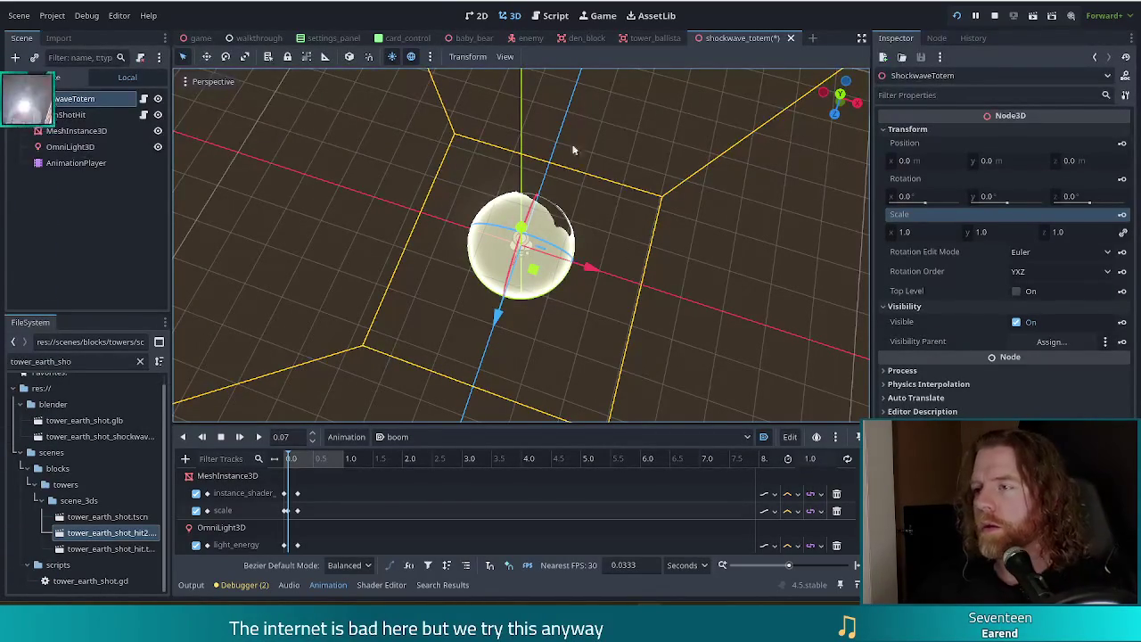
key(ctrl+s)
Step: Append * 10 to tower.get_range() on script line 12 and run the project
click(552, 15)
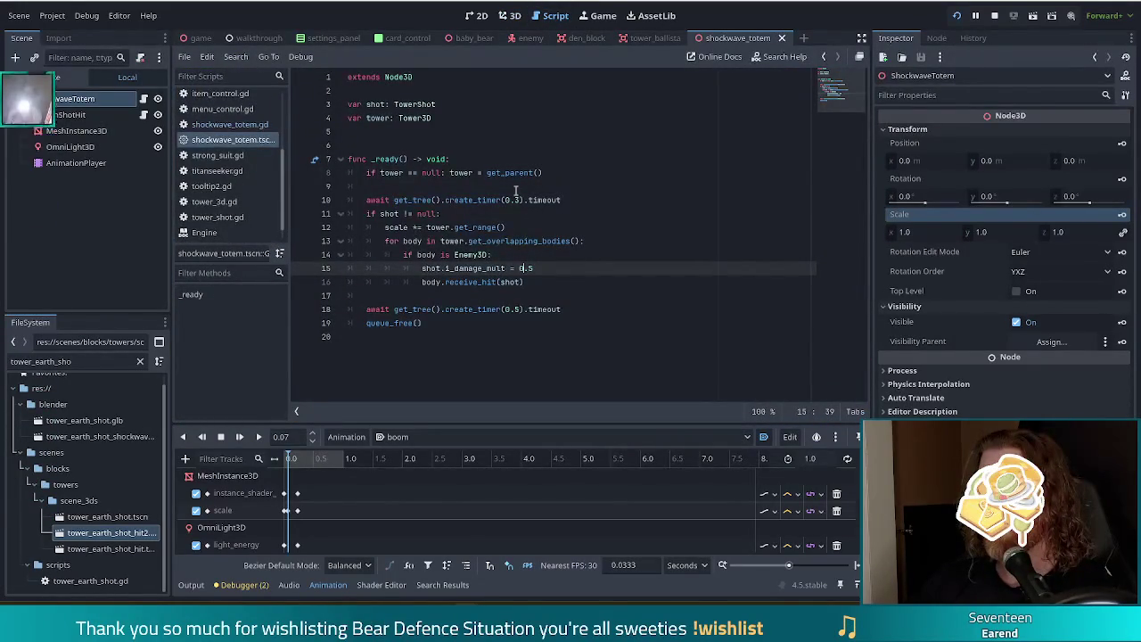
click(508, 229)
text(* )
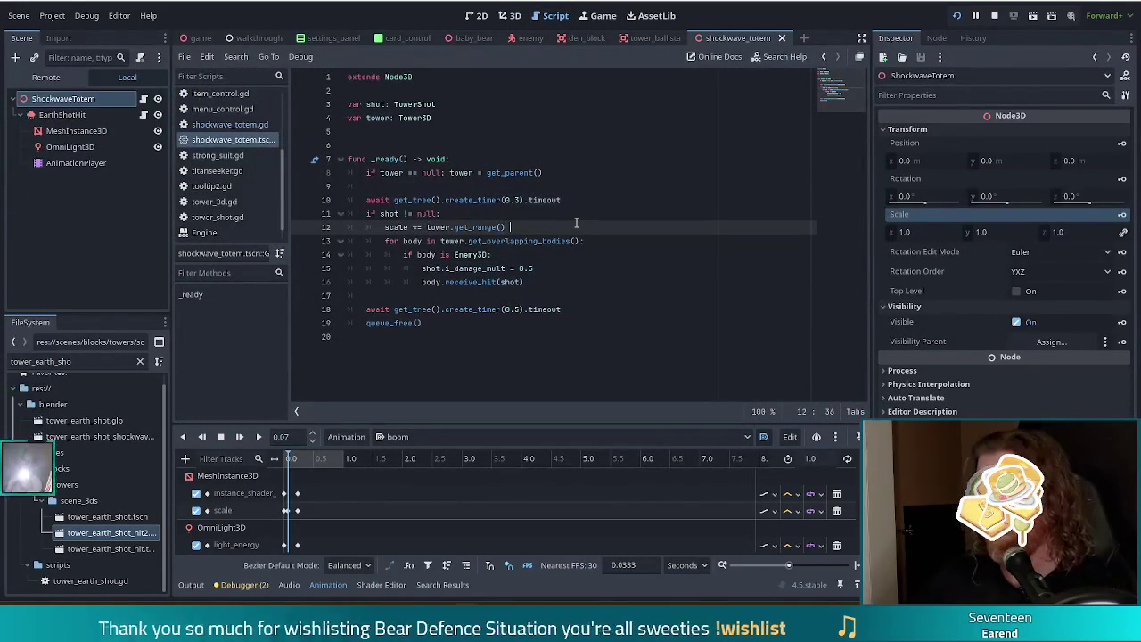
text(10)
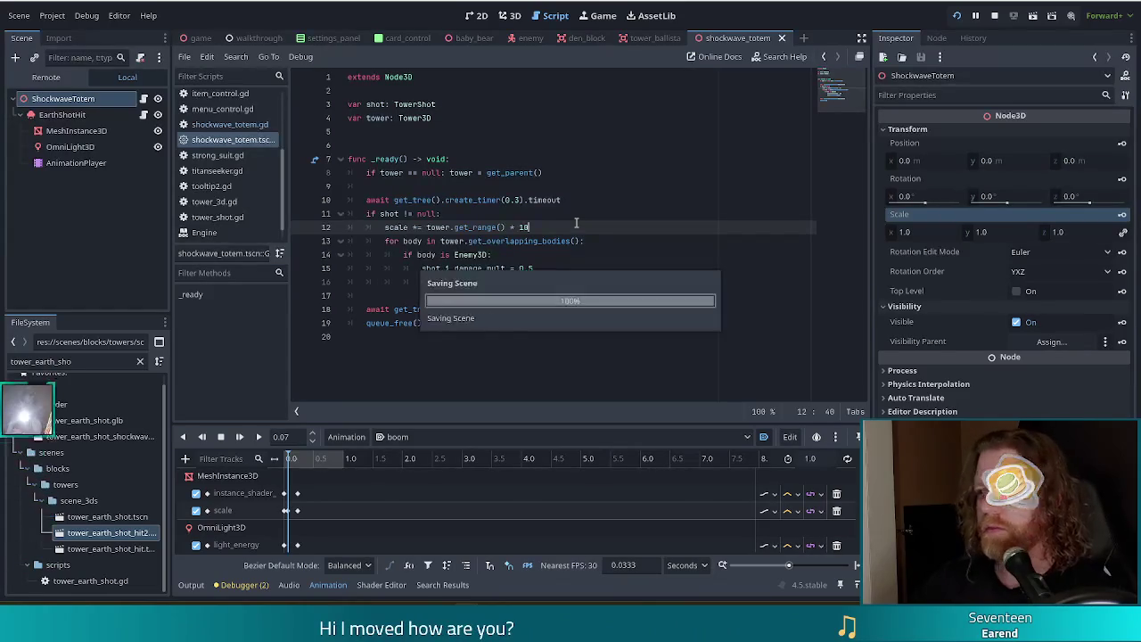
click(956, 15)
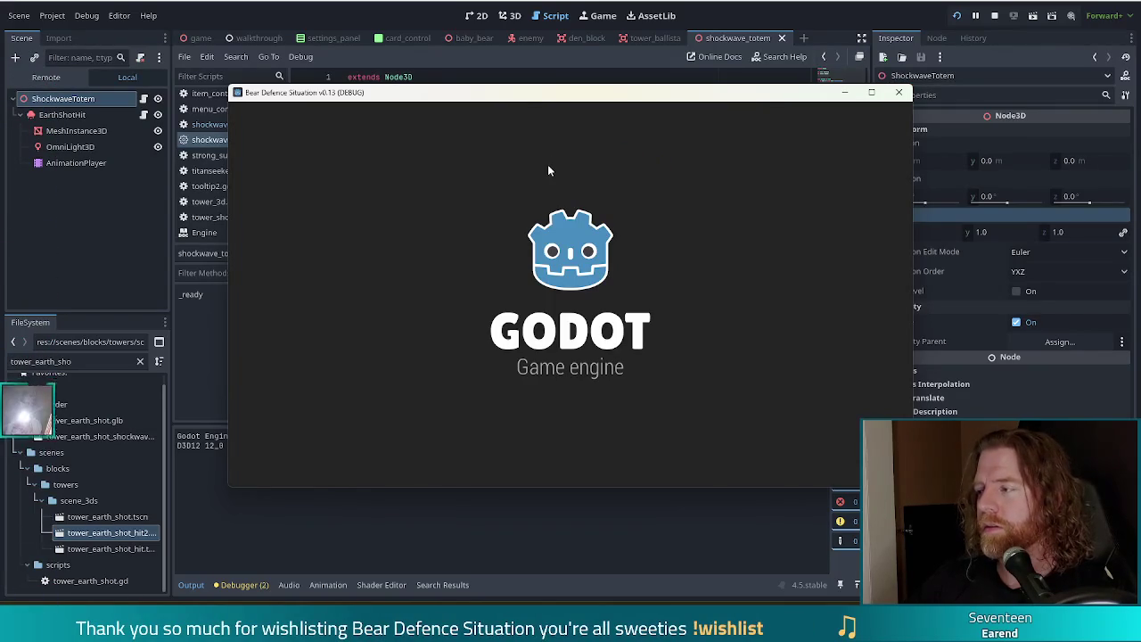
Step: Enter the game and run add_wish shockwave_totem in the command console
click(389, 308)
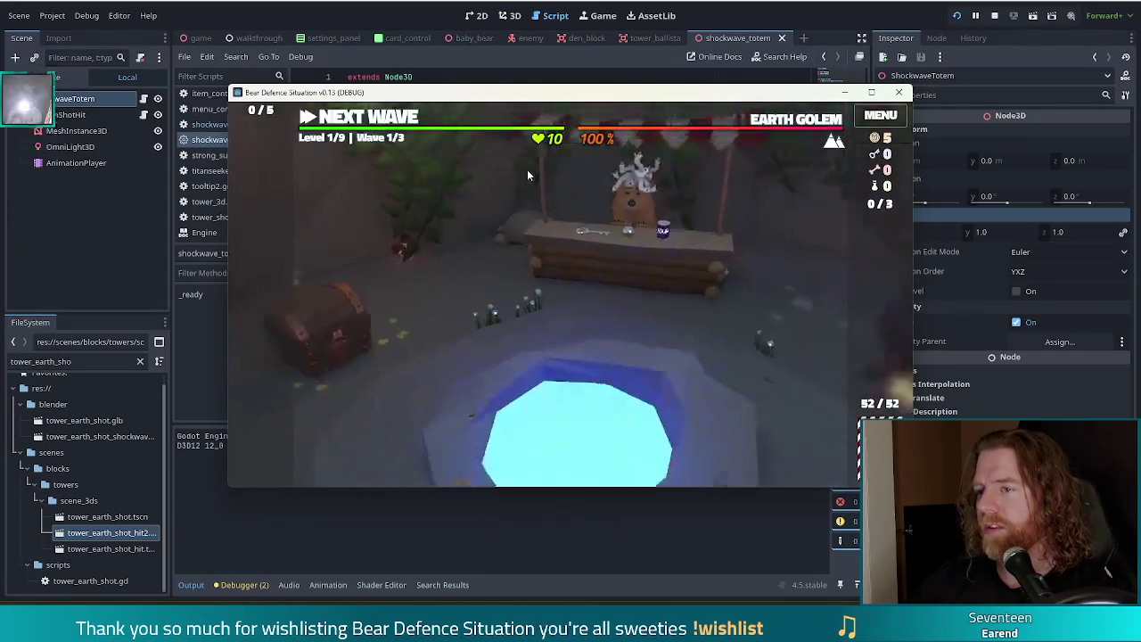
key(grave)
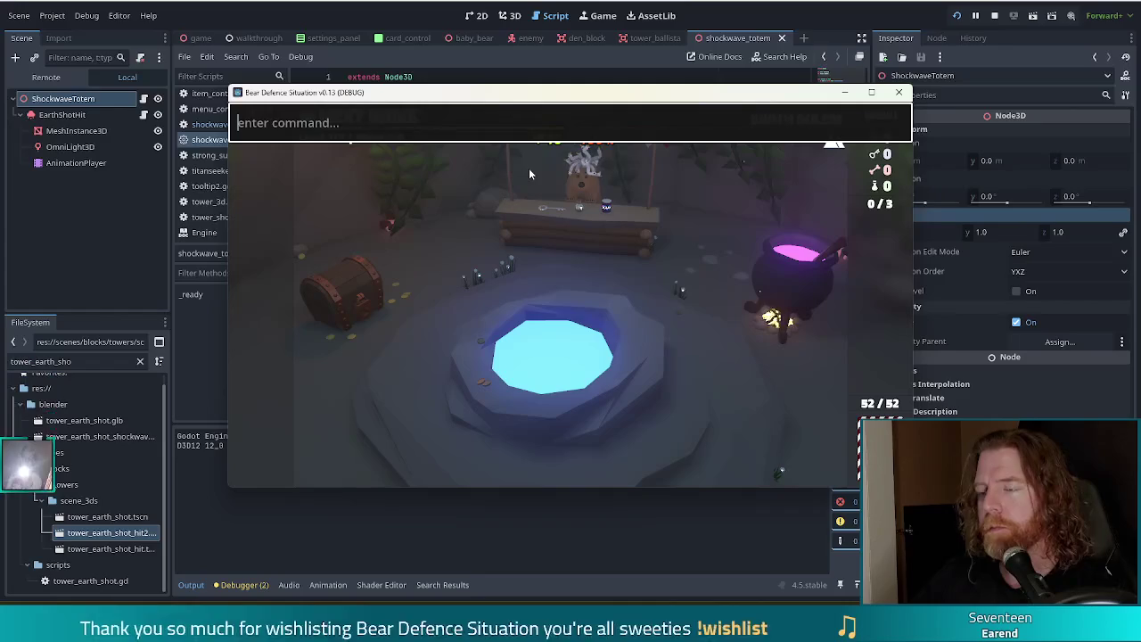
text(add_wish shio)
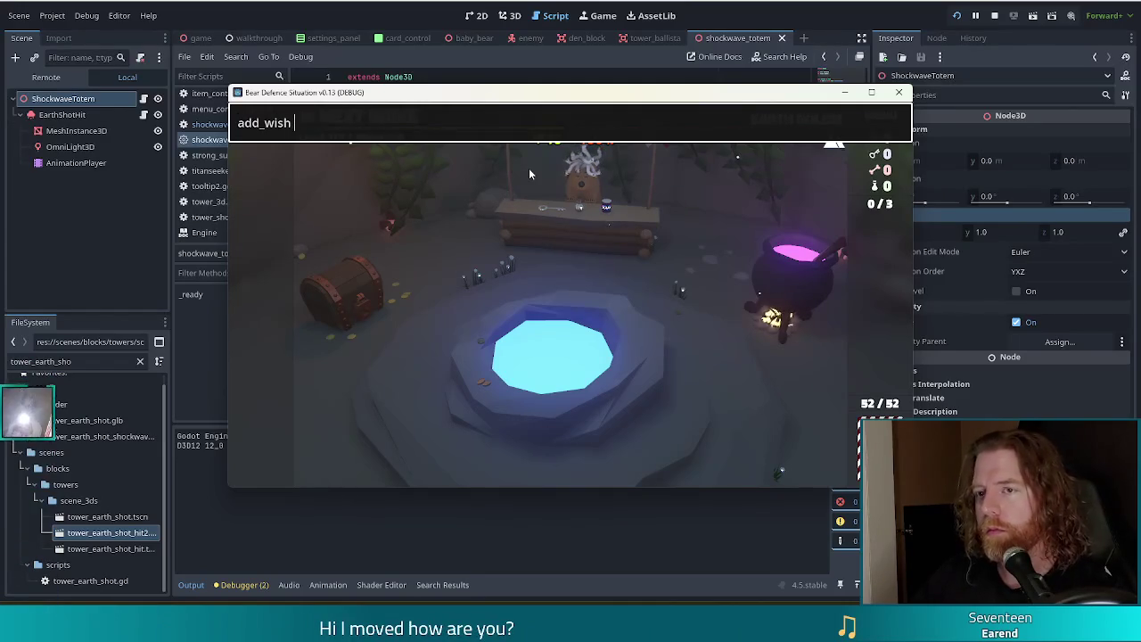
key(BackSpace)
key(BackSpace)
text(ockwave)
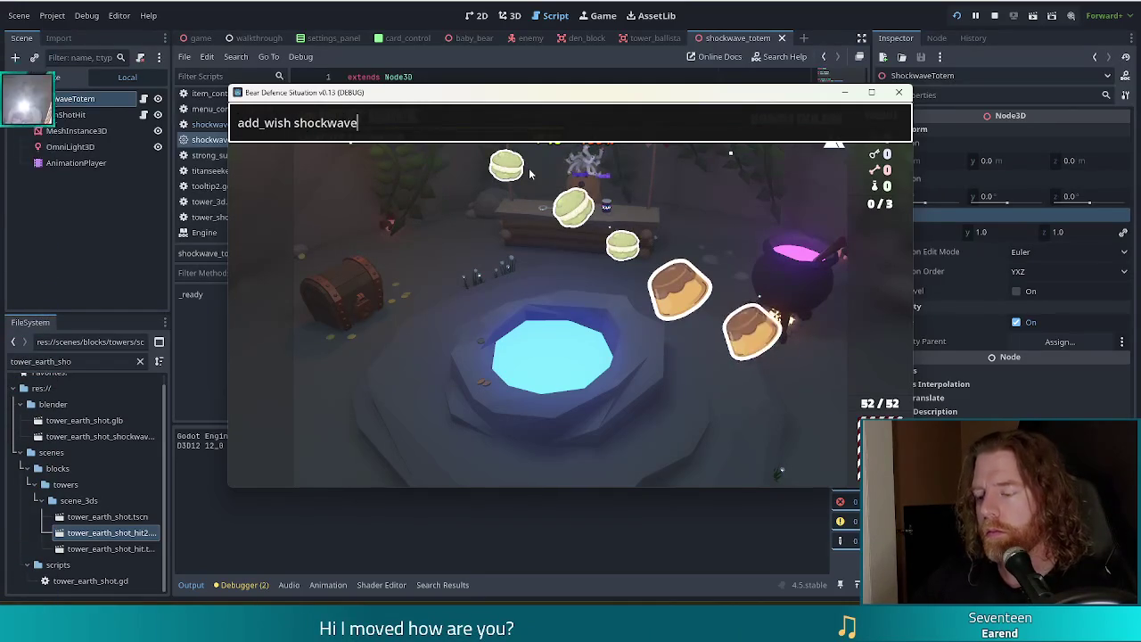
text(_totem)
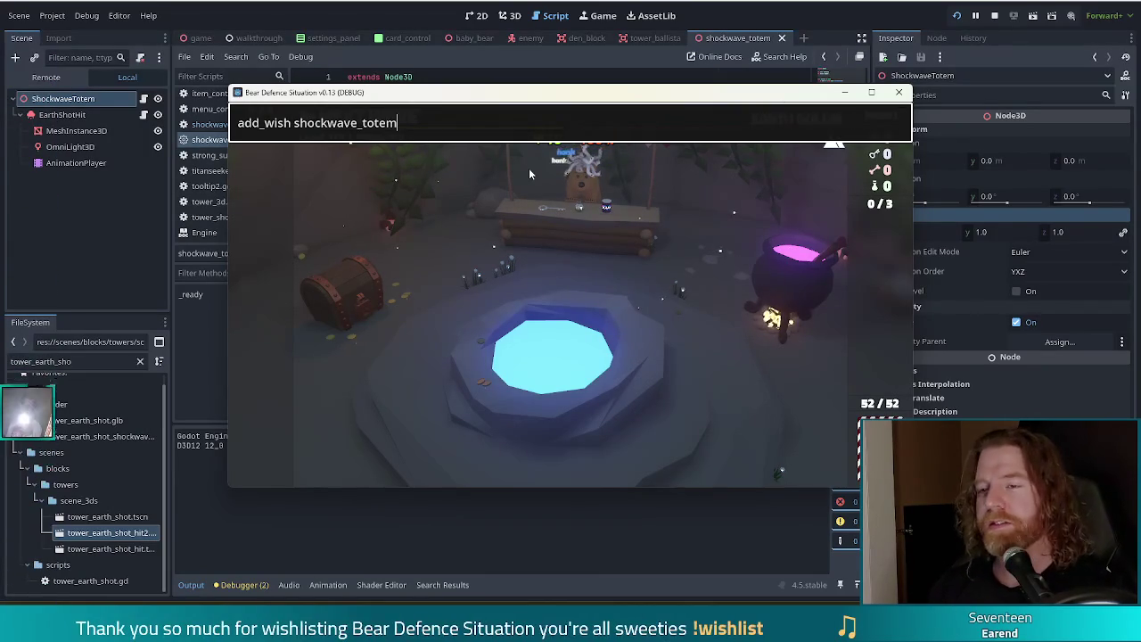
key(Return)
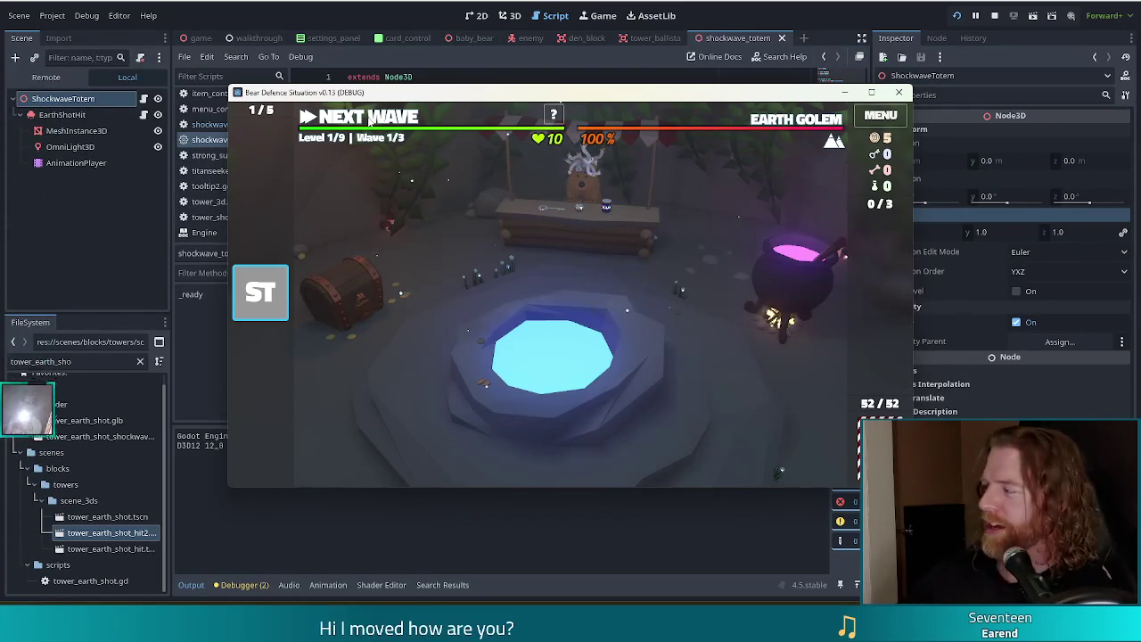
Step: Build a Ballista tower beside the path by playing Two Pair (nines and twos)
click(390, 117)
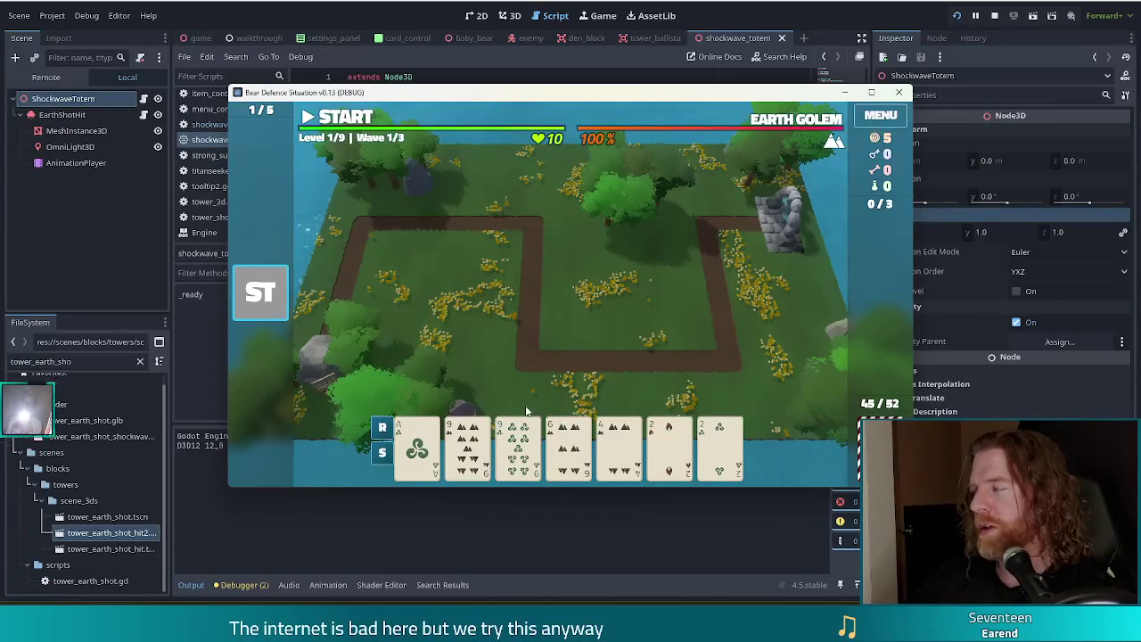
click(467, 446)
click(518, 446)
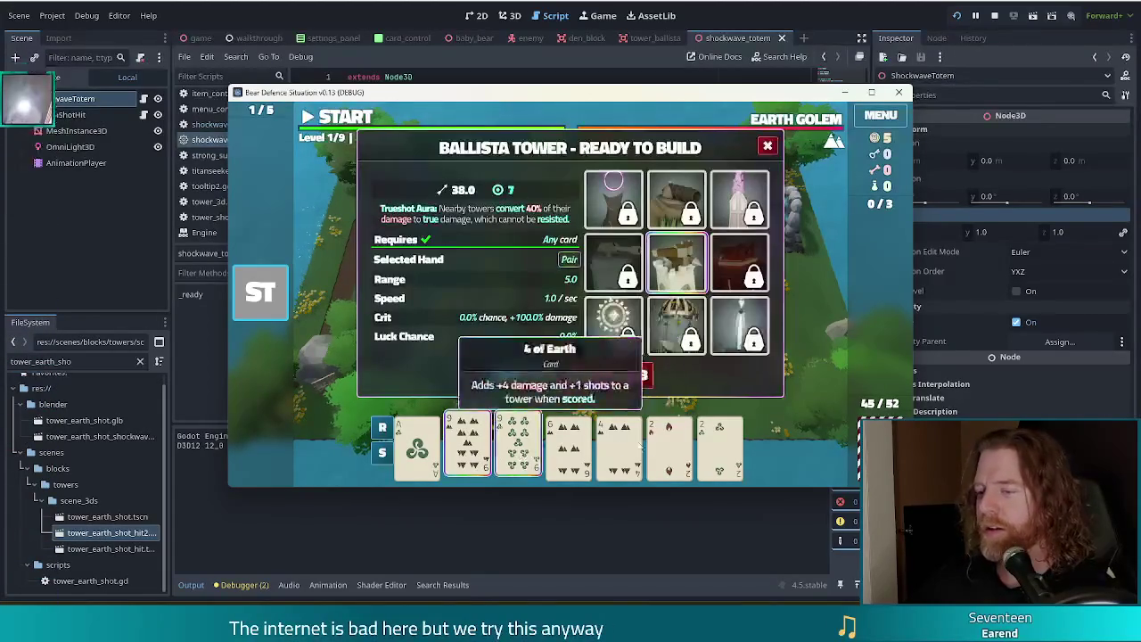
click(669, 445)
click(719, 446)
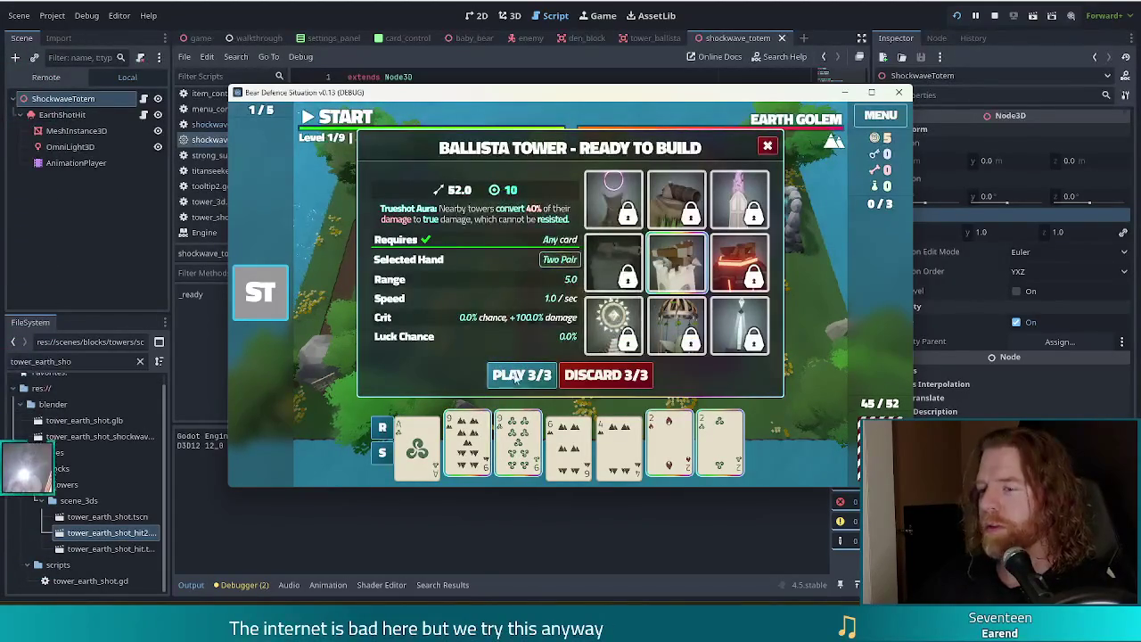
click(521, 375)
click(669, 301)
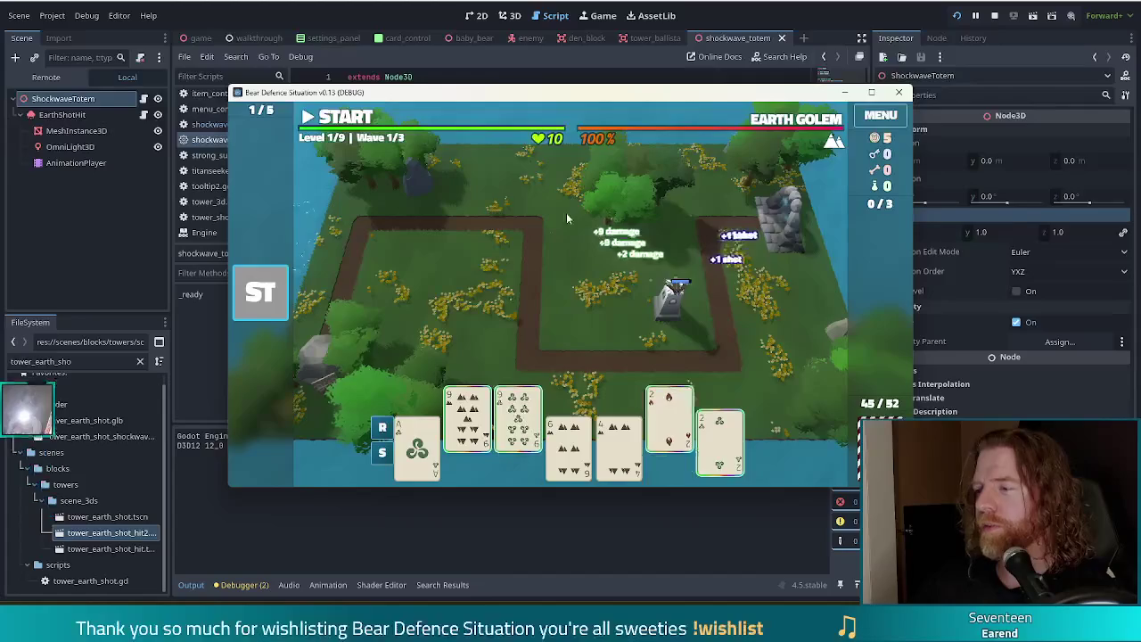
Step: Start the first wave, pause it, and bring the editor back to the front
click(344, 119)
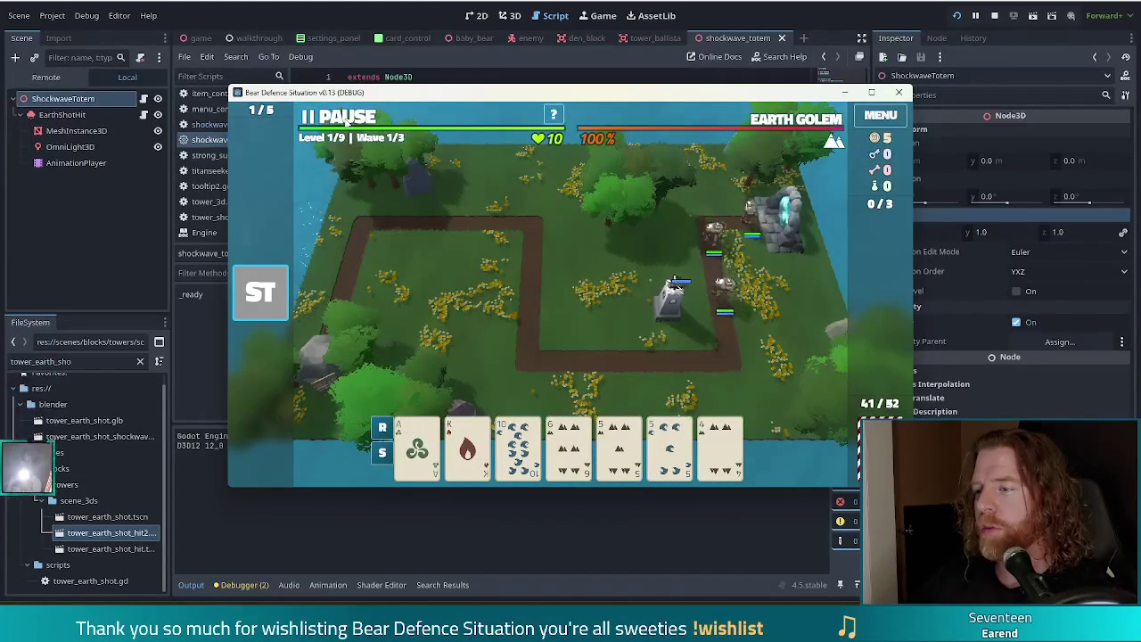
key(space)
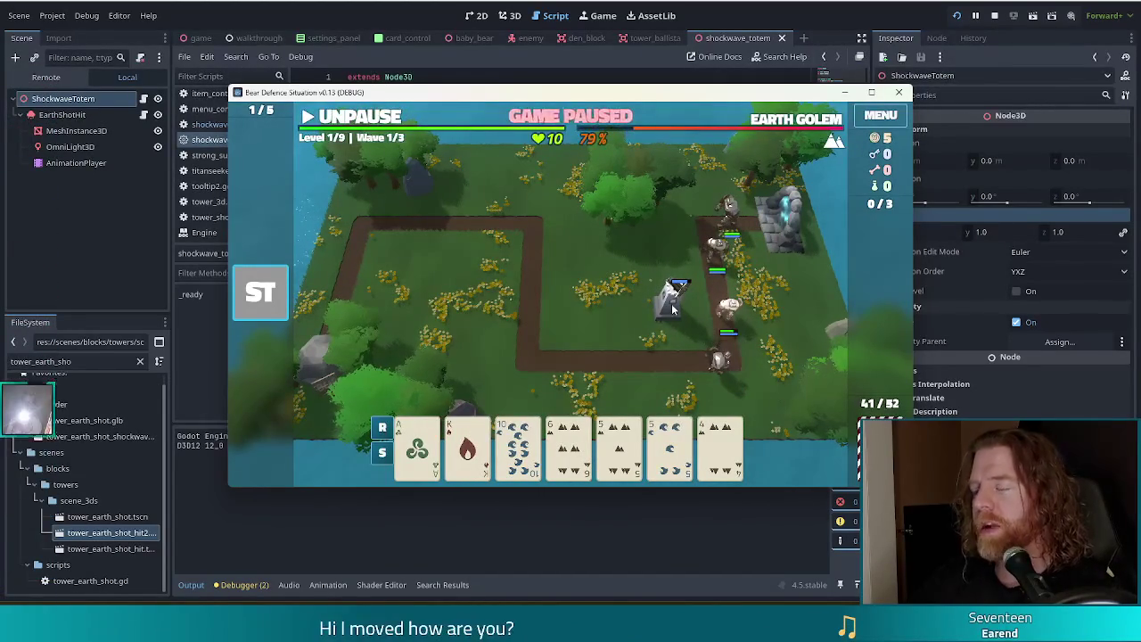
click(628, 62)
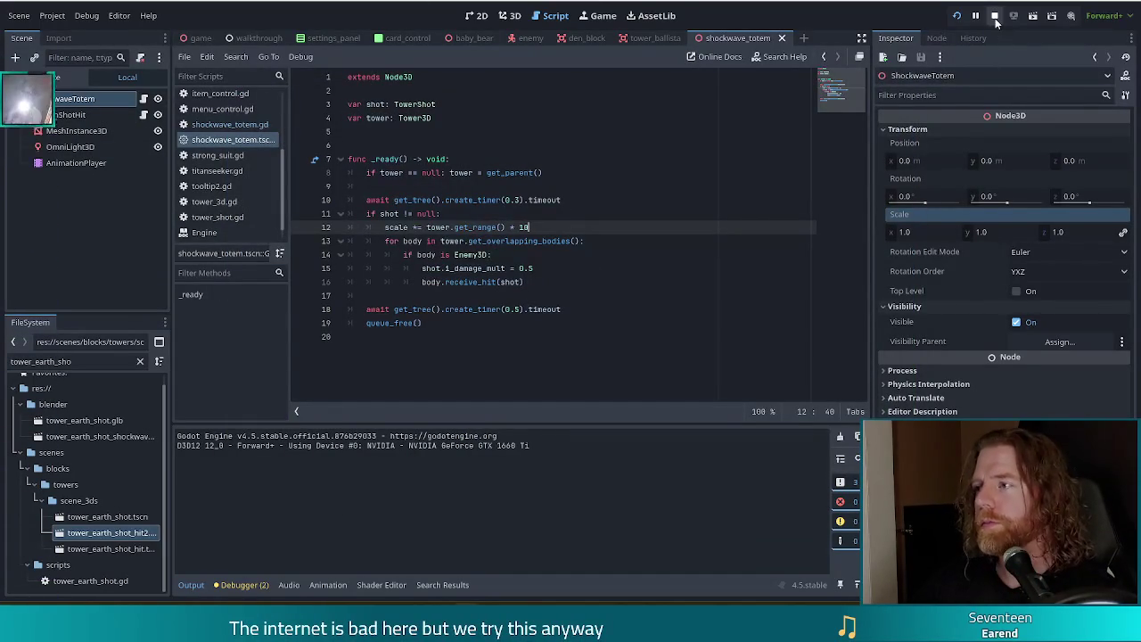
Step: Stop the game and preview the boom animation in the 3D scene view
click(994, 16)
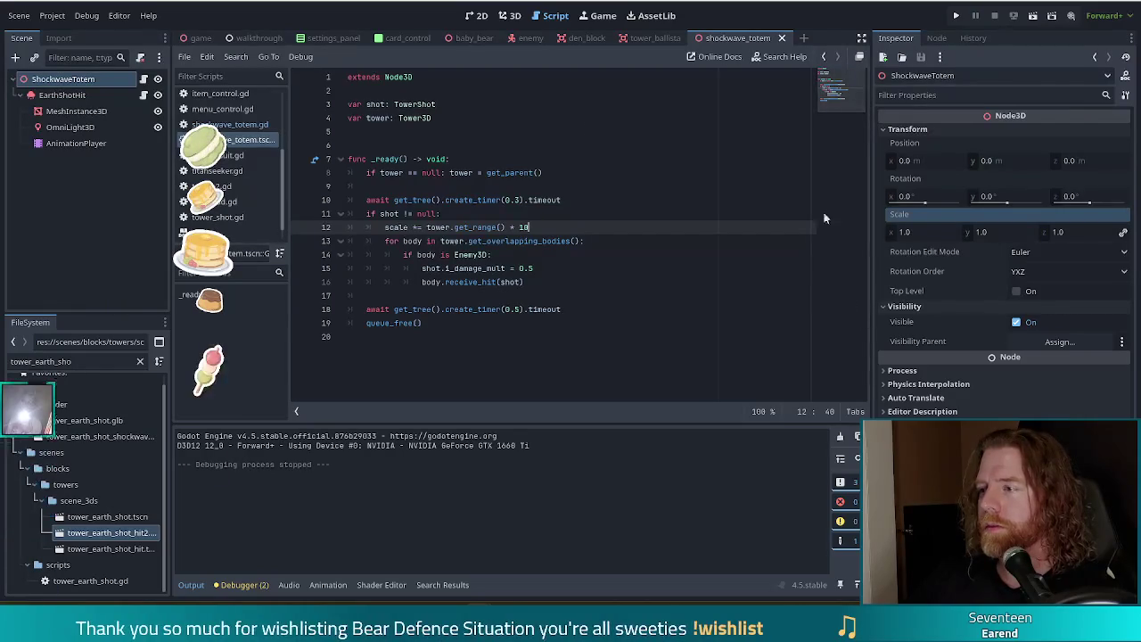
click(475, 16)
click(510, 15)
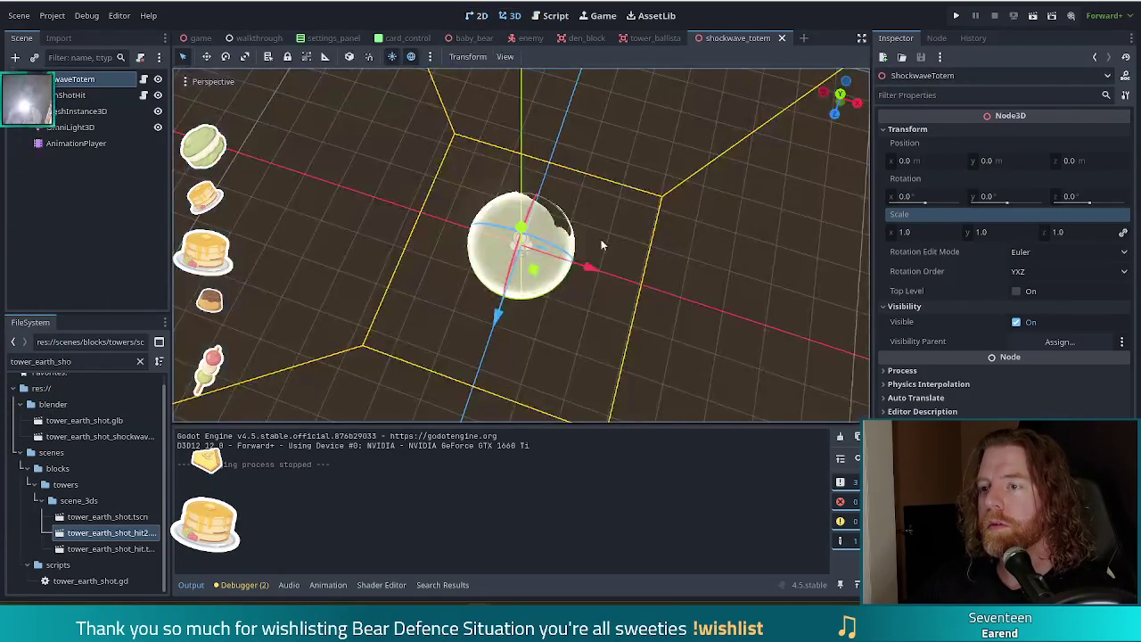
mouse_move(606, 260)
mouse_down()
mouse_move(683, 237)
mouse_move(675, 224)
mouse_up()
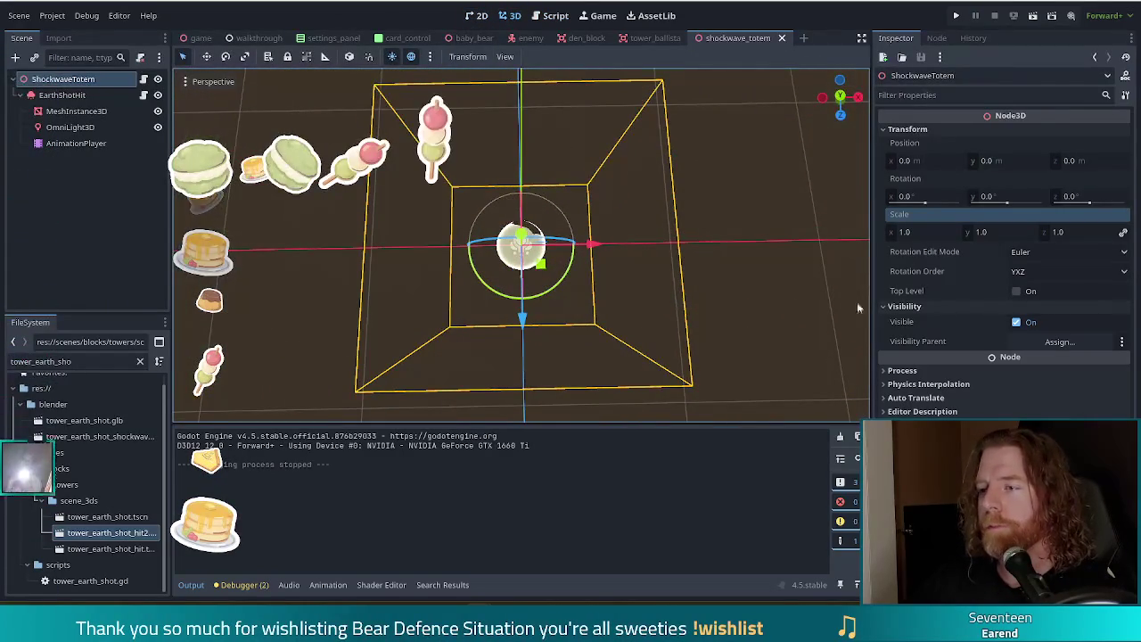
click(80, 143)
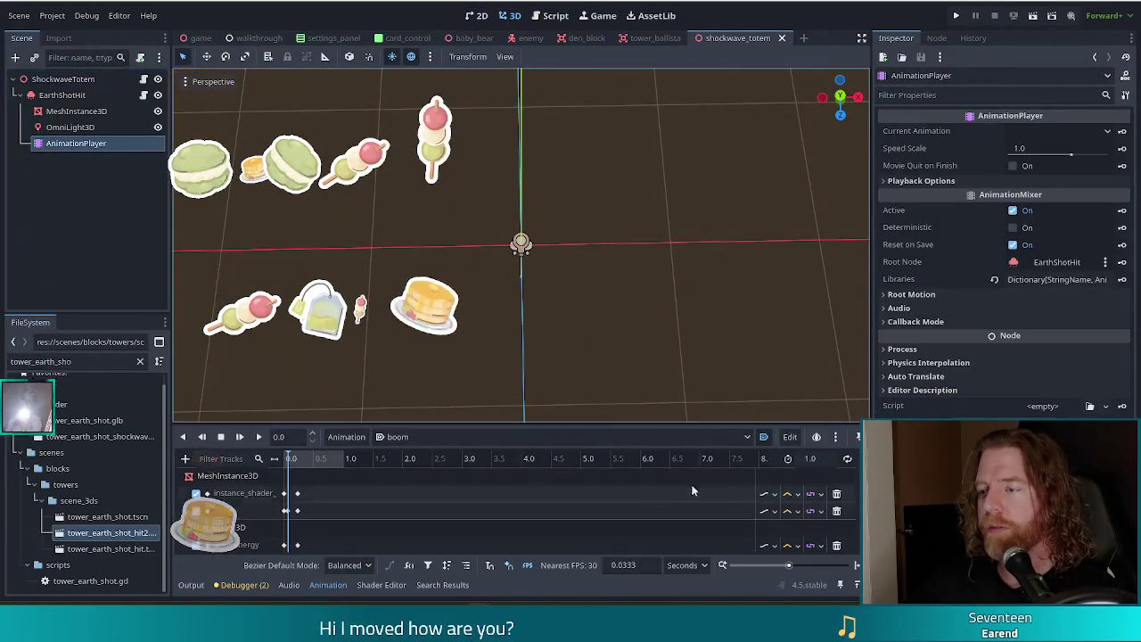
click(241, 437)
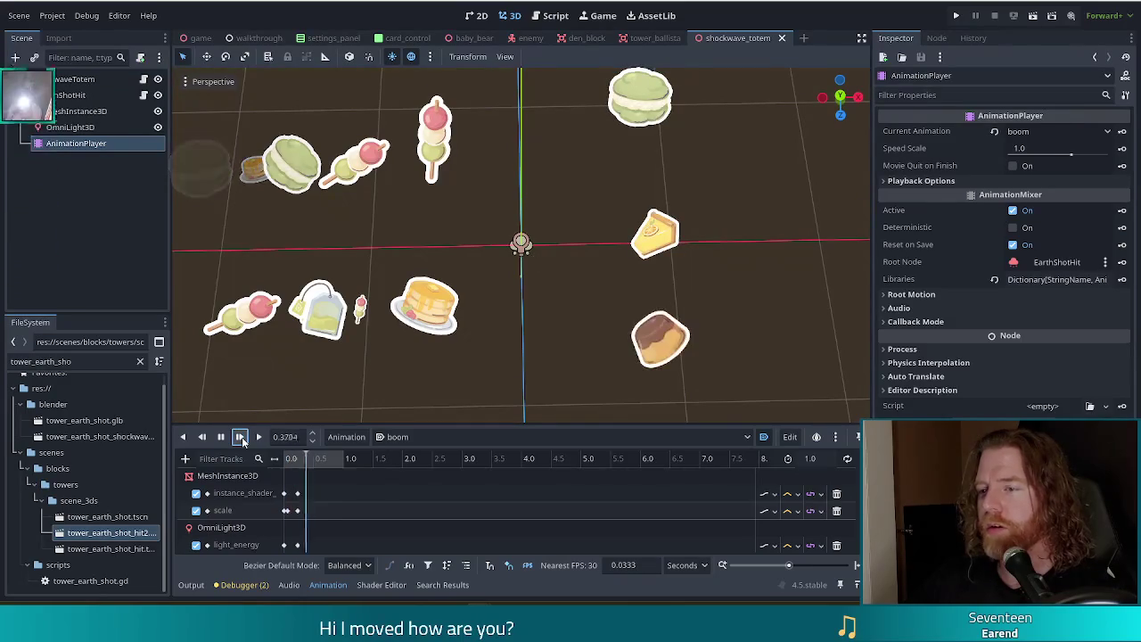
click(242, 437)
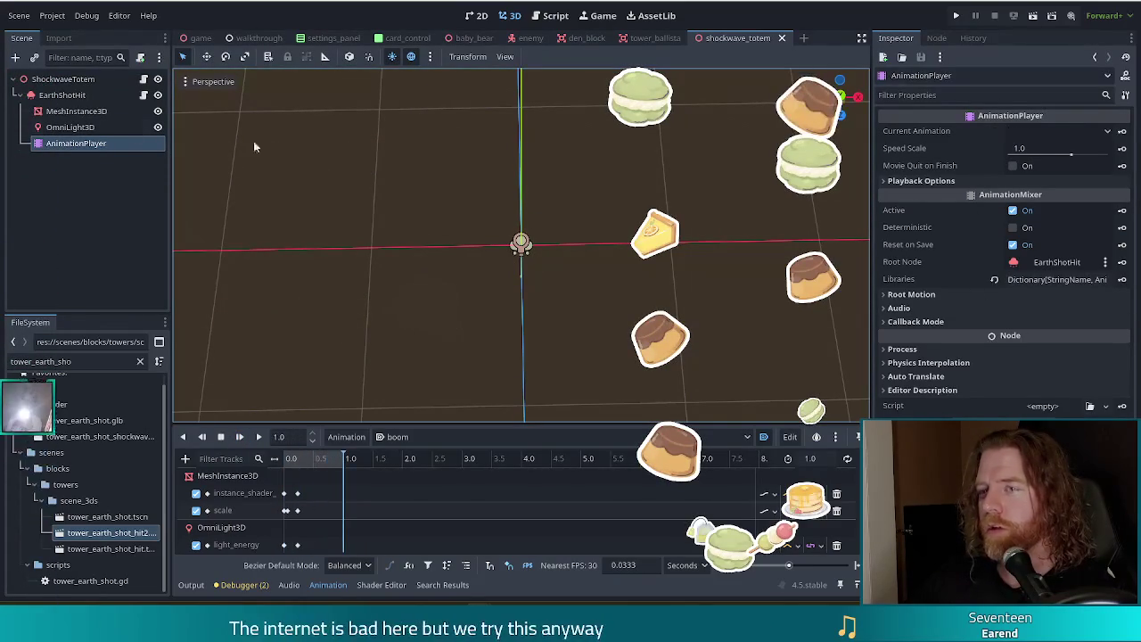
Step: Select the ShockwaveTotem root and replay the boom animation at its current scale
click(71, 79)
click(933, 233)
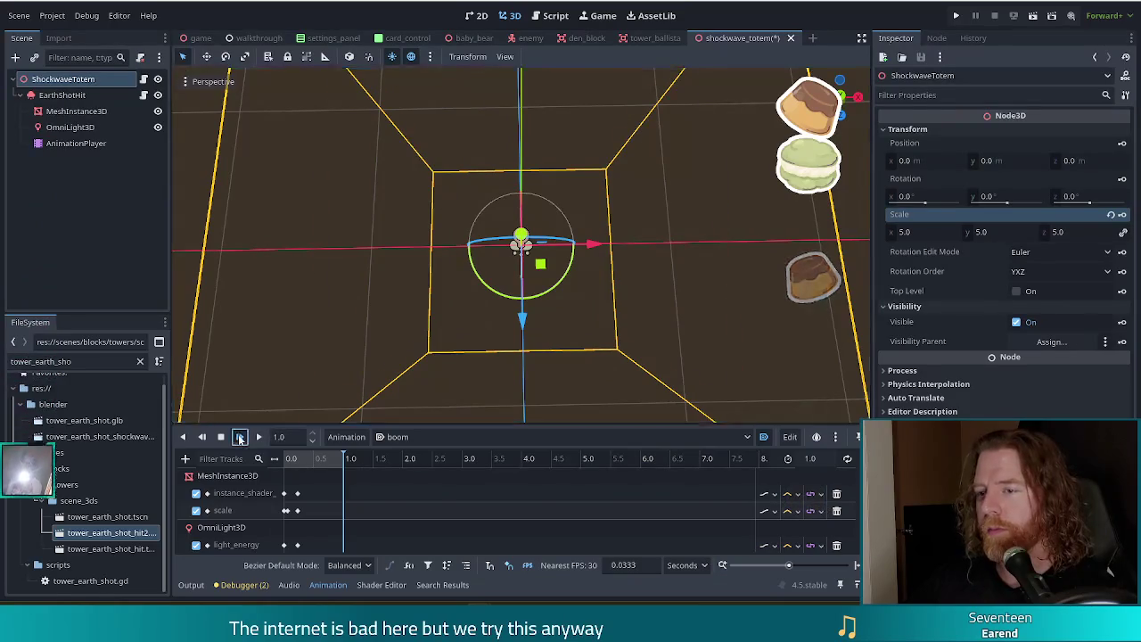
click(239, 436)
click(239, 437)
click(238, 436)
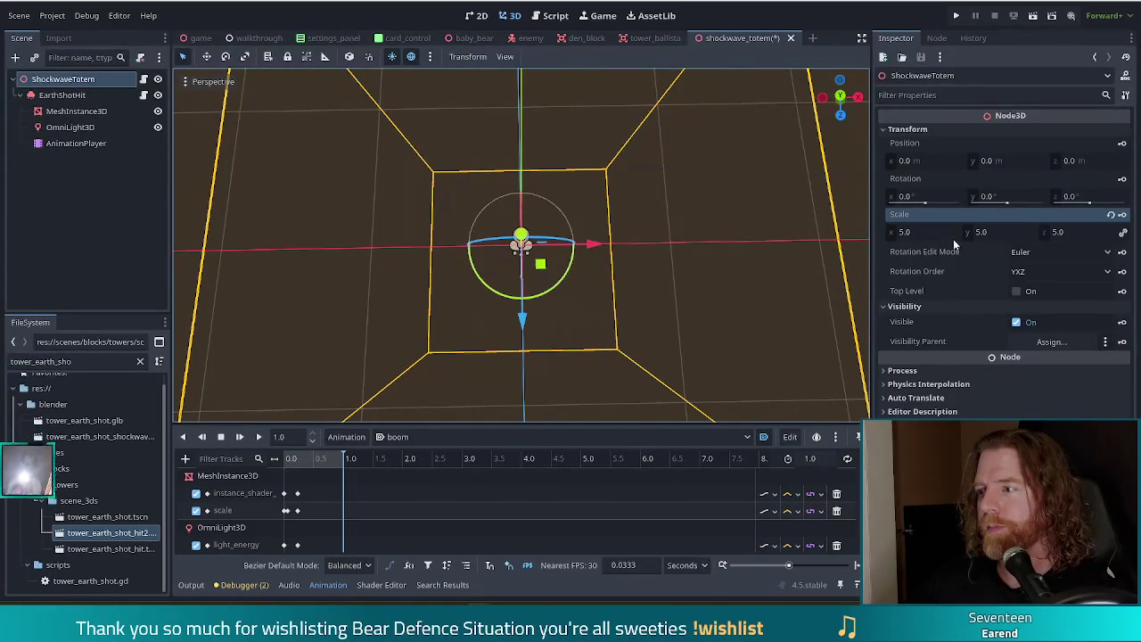
Step: Set the root scale to 10 on all axes, recheck the boom animation, and save
click(905, 232)
text(10)
key(Return)
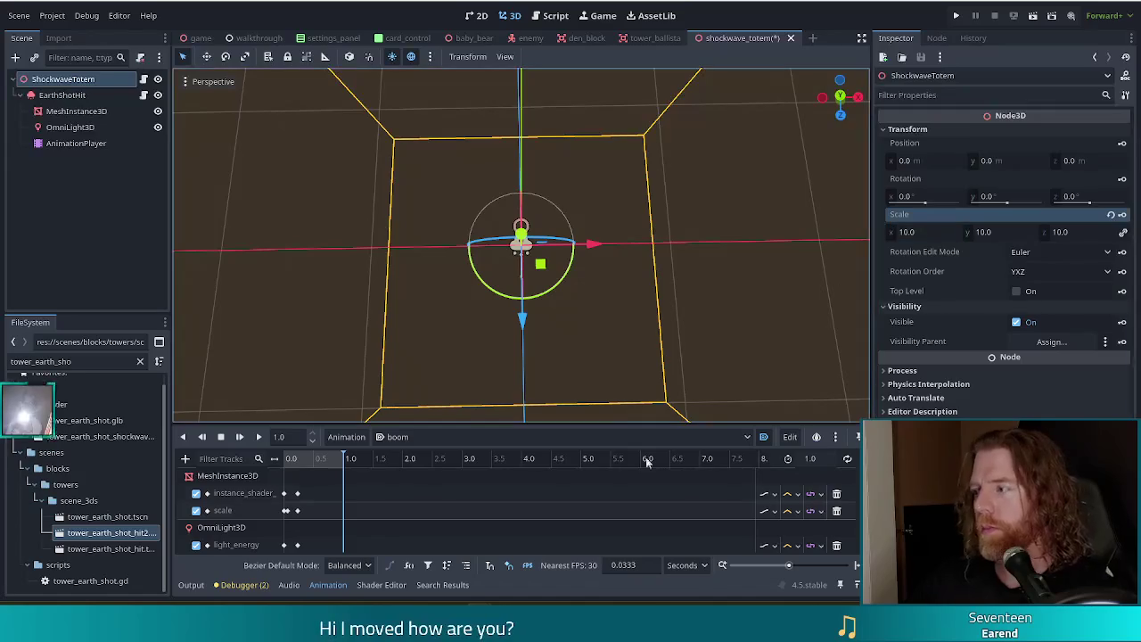
click(239, 438)
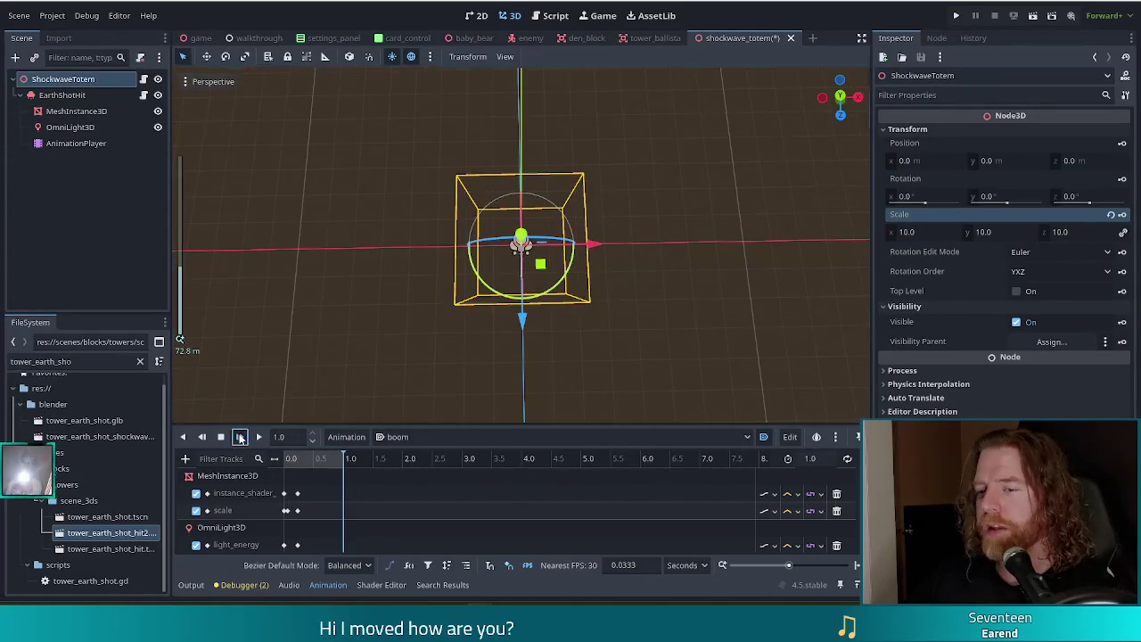
click(240, 436)
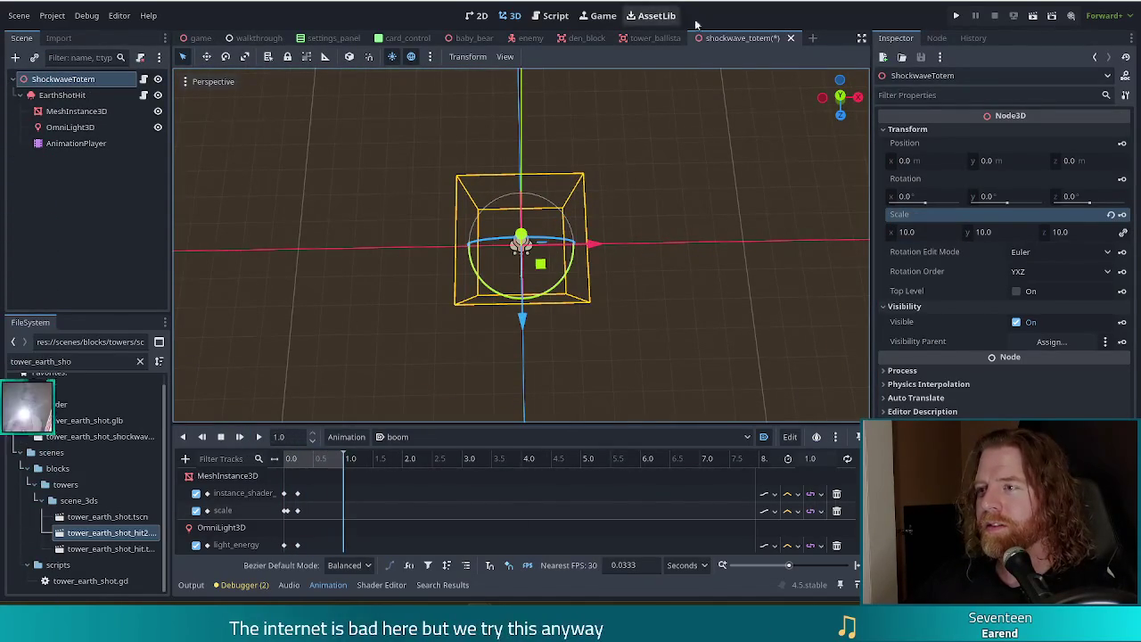
key(ctrl+s)
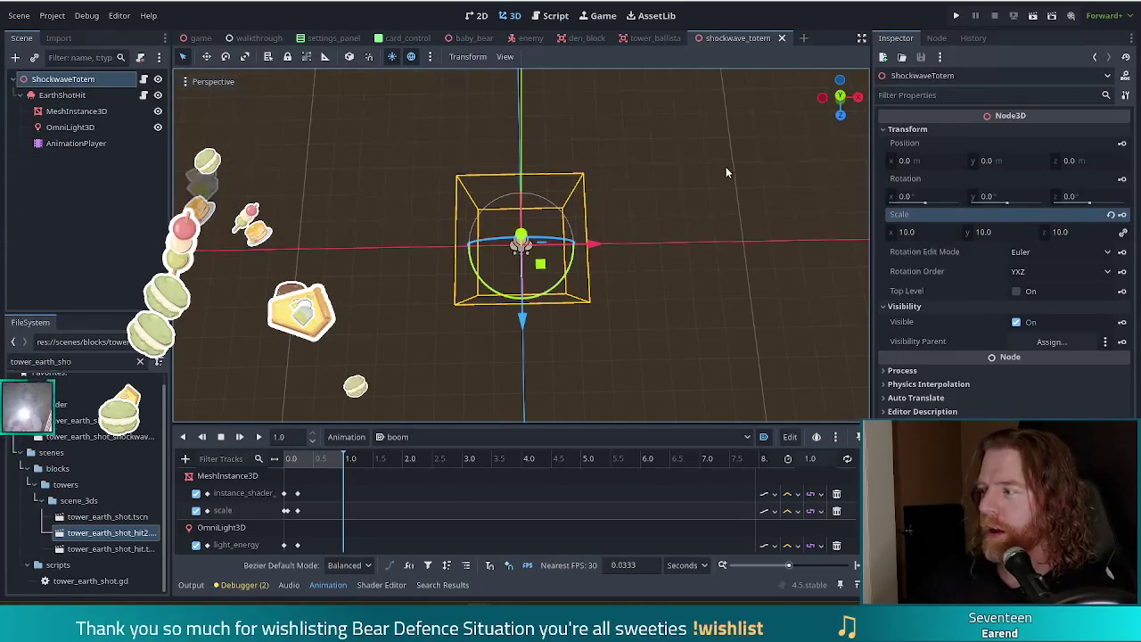
Step: Launch a new game and build a Ballista tower from a pair of tens
key(F5)
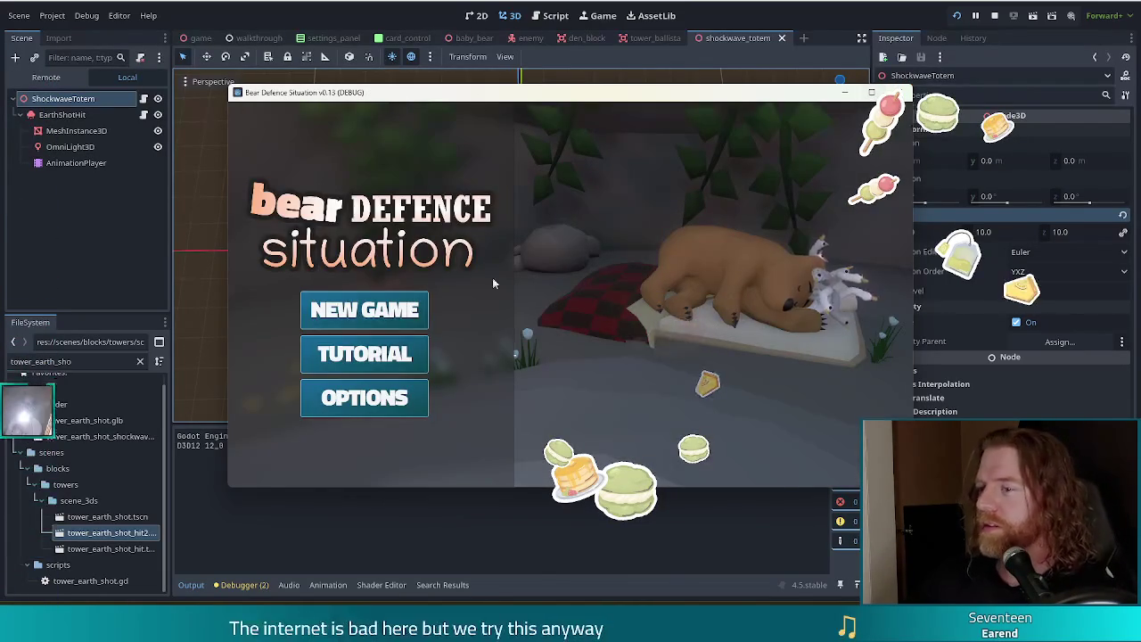
click(401, 310)
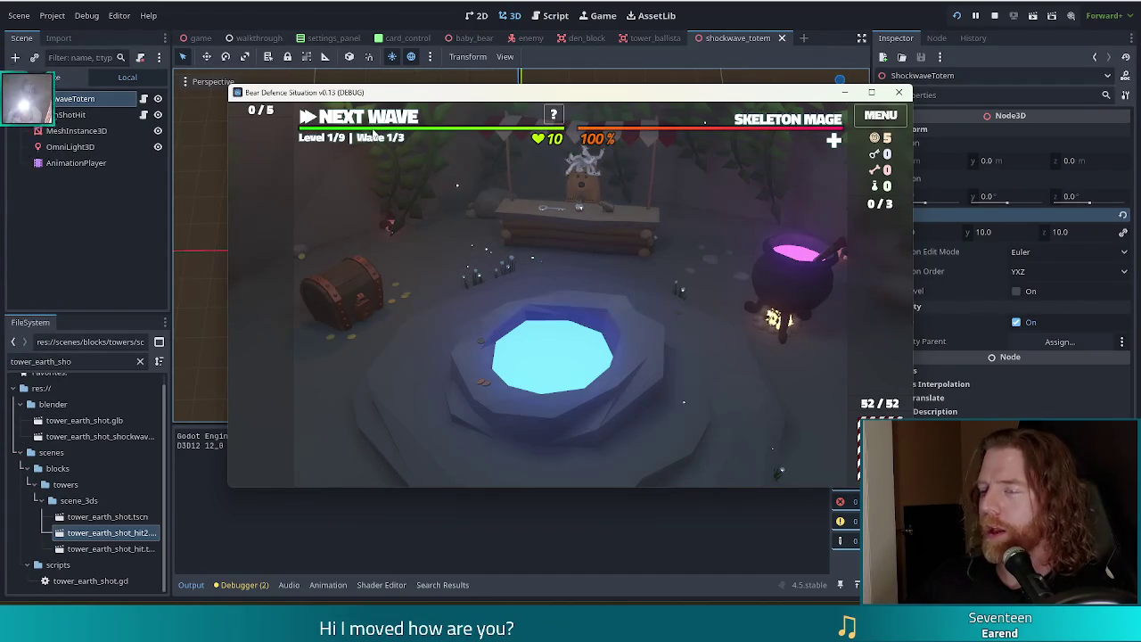
click(398, 118)
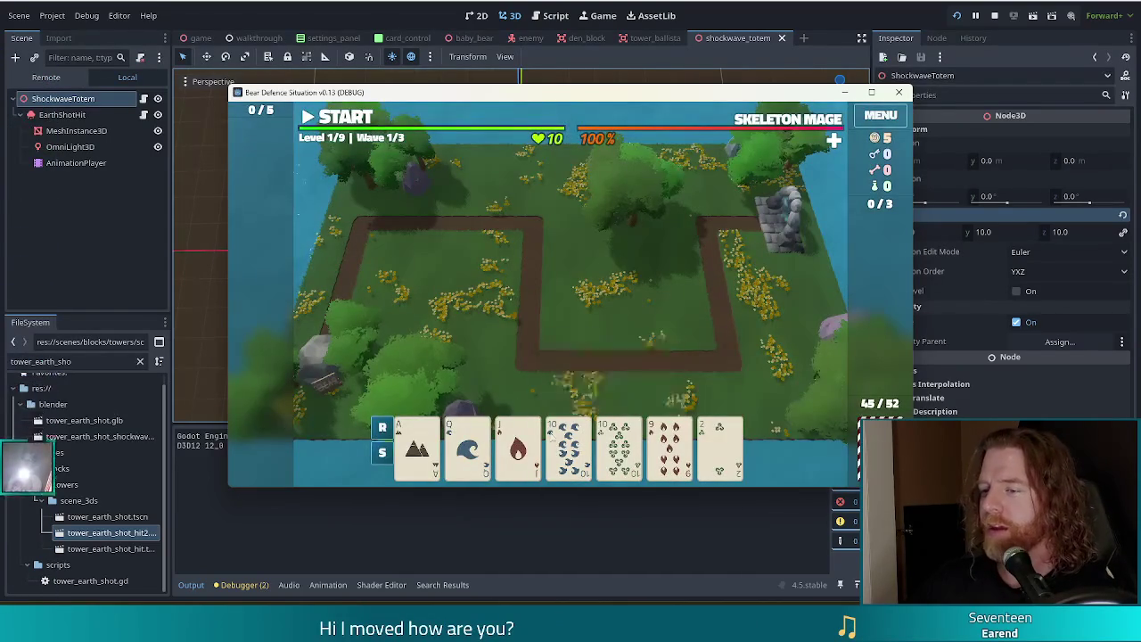
click(568, 446)
click(618, 446)
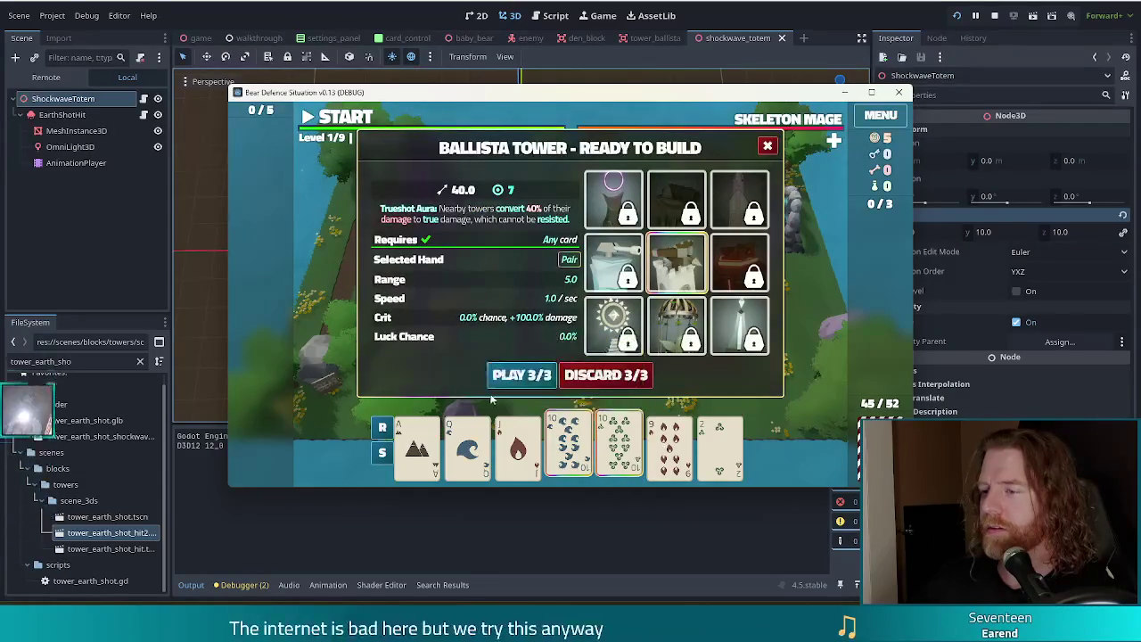
click(519, 376)
click(664, 307)
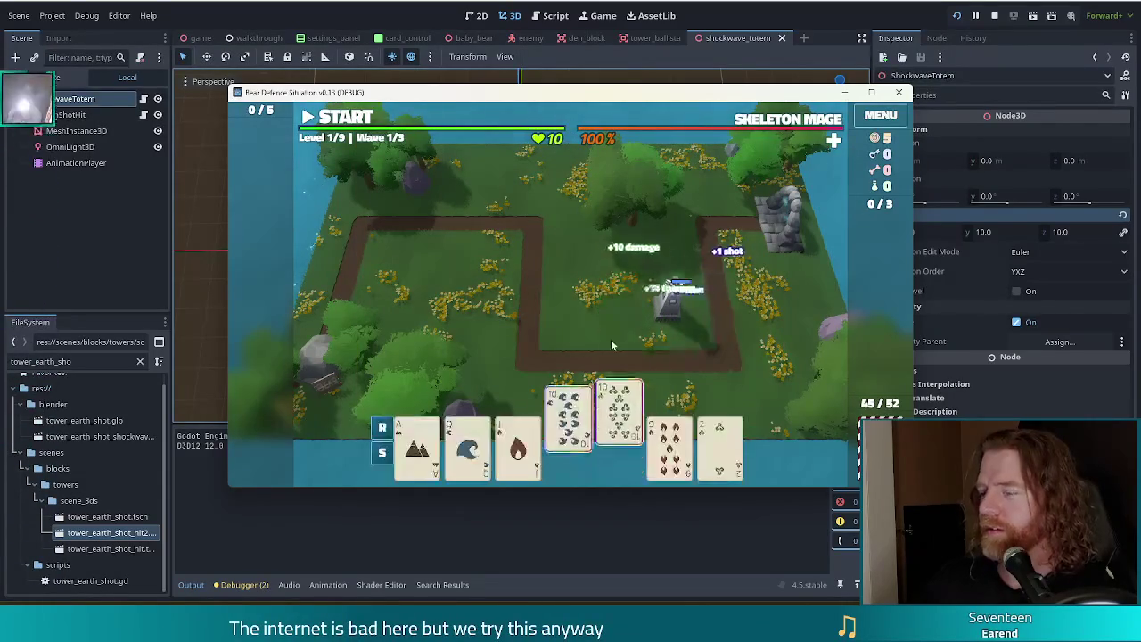
Step: Add a shockwave totem card using the console's add_wish shockwave_totem command
key(grave)
text(add_wi)
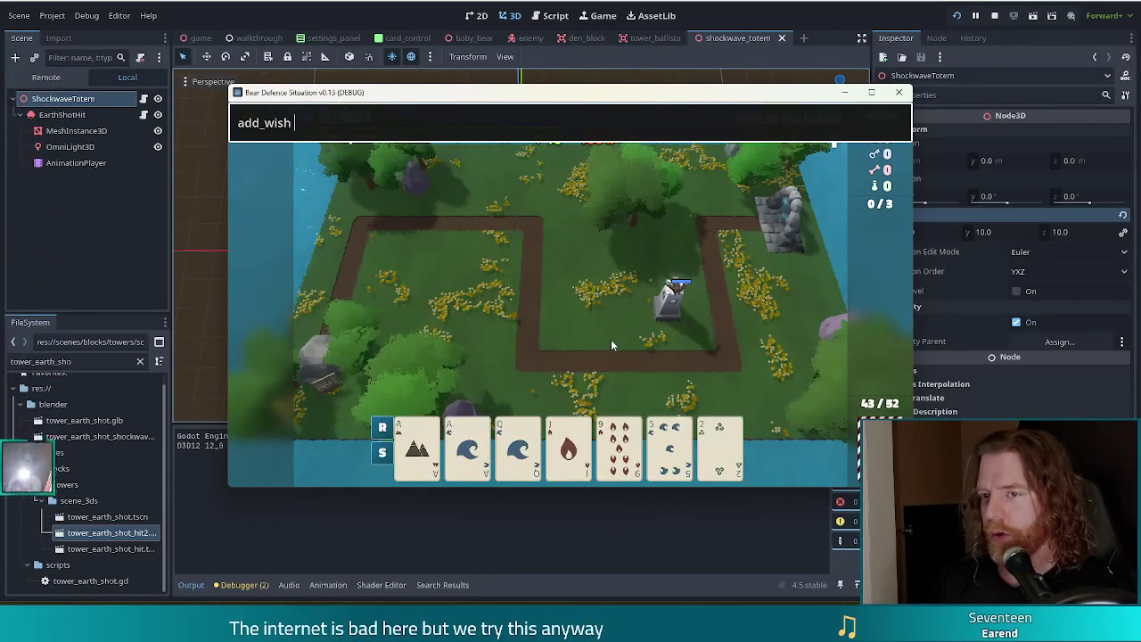
text(shock)
text(wave_totem)
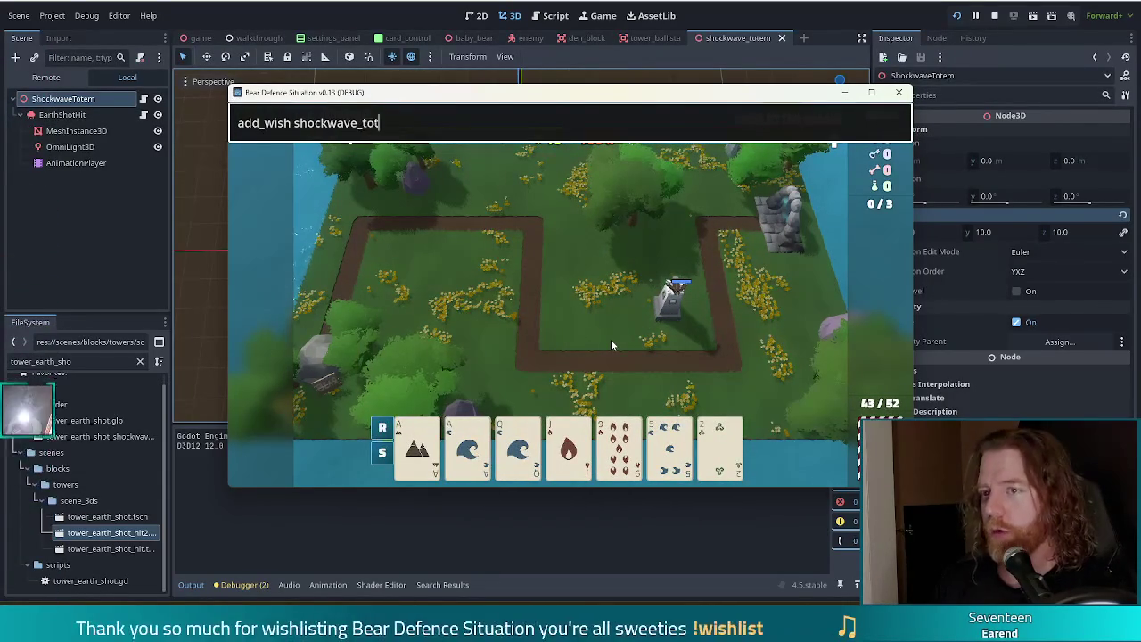
key(Return)
key(grave)
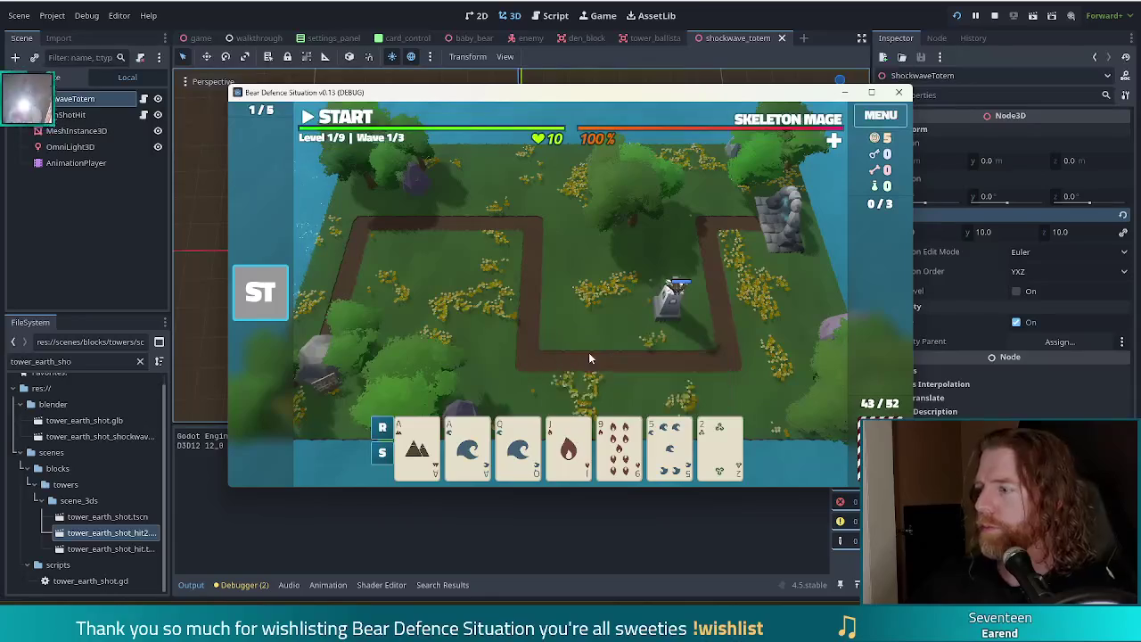
Step: Start wave 1, pause it, and return to the editor
click(345, 120)
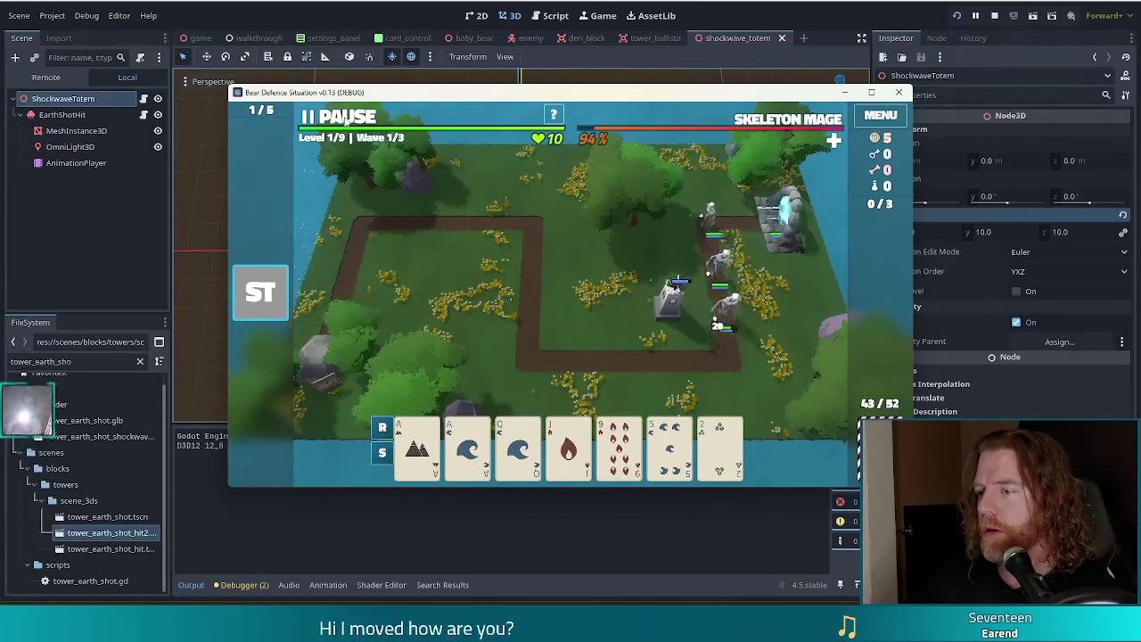
click(345, 119)
click(602, 15)
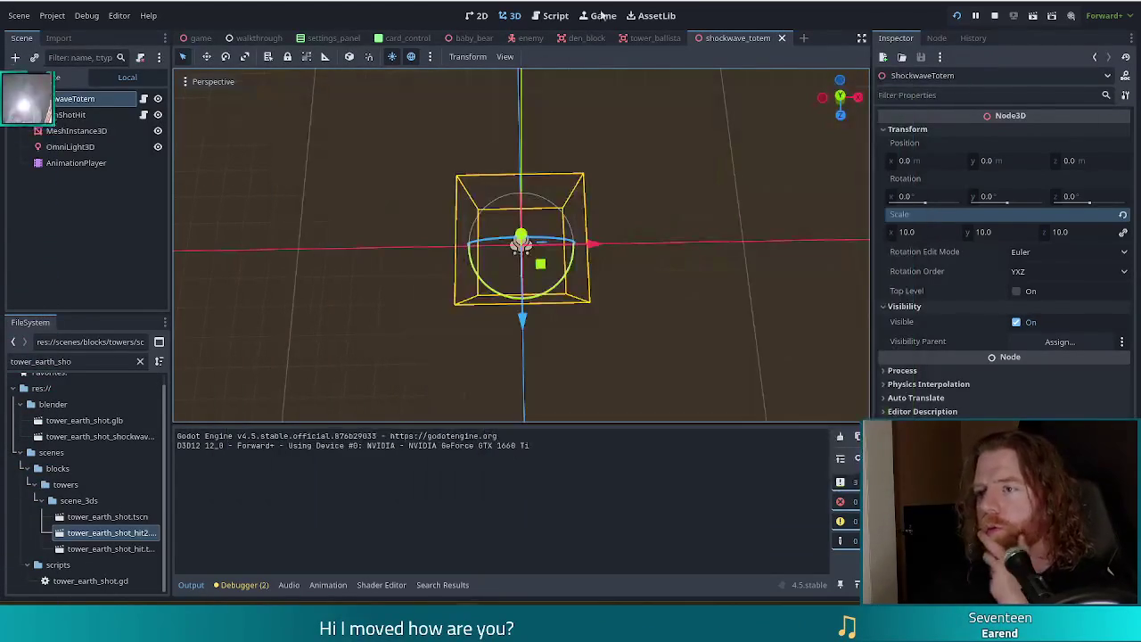
Step: Insert a print(scale) line after the scale assignment on line 12 of shockwave_totem.gd
key(ctrl+F3)
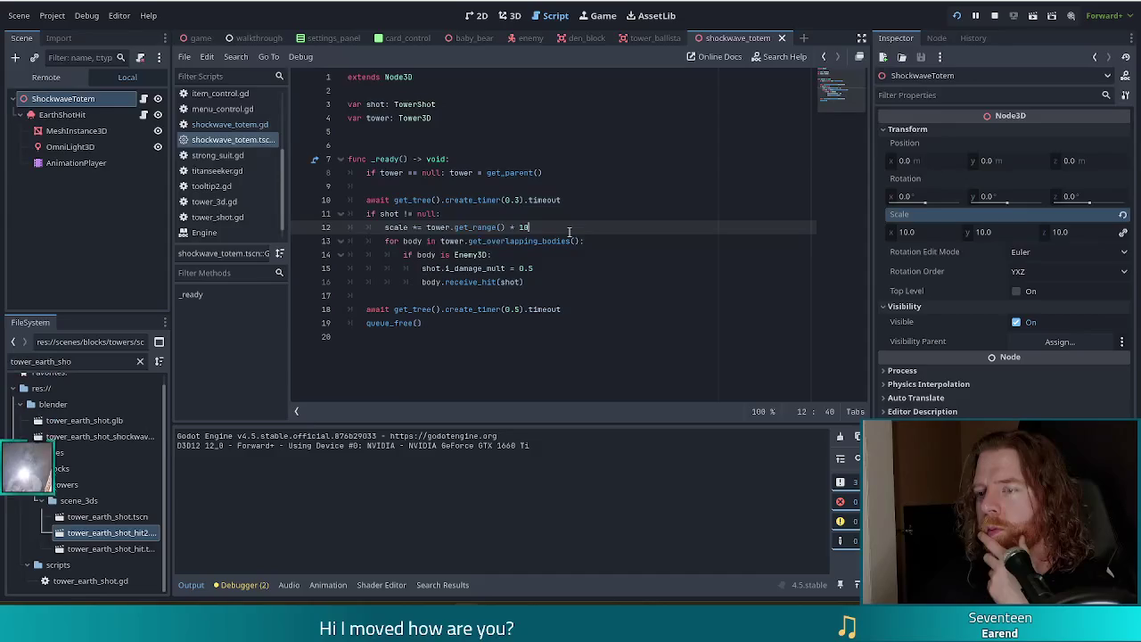
drag(569, 231, 378, 231)
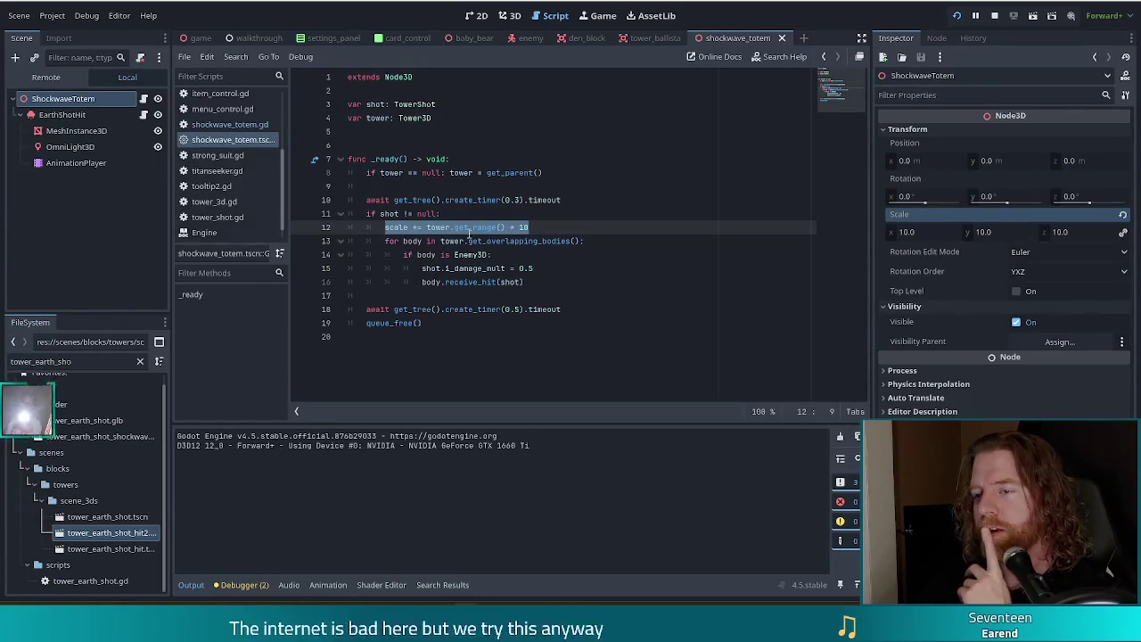
click(547, 229)
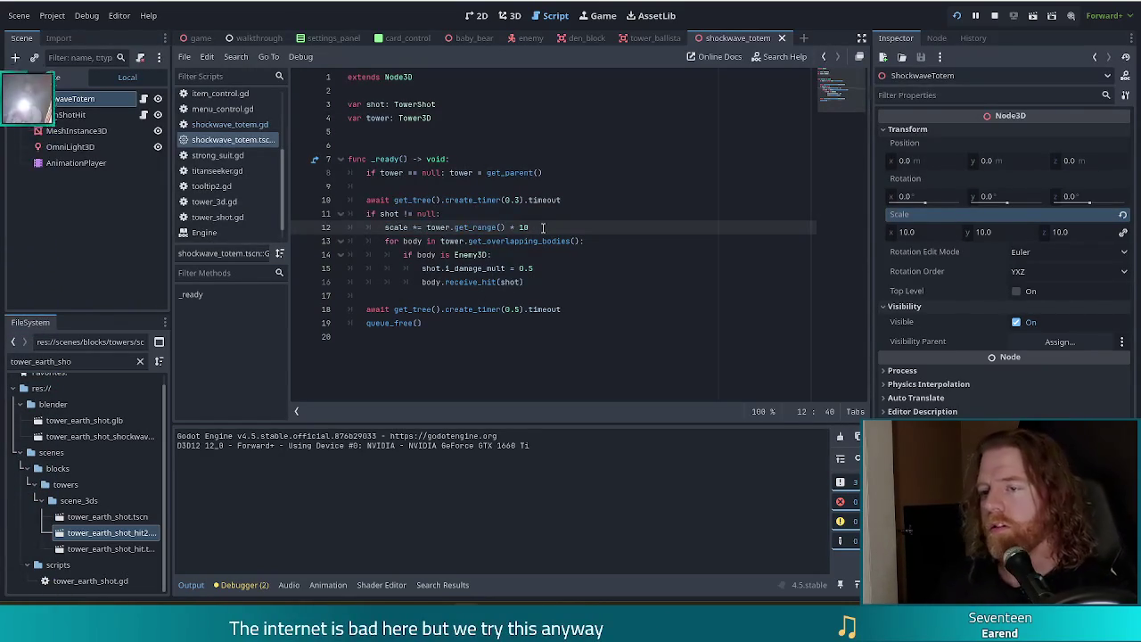
key(Return)
text(print(scale)
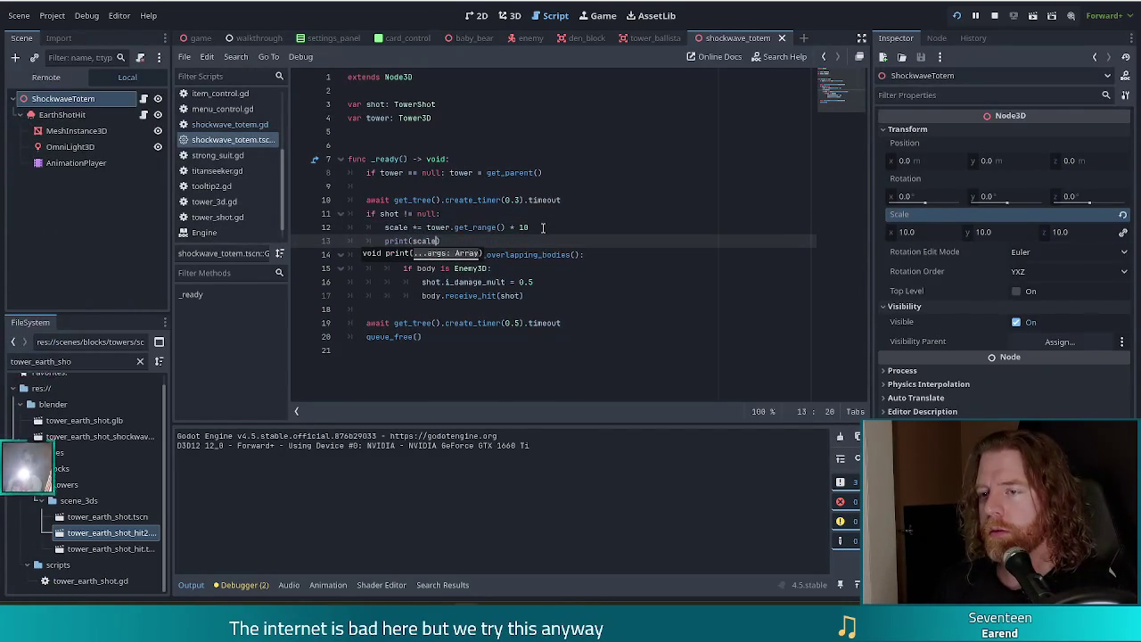
text())
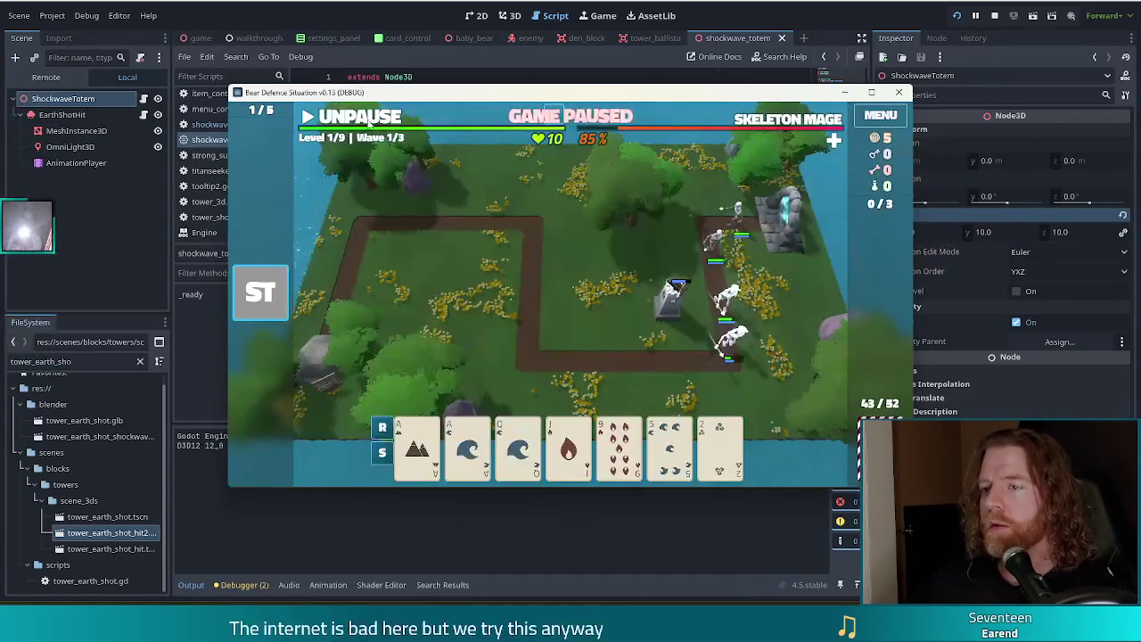
Step: Resume the wave to log the printed scale, then pause and return to the editor
click(352, 116)
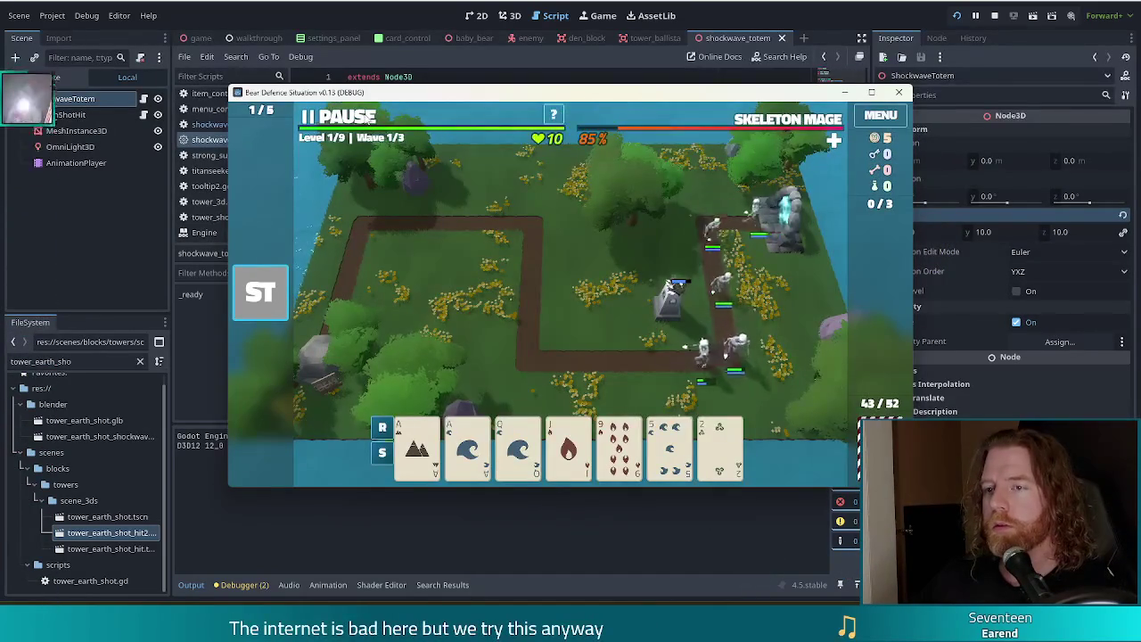
click(353, 116)
key(alt+Tab)
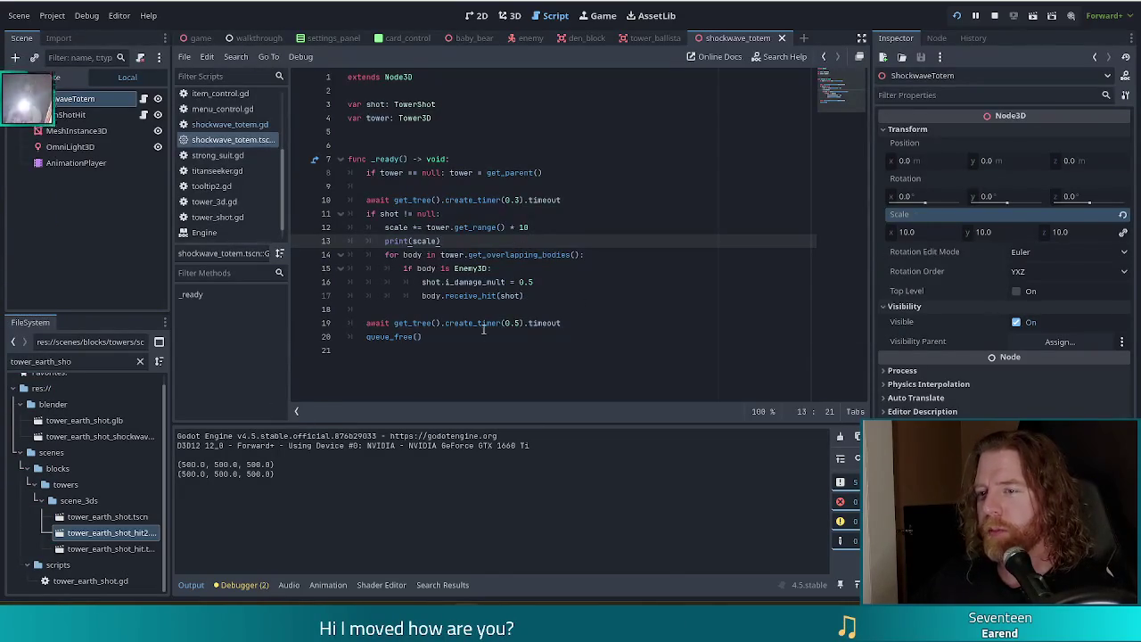
Step: Set the ShockwaveTotem root scale to 1.0 on all axes and save
click(940, 230)
text(1)
key(Return)
key(ctrl+s)
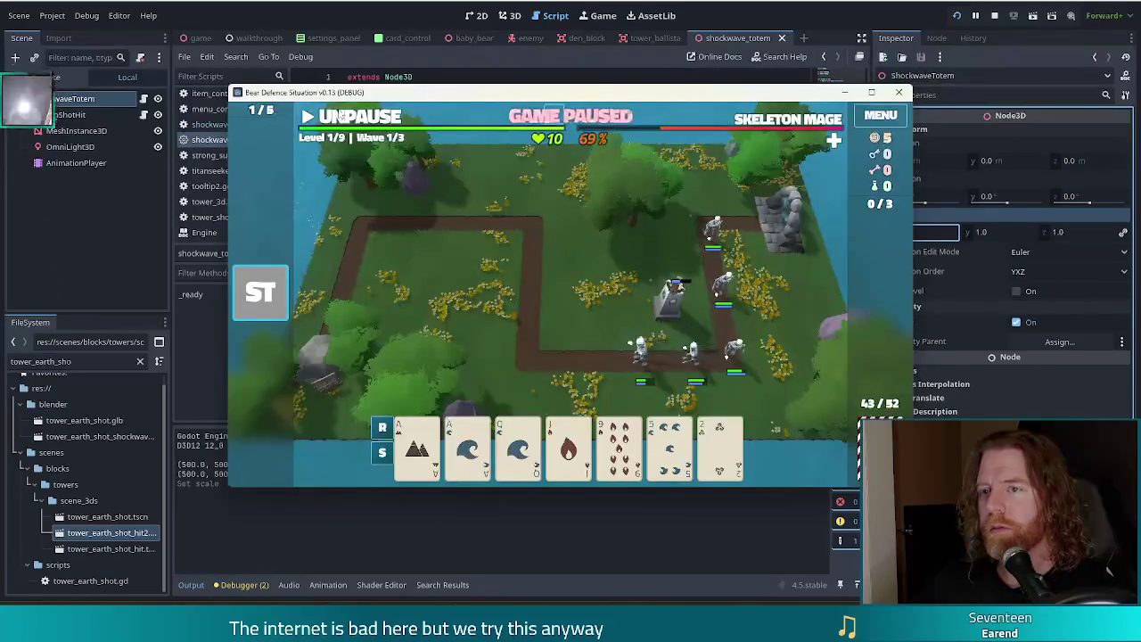
Step: Resume the game to retest, logging (50.0, 50.0, 50.0), then pause and go back
click(342, 116)
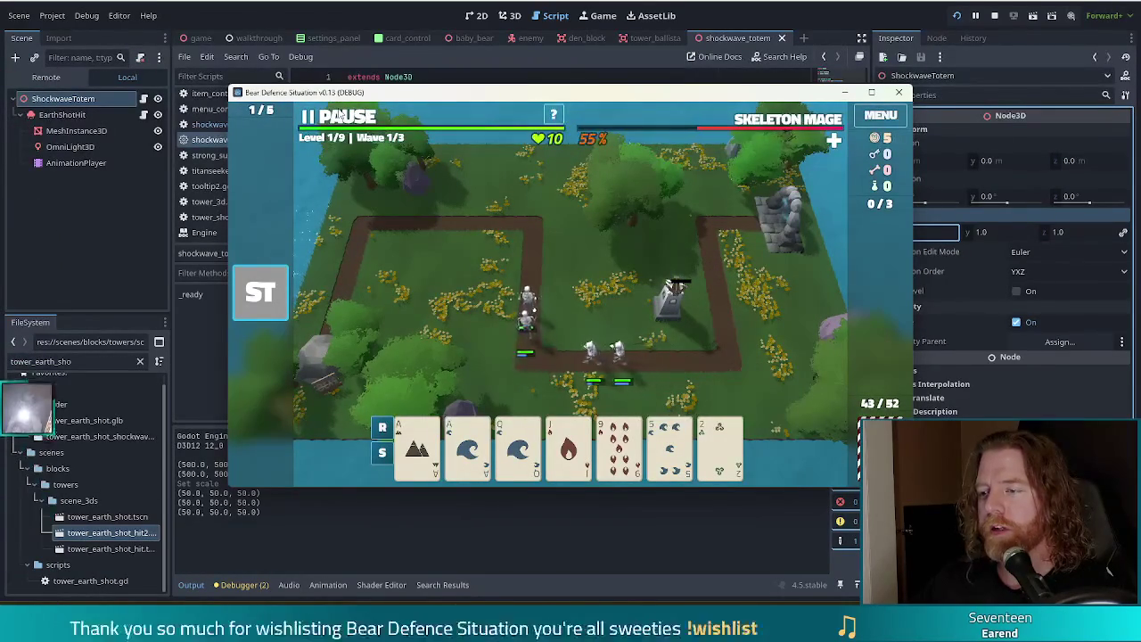
click(331, 117)
click(413, 241)
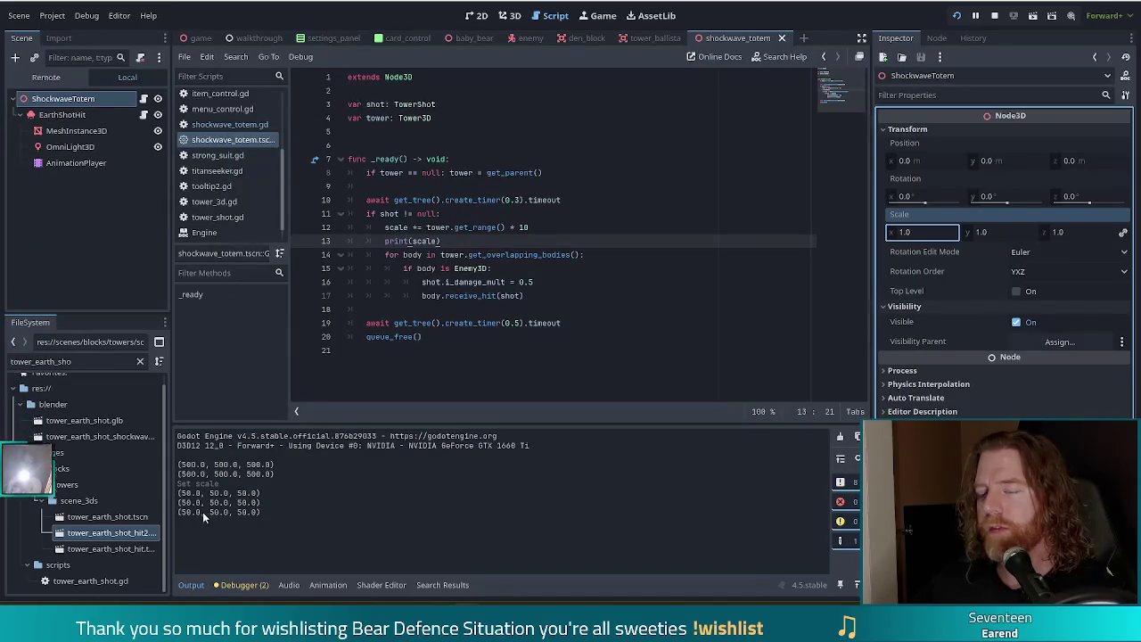
Step: Change the line 12 range multiplier from 10 to 100 and delete the print(scale) line
drag(445, 228, 529, 225)
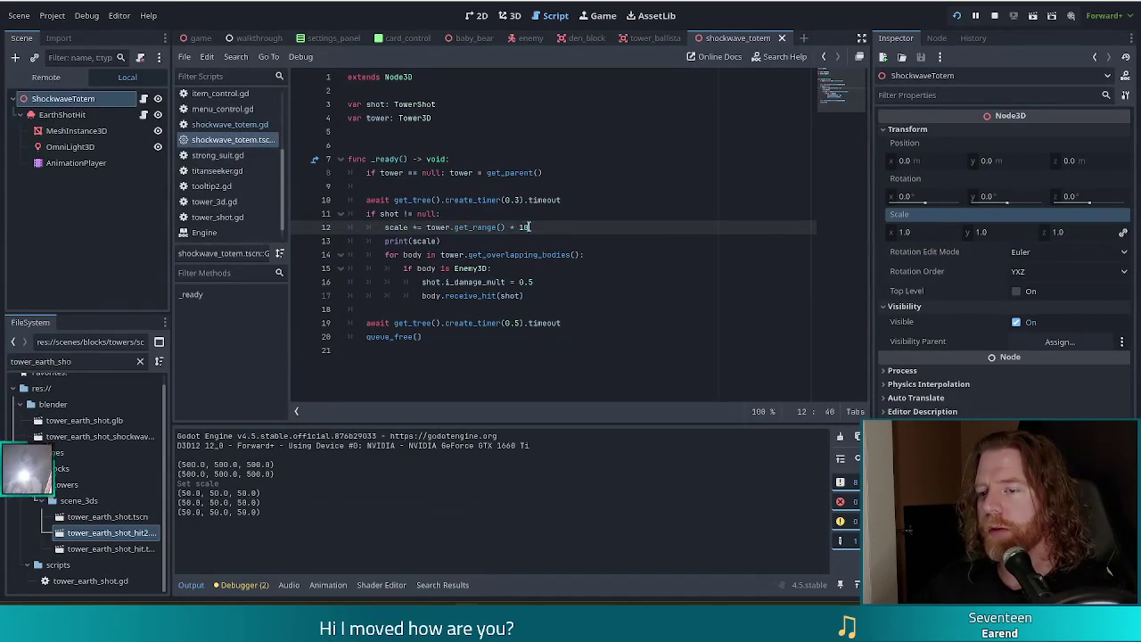
drag(524, 226, 522, 226)
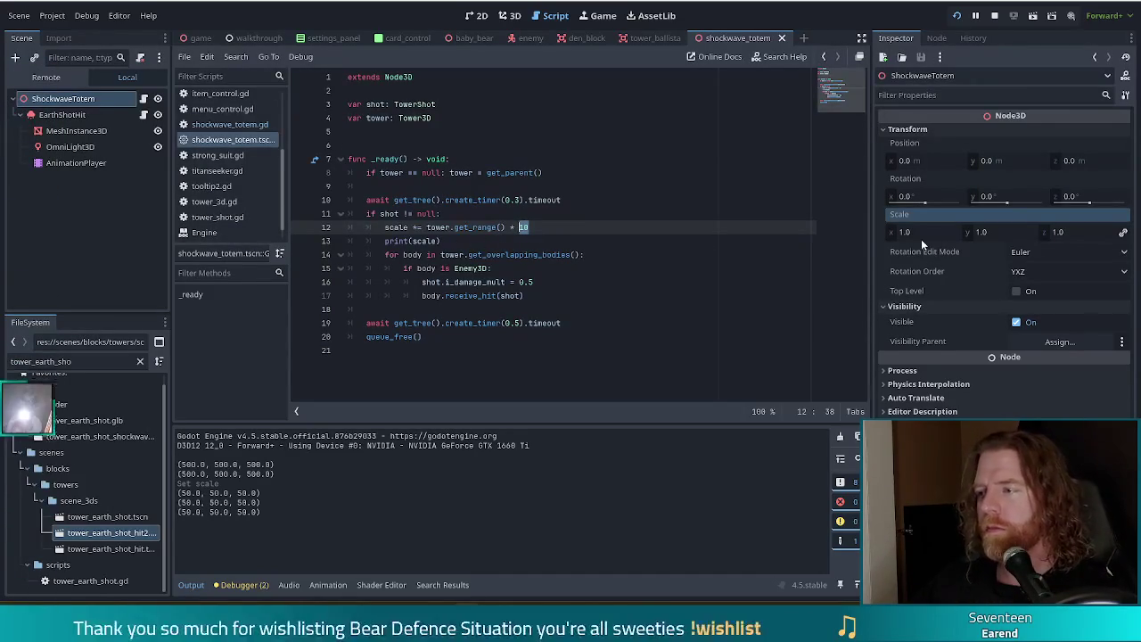
text(100)
shift+click(543, 240)
key(BackSpace)
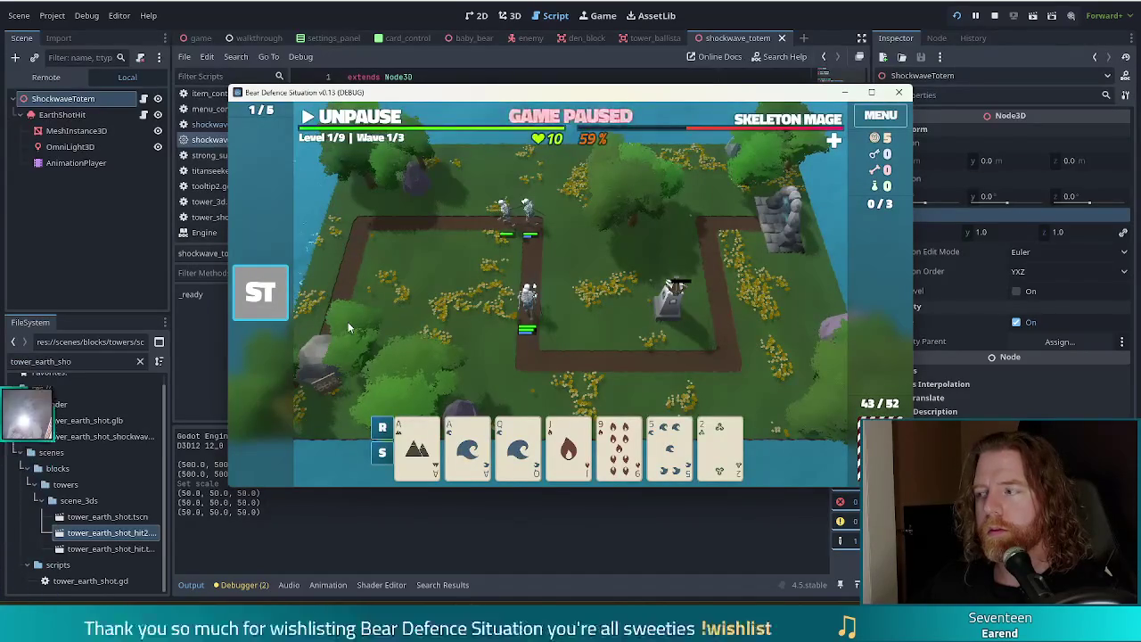
Step: Build a second ballista from a pair near the top-left path corner, then pause the game
click(239, 318)
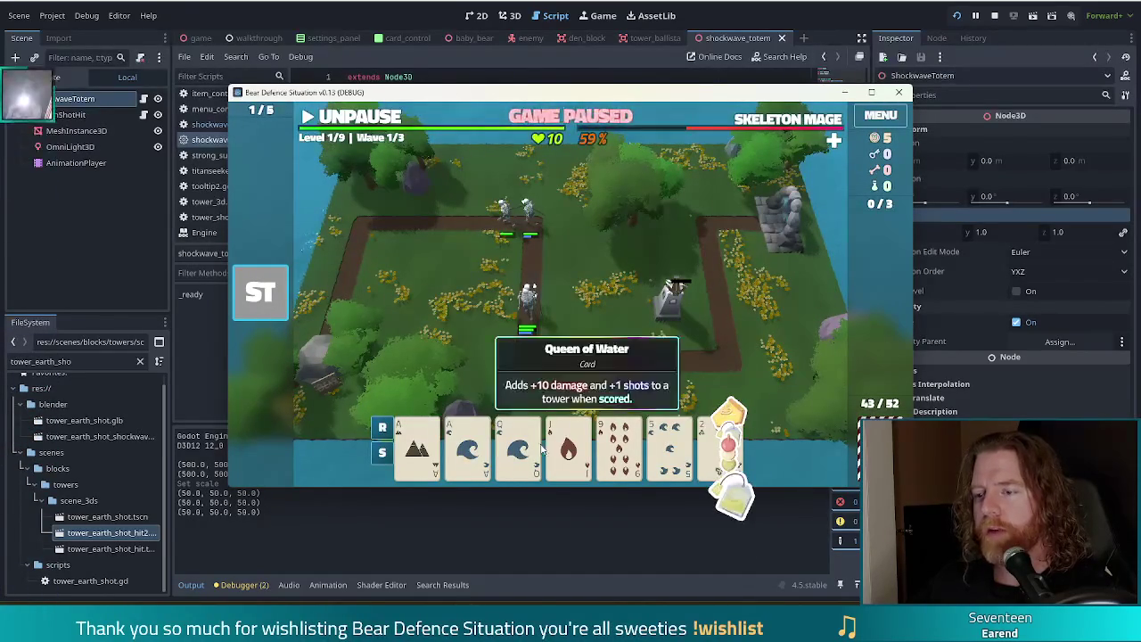
click(416, 462)
click(469, 448)
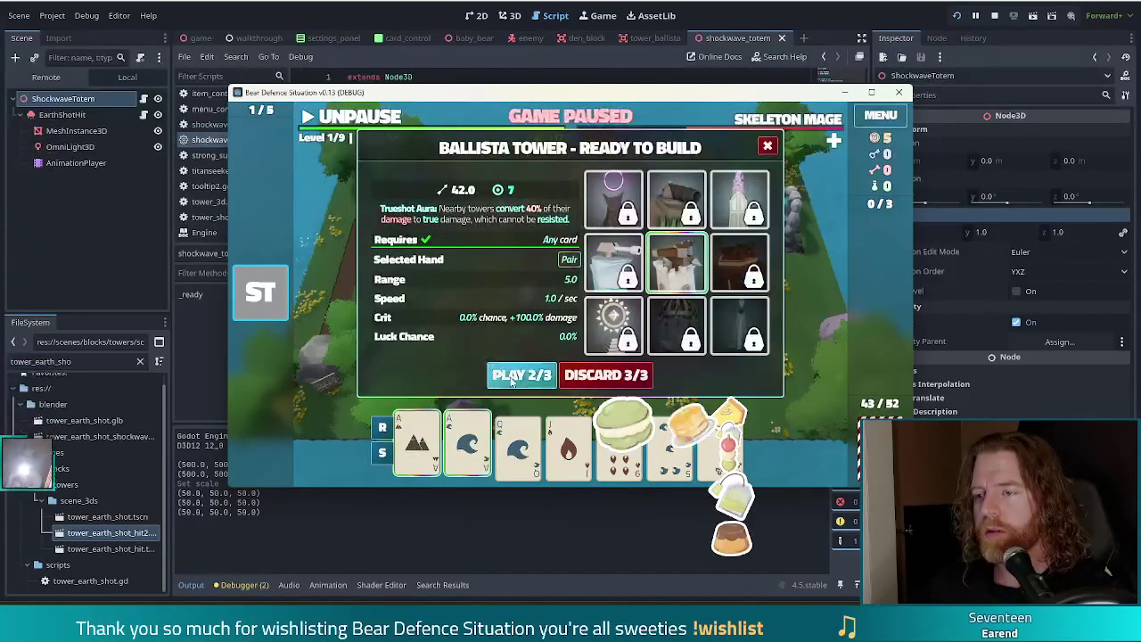
click(522, 375)
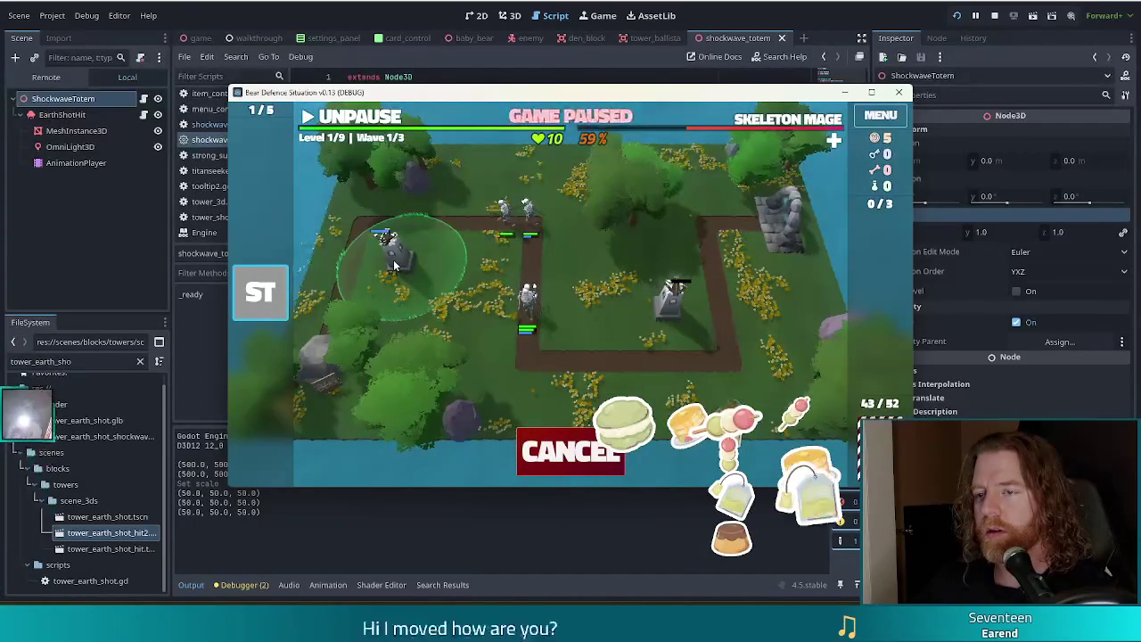
click(373, 240)
click(355, 117)
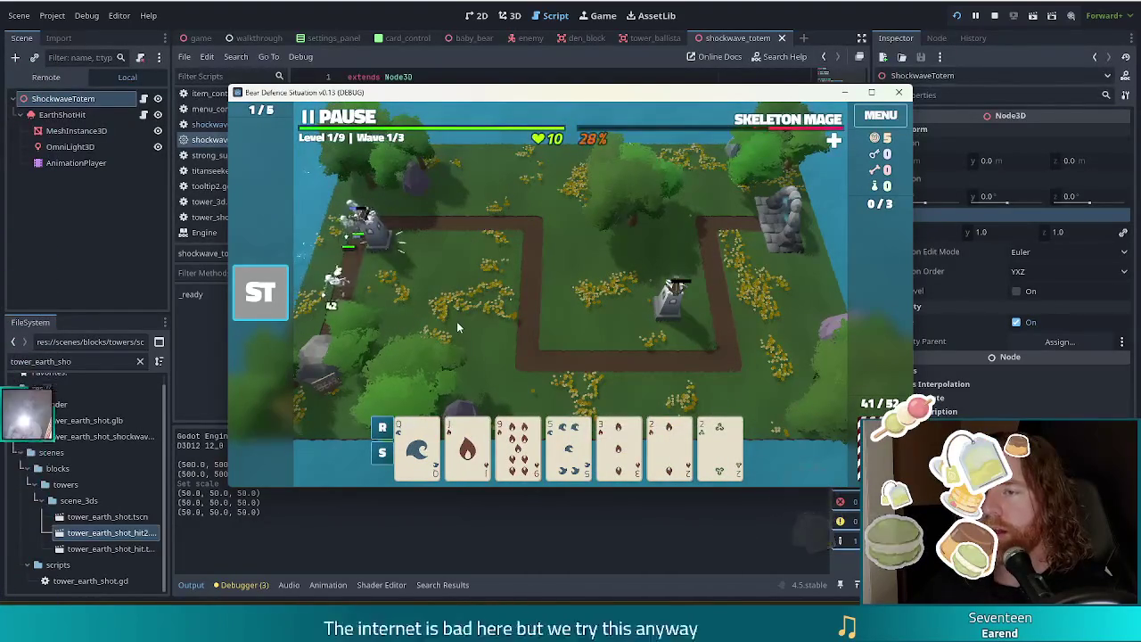
click(345, 118)
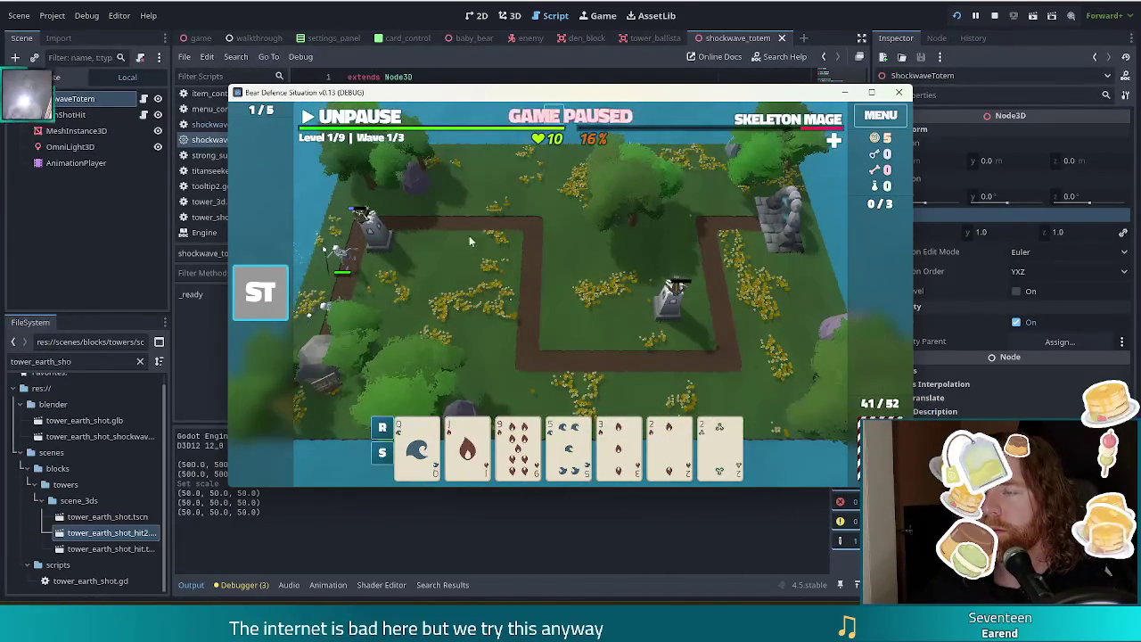
click(918, 232)
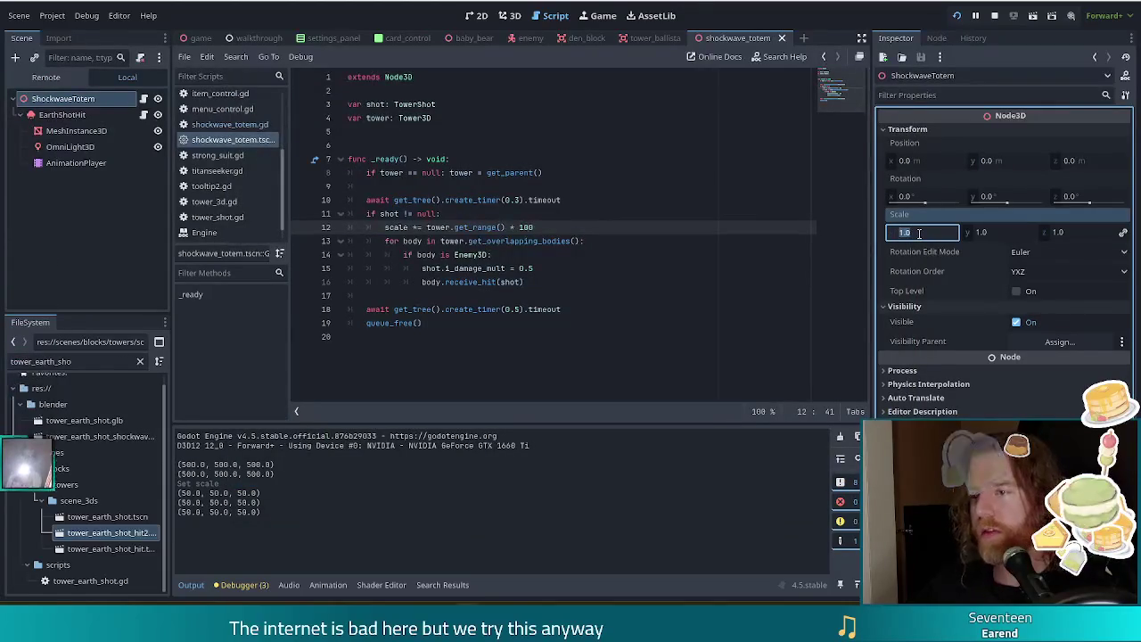
Step: Set the running totem's scale to 5 on all axes, let wave 1 finish, then stop the game
text(5)
key(Return)
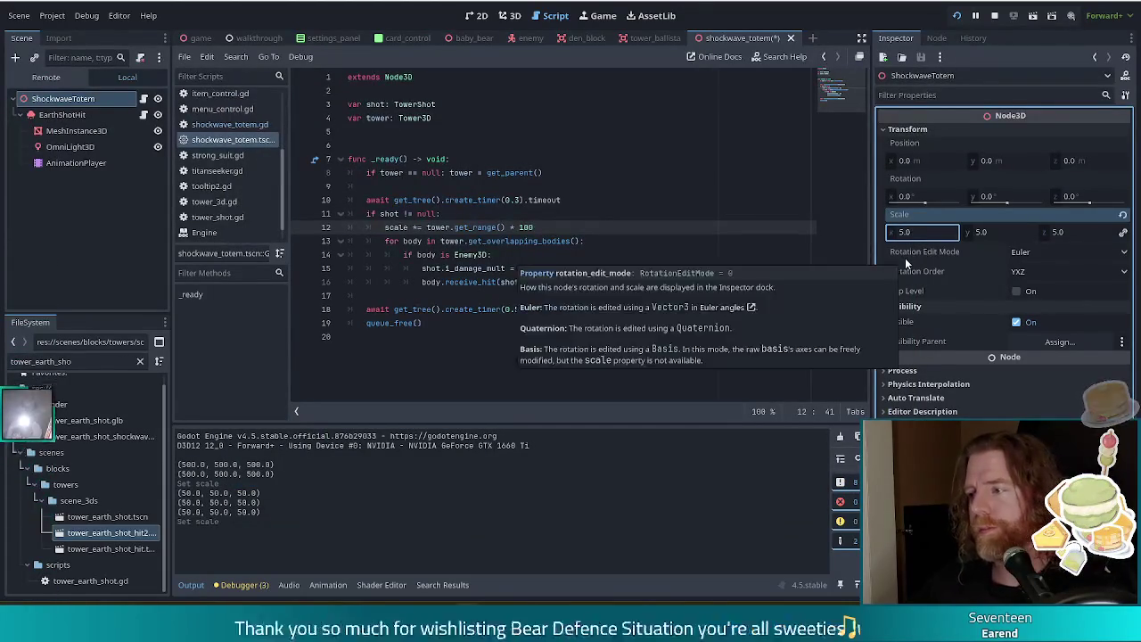
key(ctrl+s)
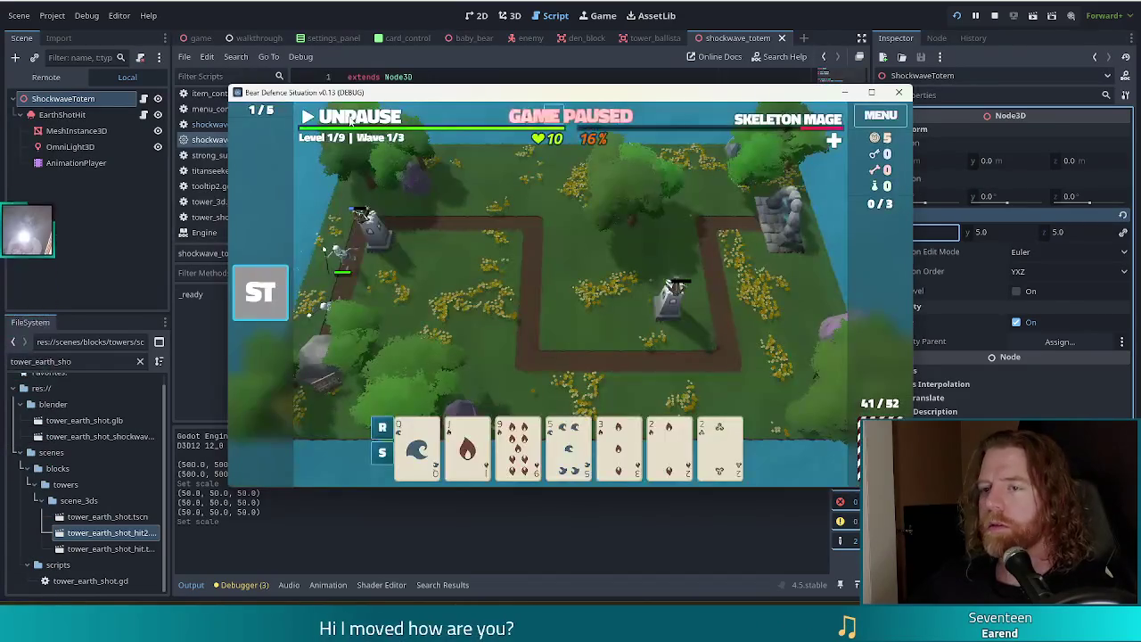
click(350, 122)
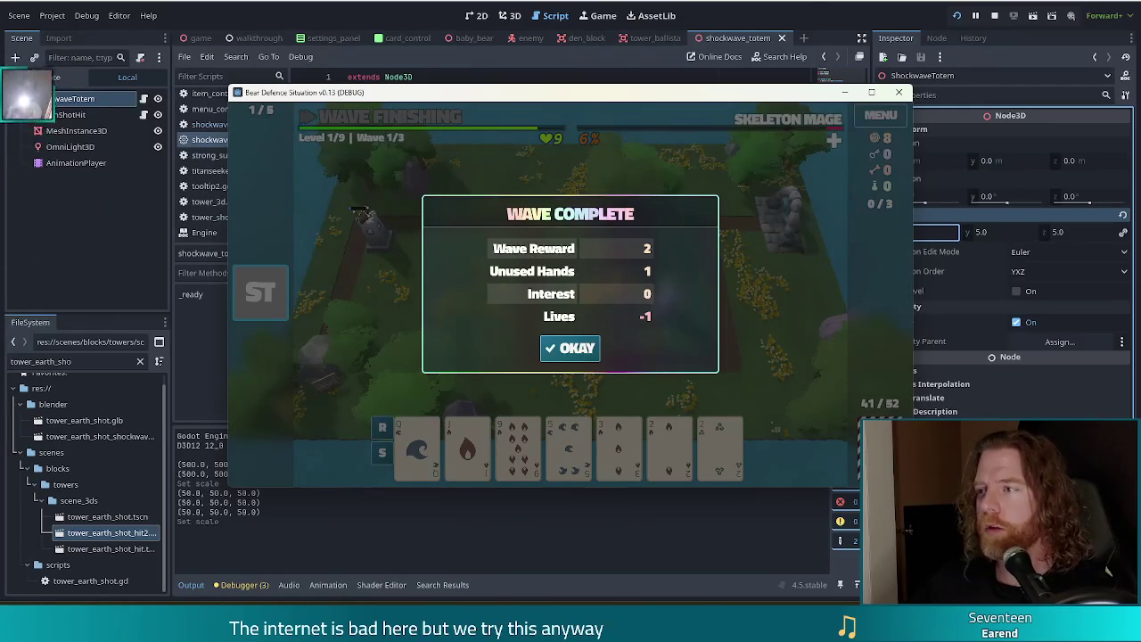
click(996, 16)
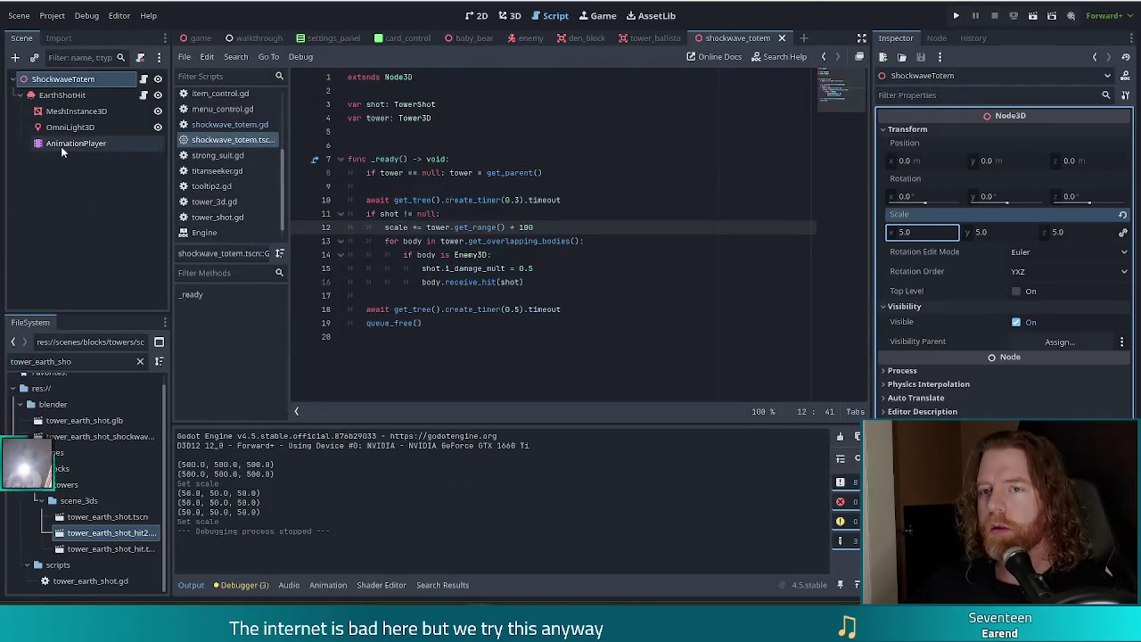
Step: Retime the boom animation's scale key to 0.2 s and light_energy key to about 0.23 s, then save
click(61, 146)
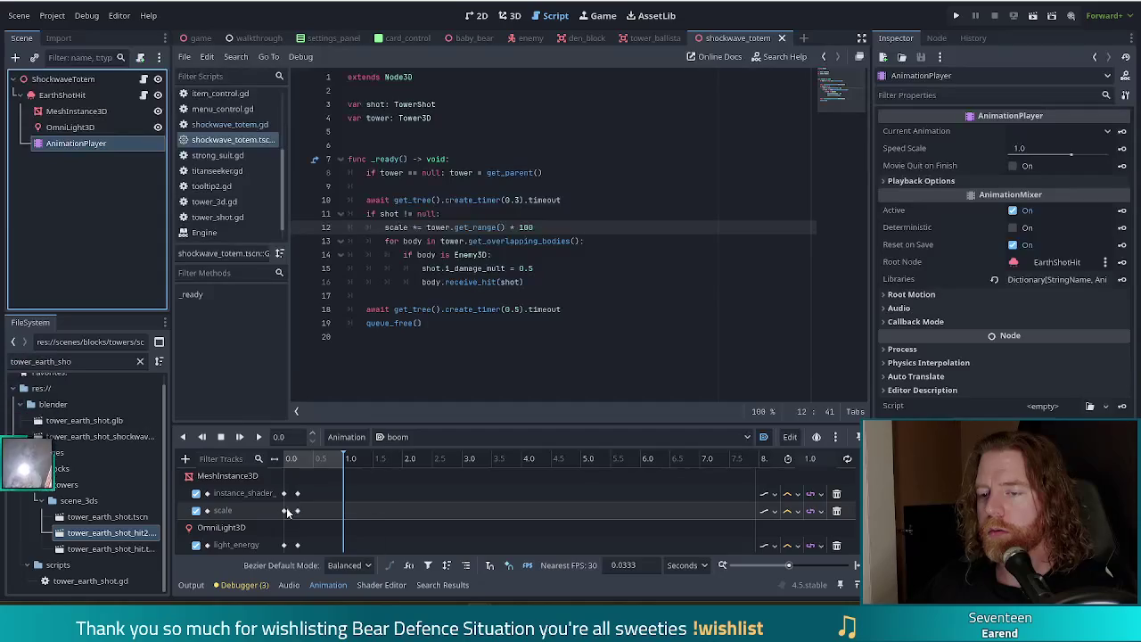
click(295, 512)
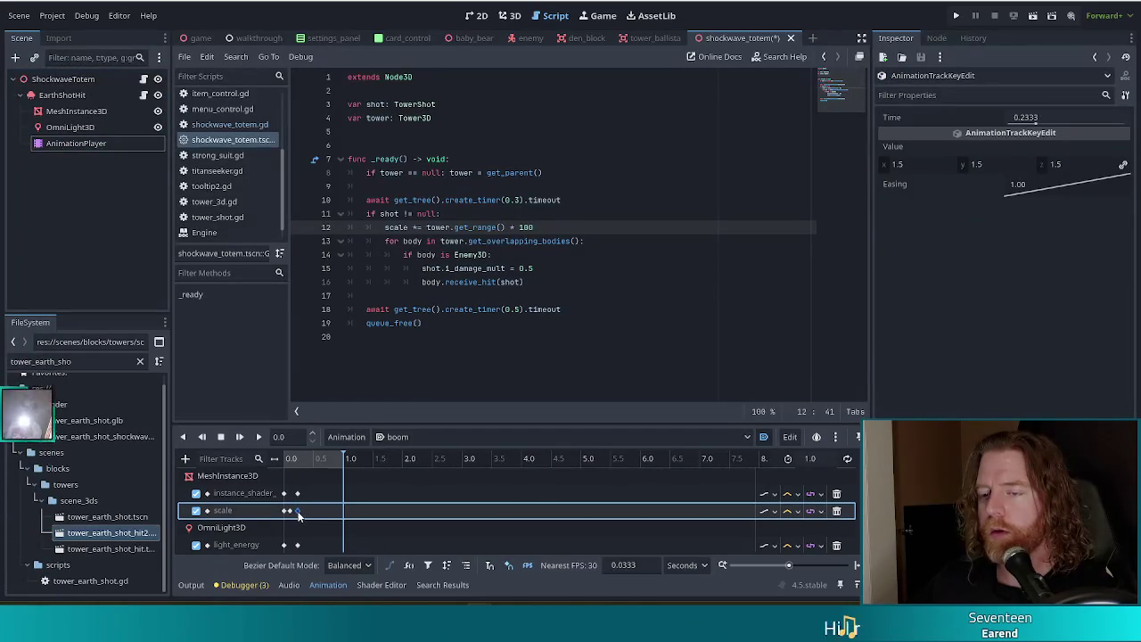
mouse_move(313, 515)
mouse_down()
mouse_move(311, 495)
mouse_move(292, 511)
mouse_up()
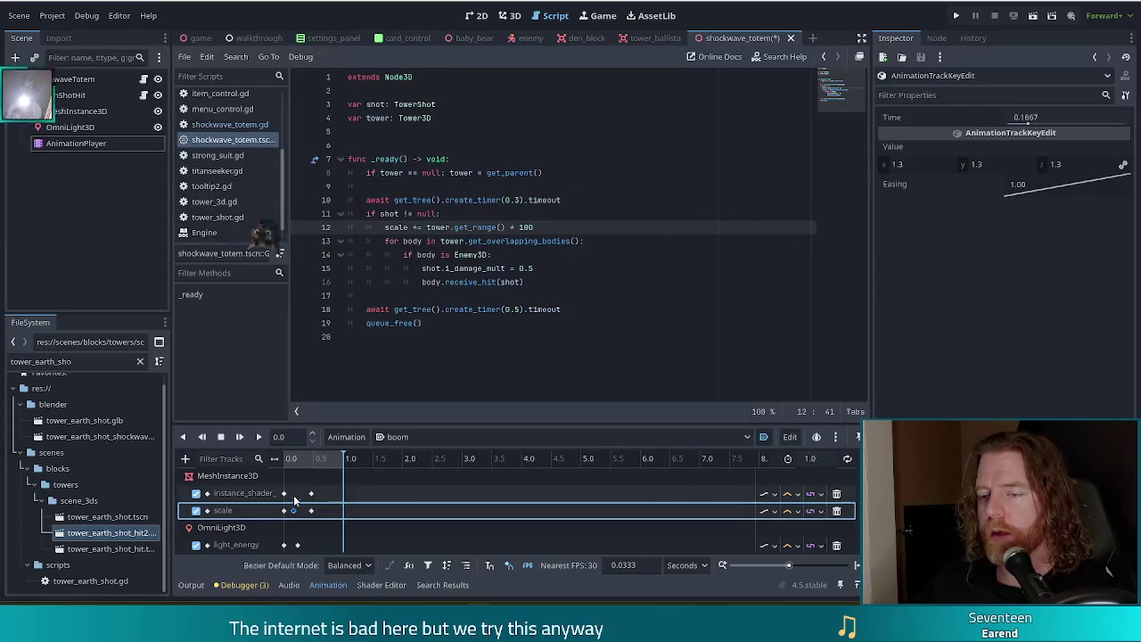
click(295, 463)
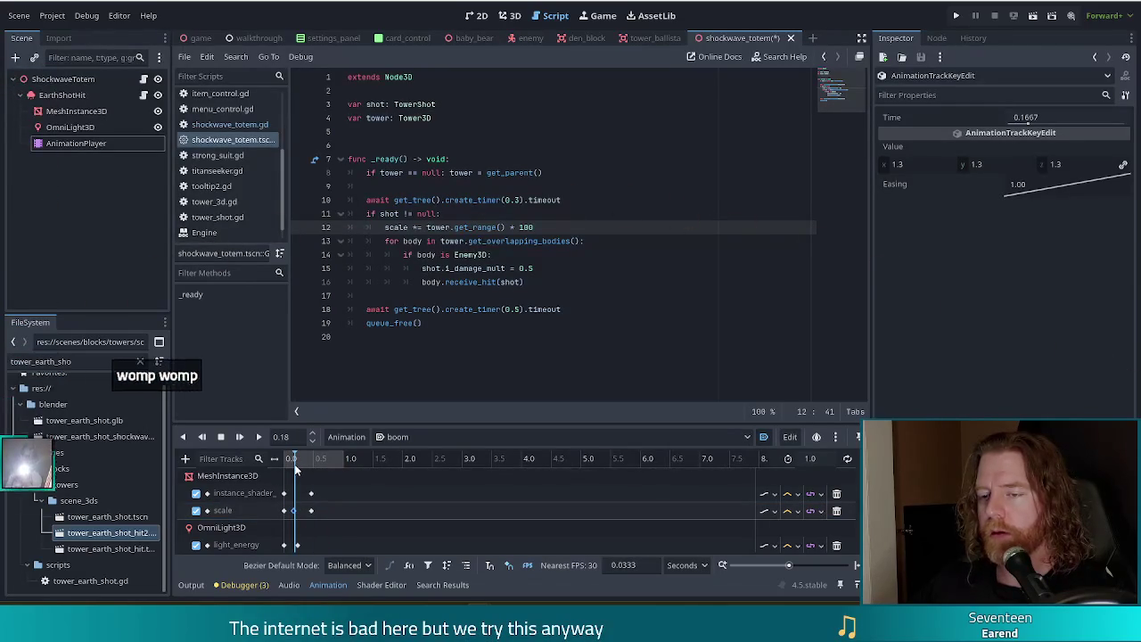
click(294, 465)
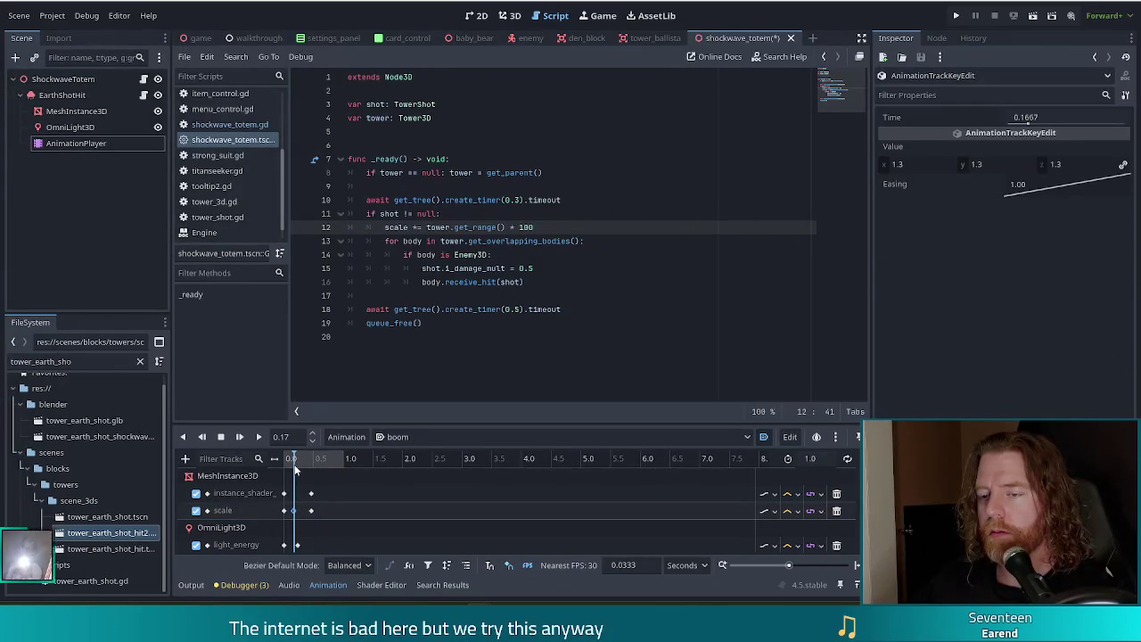
click(294, 515)
drag(297, 517, 298, 472)
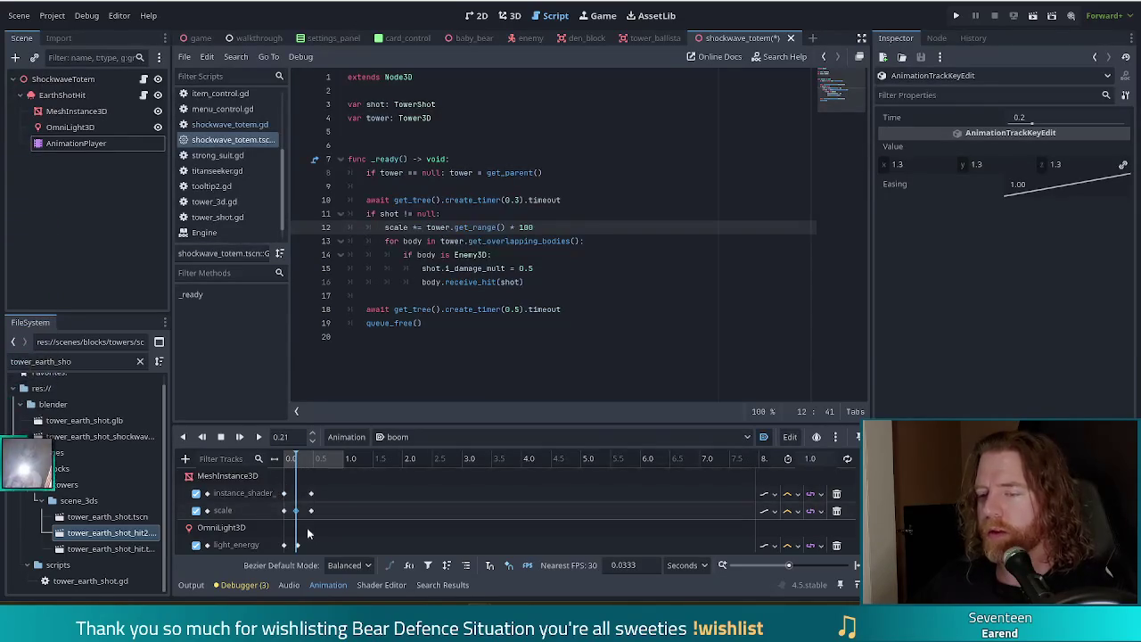
scroll(312, 521, down, 1)
drag(296, 526, 308, 526)
scroll(311, 526, down, 1)
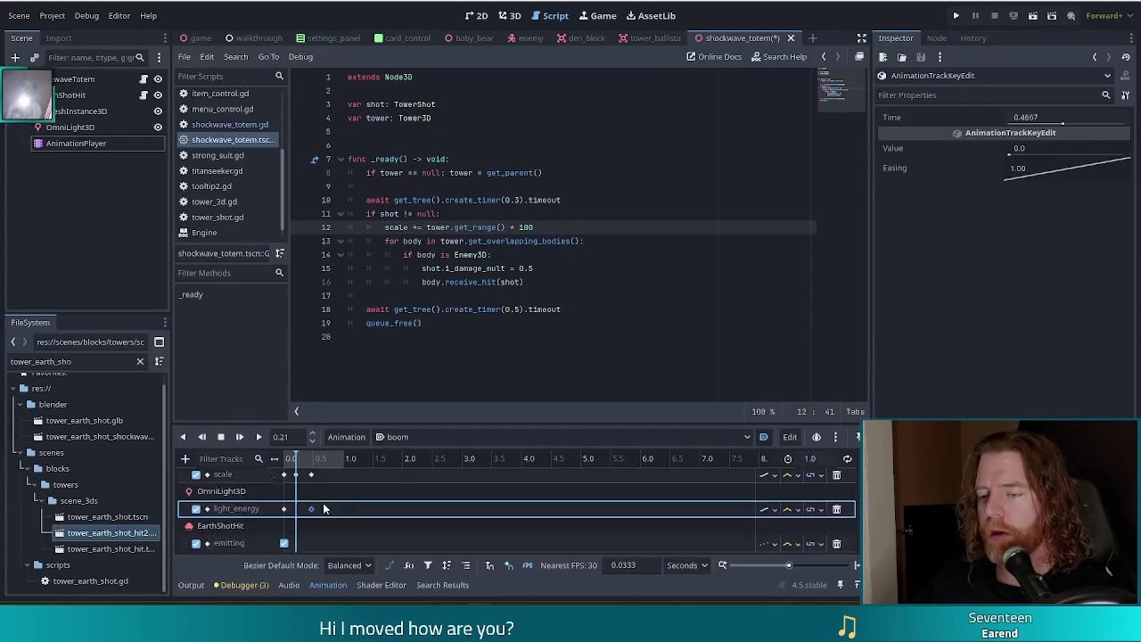
key(ctrl+s)
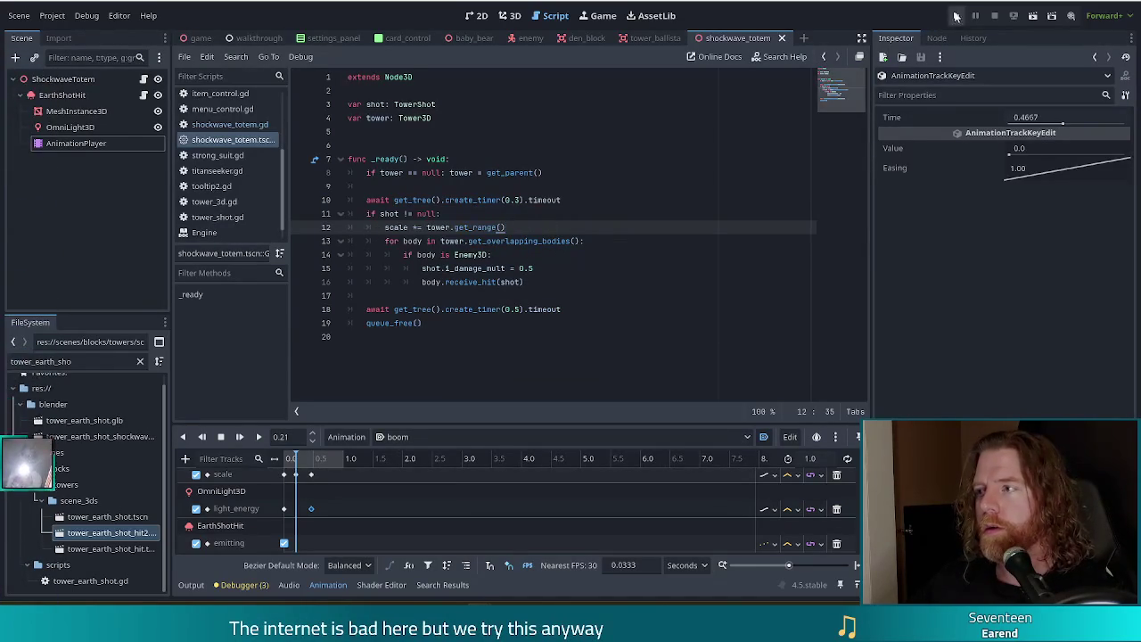
Step: Run a new game and build a Ballista tower from a pair of 7s
click(956, 16)
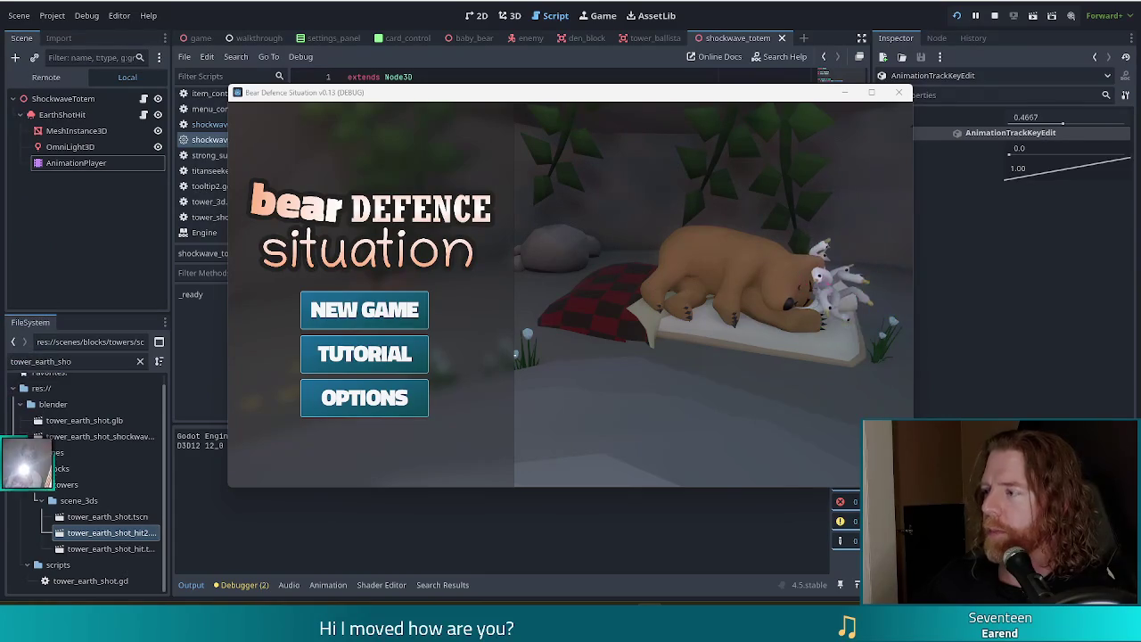
click(401, 321)
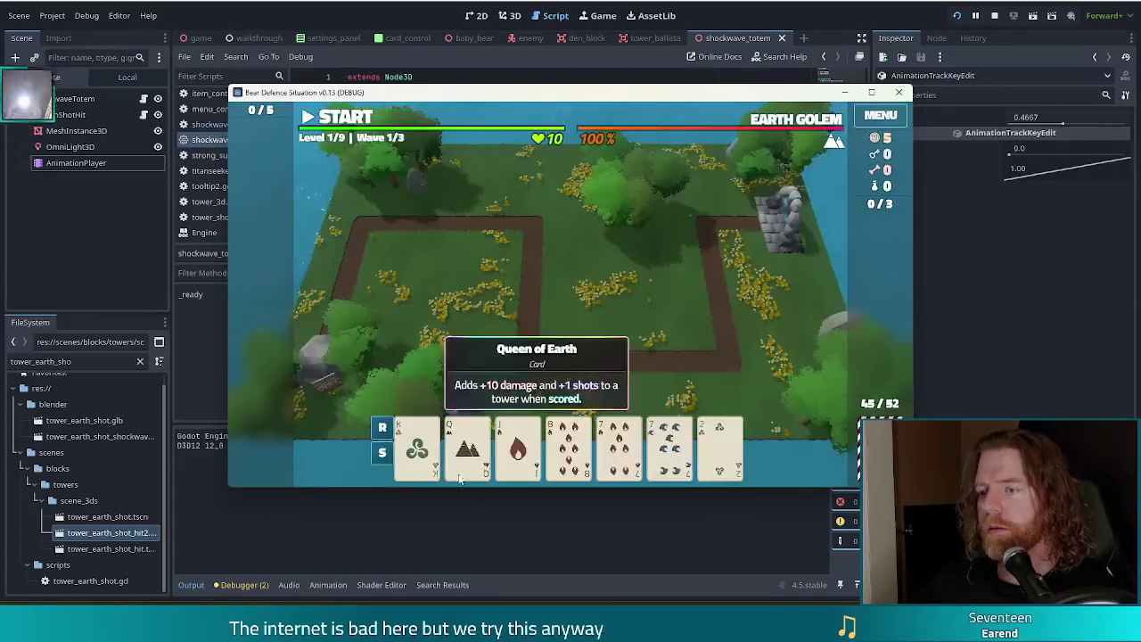
click(619, 446)
click(670, 446)
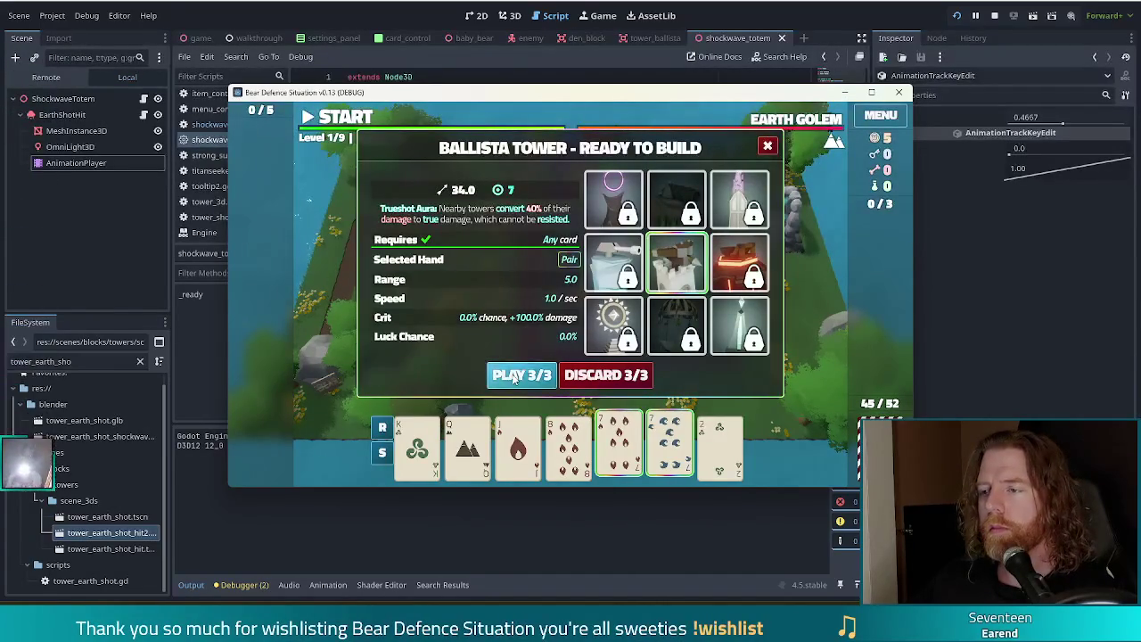
click(514, 378)
click(660, 307)
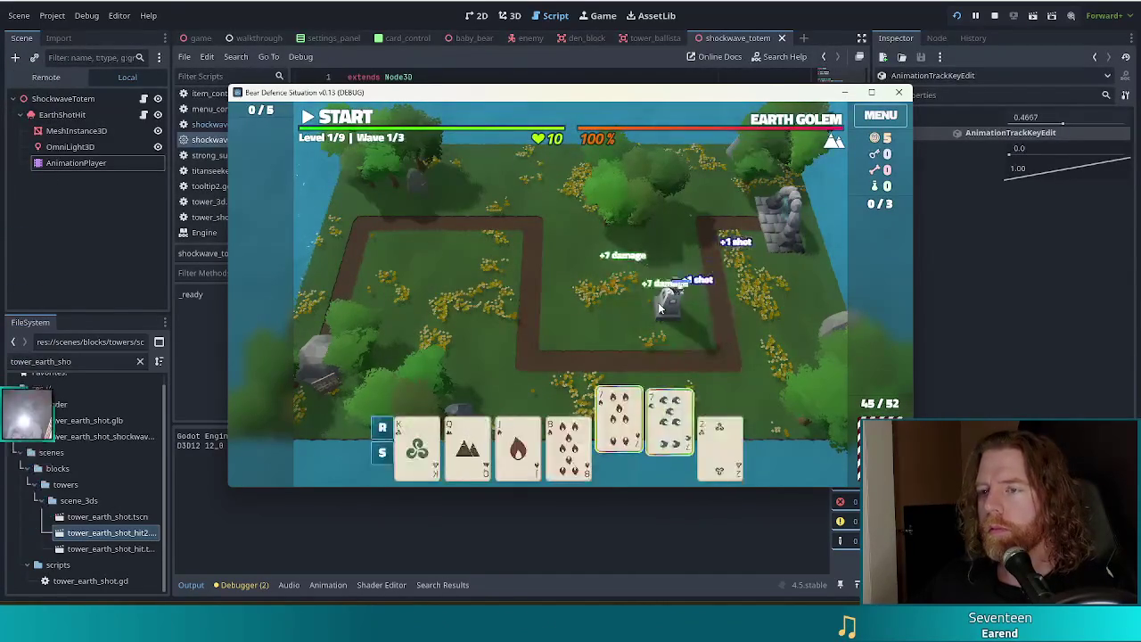
Step: Add the shockwave_totem wish with the console's add_wish command
key(grave)
text(add_wish )
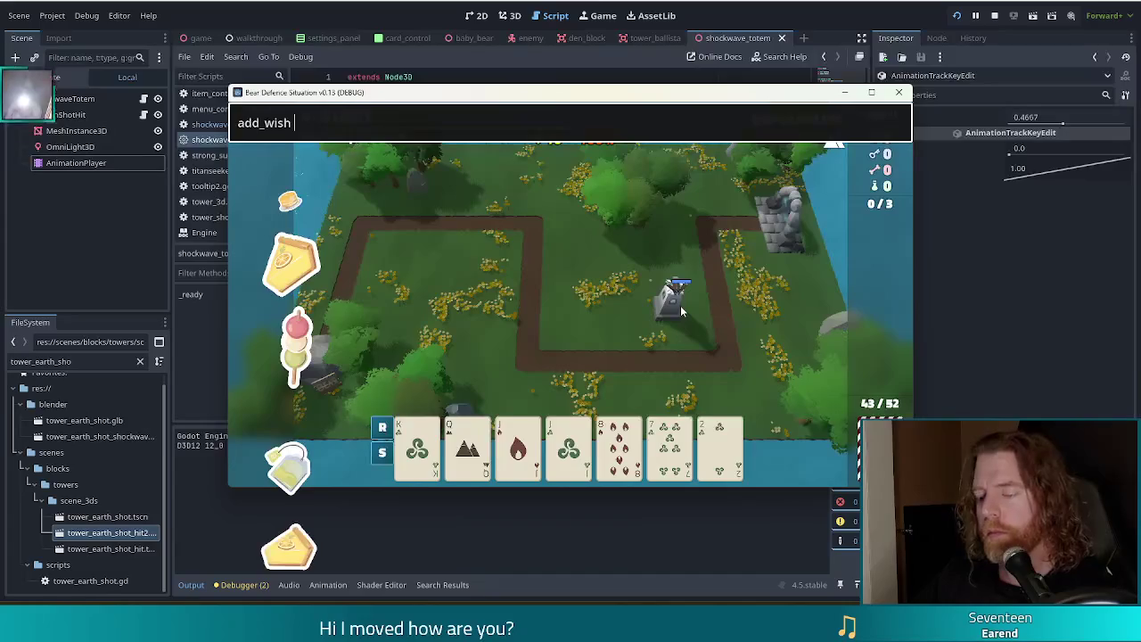
text(shockwave_totem)
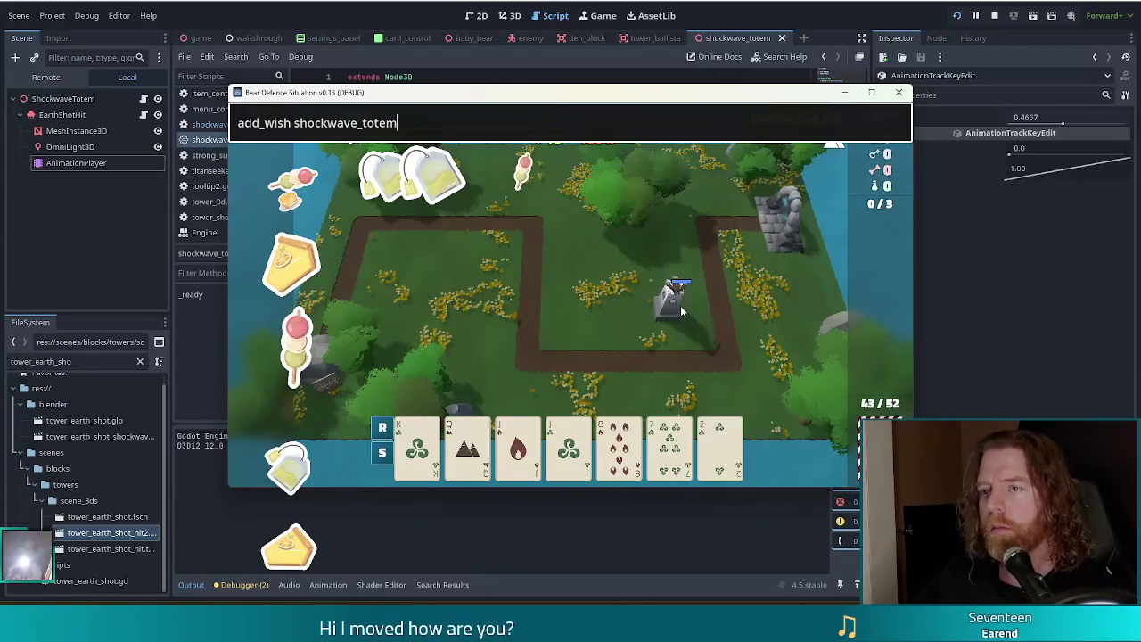
key(Return)
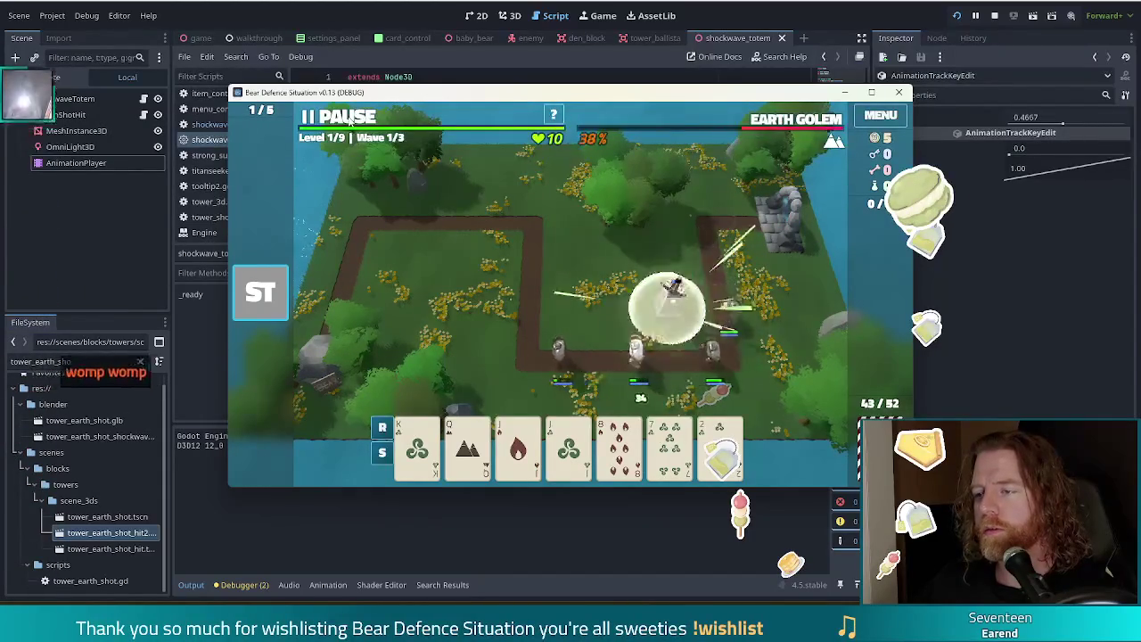
Step: Pause to inspect the shockwave burst, stop the game, and select the EarthShotHit node
click(348, 118)
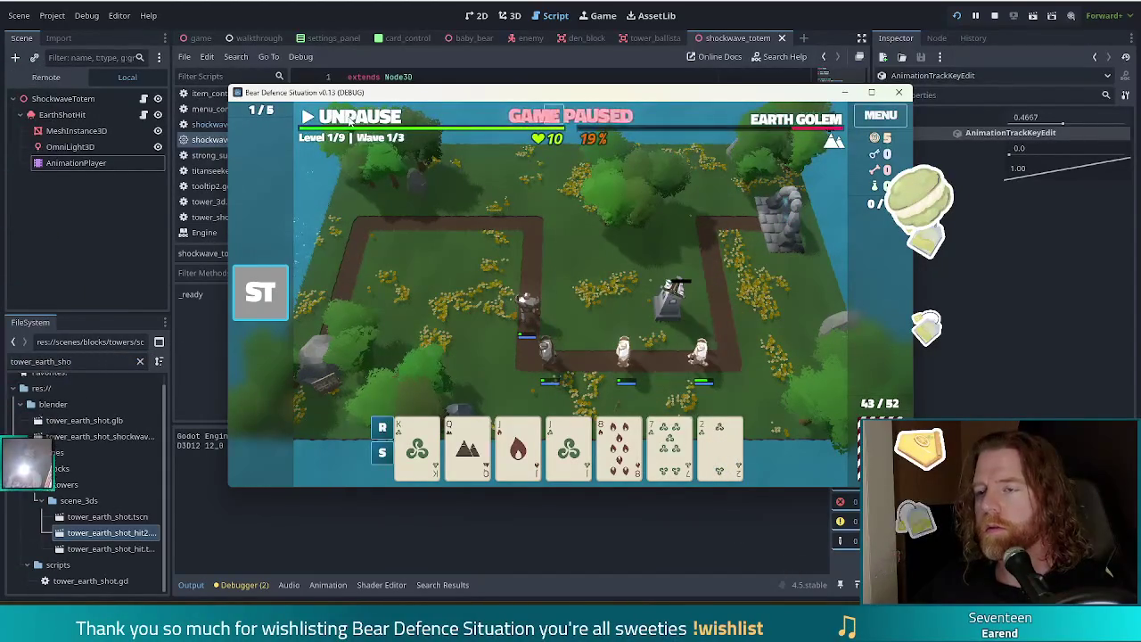
click(349, 118)
click(403, 116)
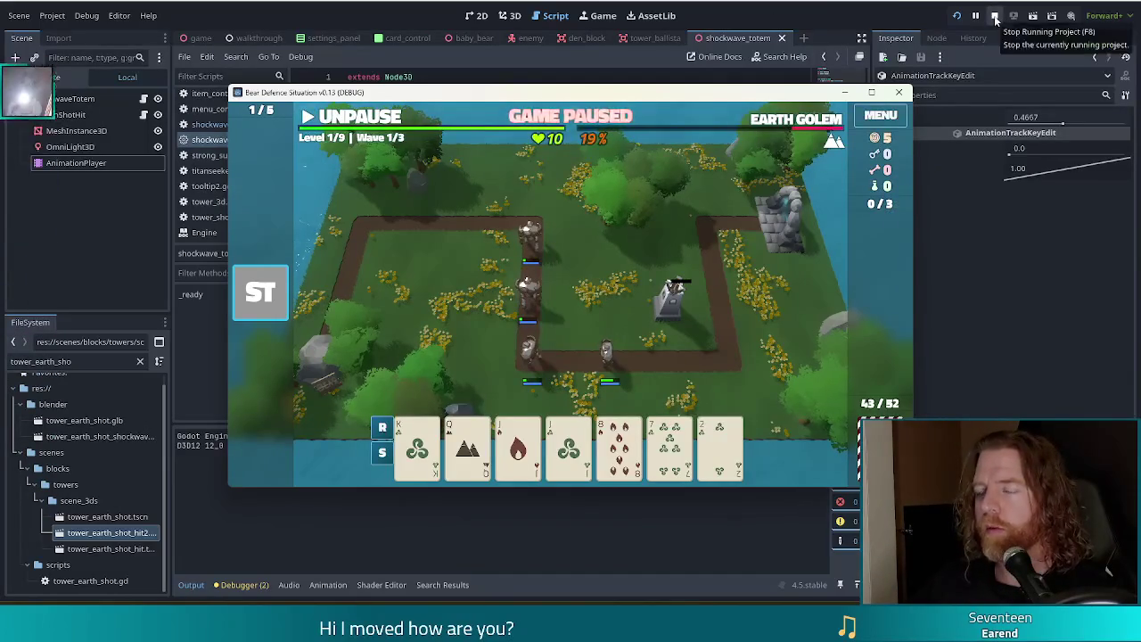
click(995, 16)
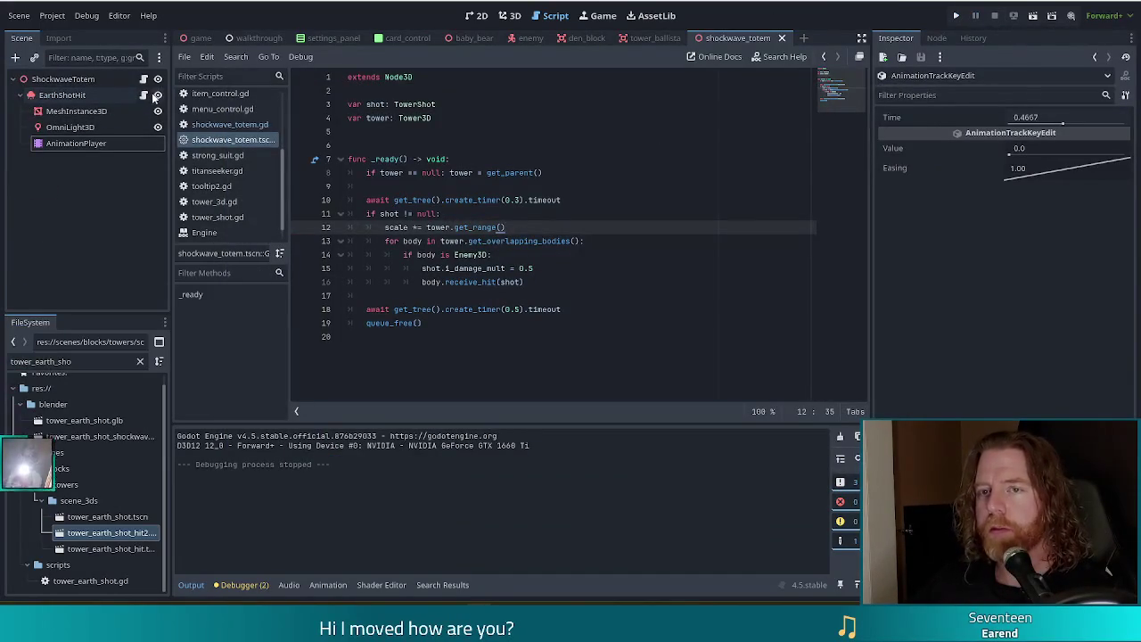
click(55, 95)
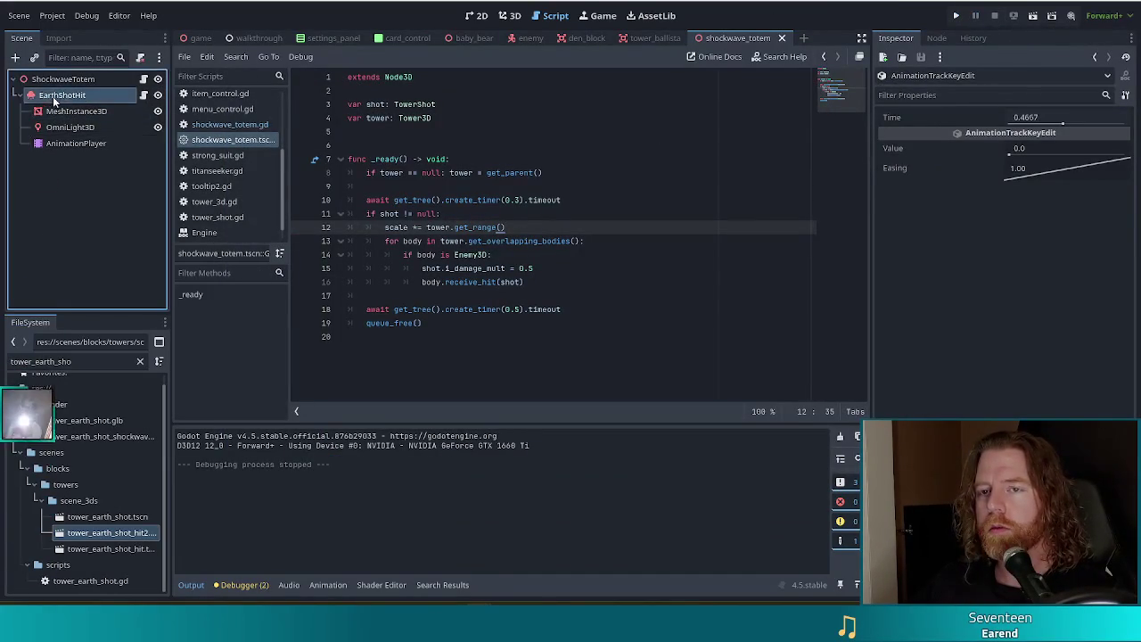
Step: Set EarthShotHit's Lifetime to 0.01, save, and move MeshInstance3D directly under ShockwaveTotem
click(1016, 217)
text(0.01)
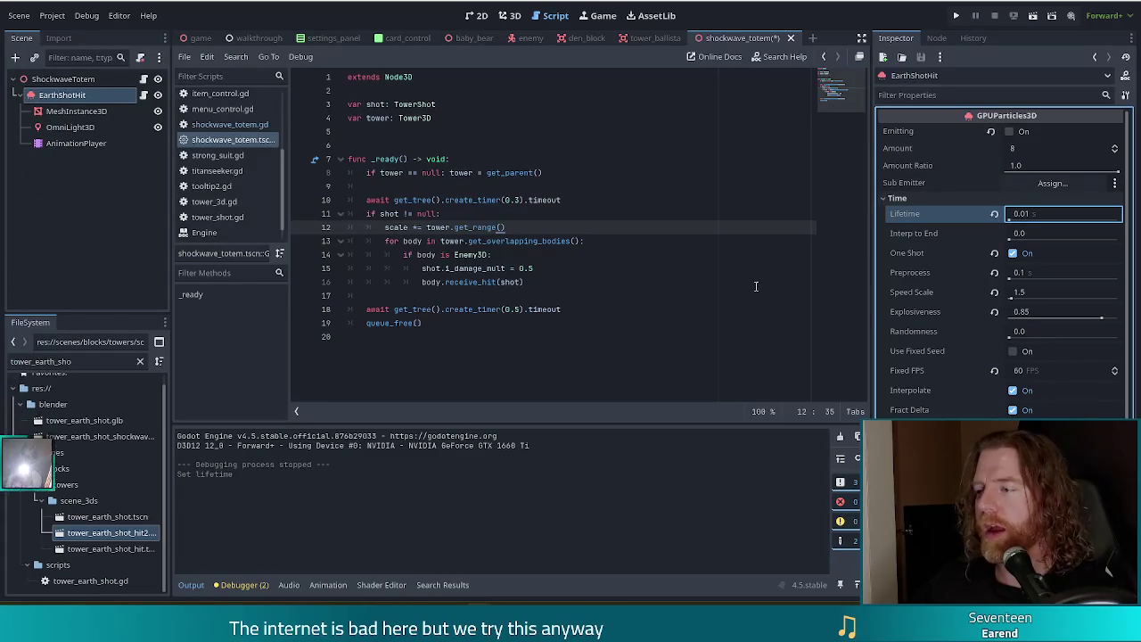
key(ctrl+s)
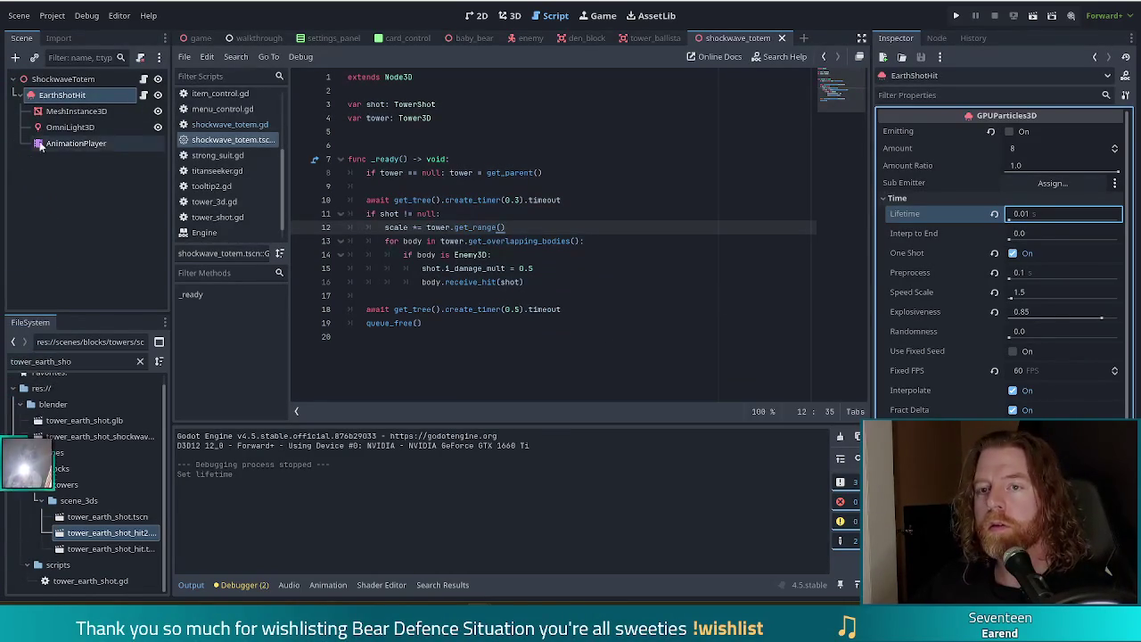
click(81, 111)
drag(80, 111, 76, 82)
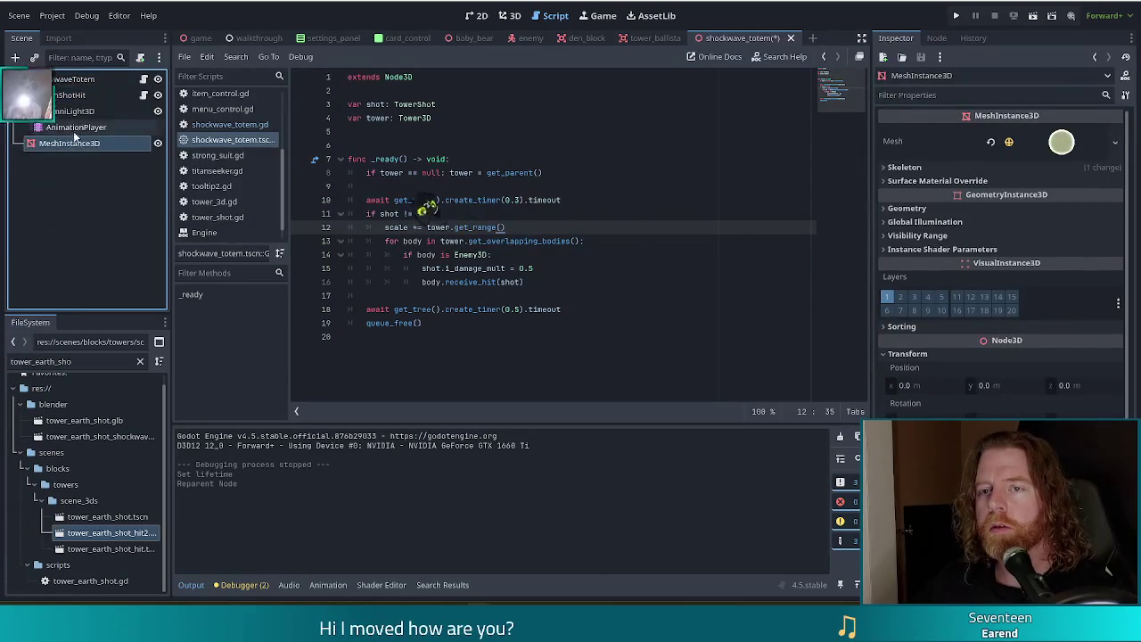
Step: Shift the boom animation's scale and instance_shader keyframes earlier, save, and run the project
click(76, 126)
scroll(242, 506, up, 2)
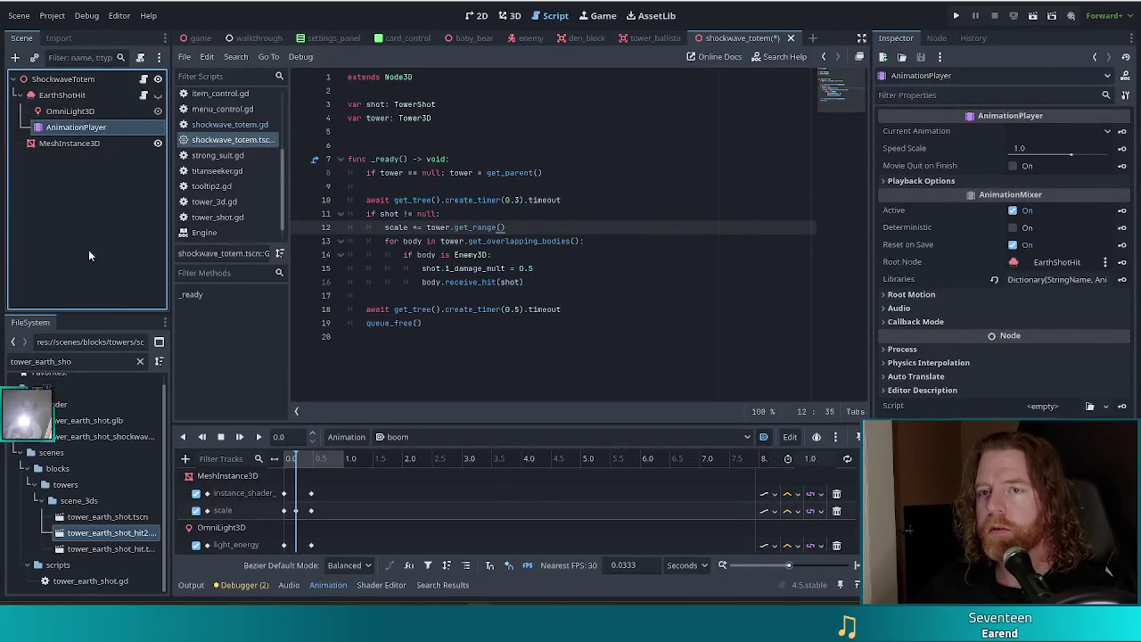
key(ctrl+s)
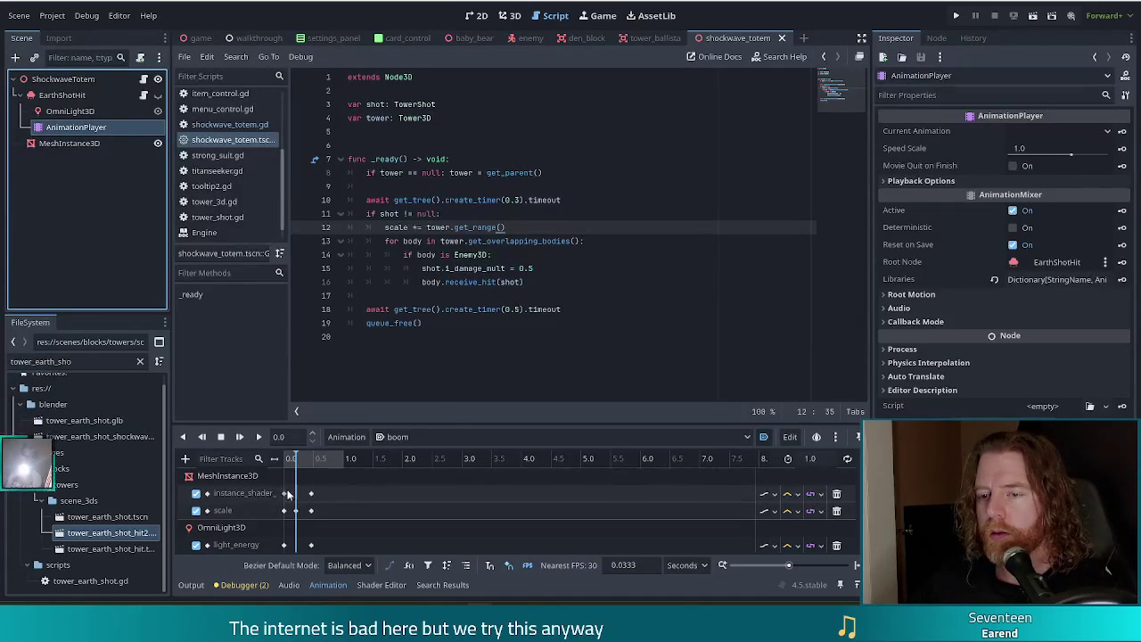
drag(310, 511, 309, 515)
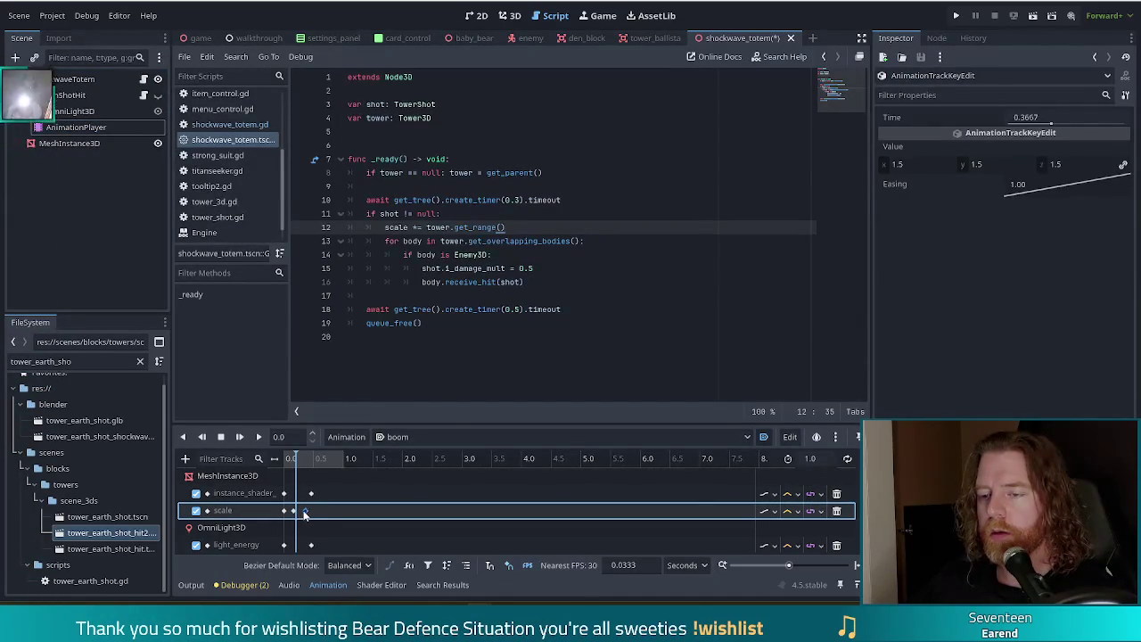
drag(311, 493, 305, 495)
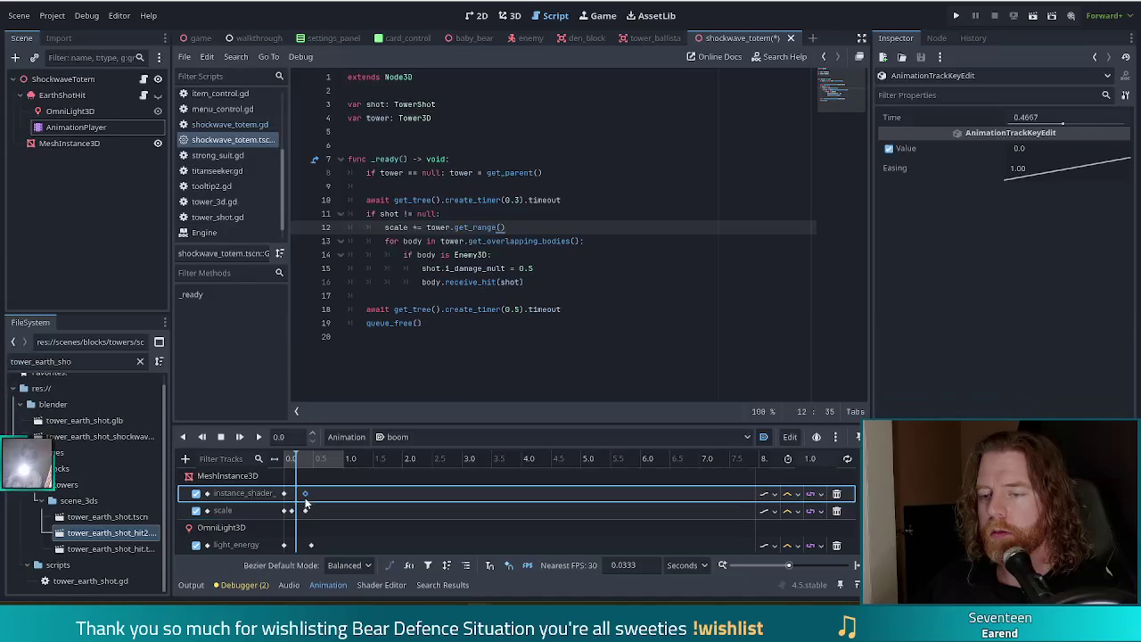
click(369, 295)
key(ctrl+s)
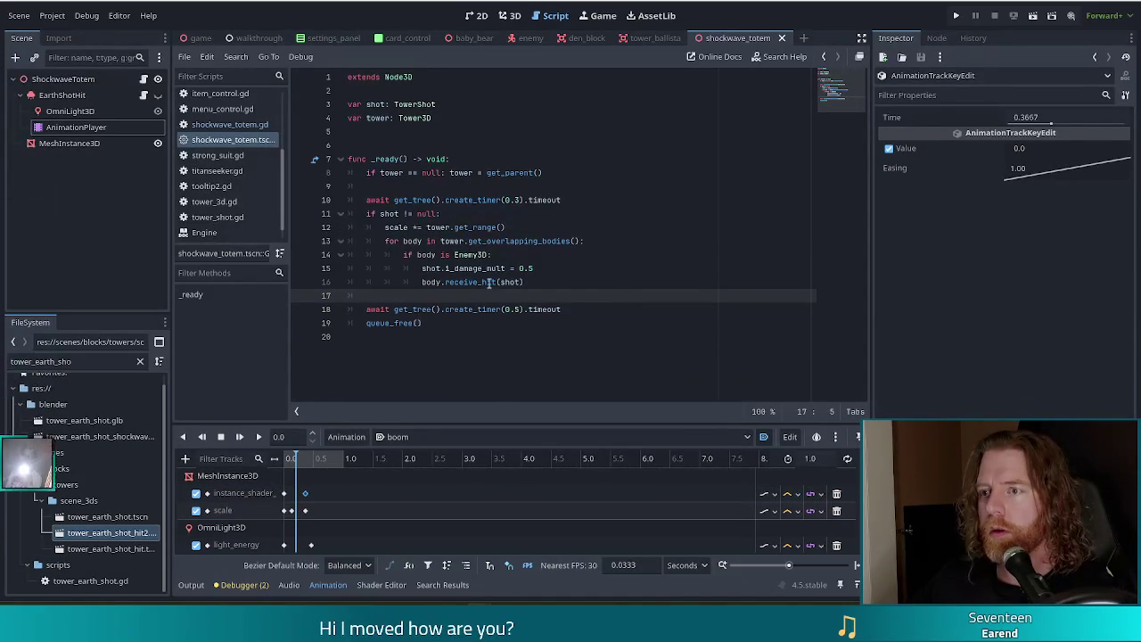
click(536, 228)
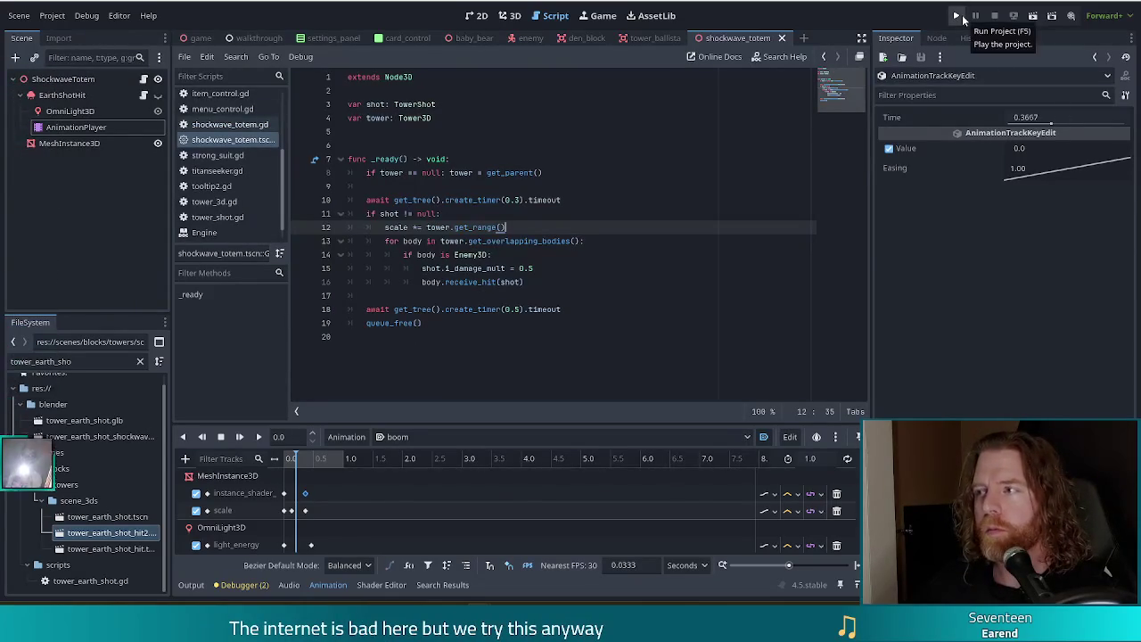
click(961, 17)
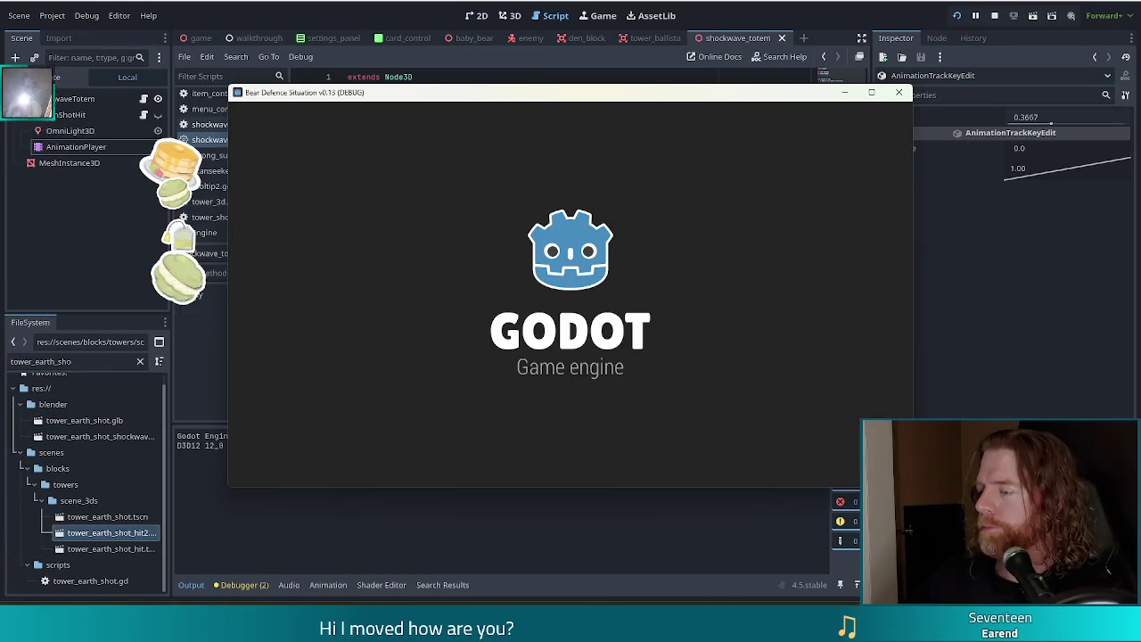
click(404, 309)
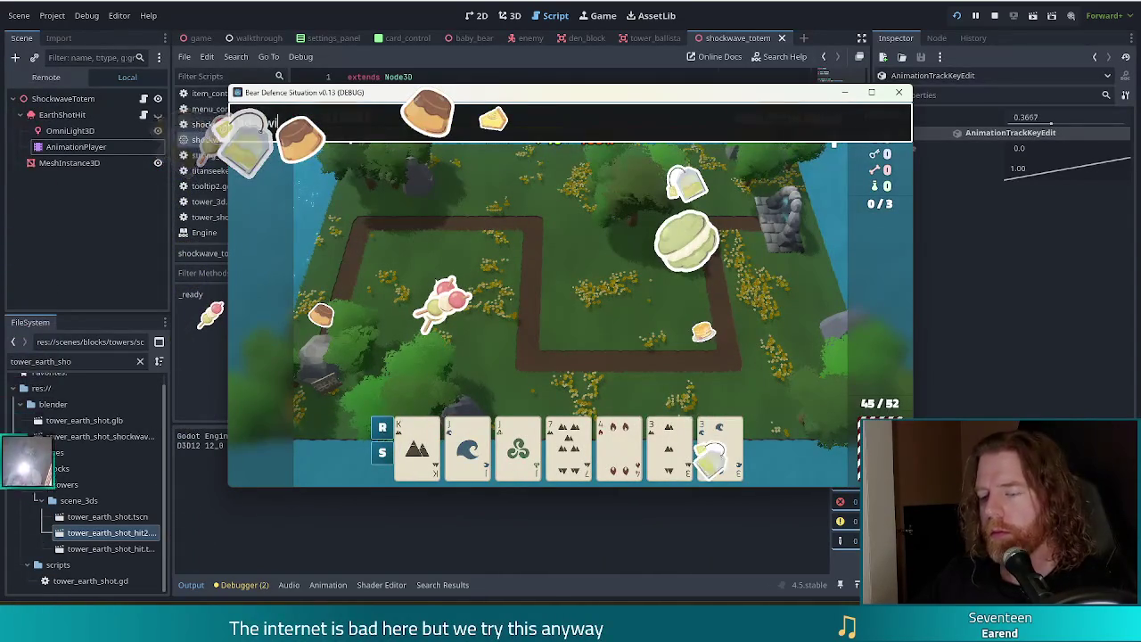
text(add_wish )
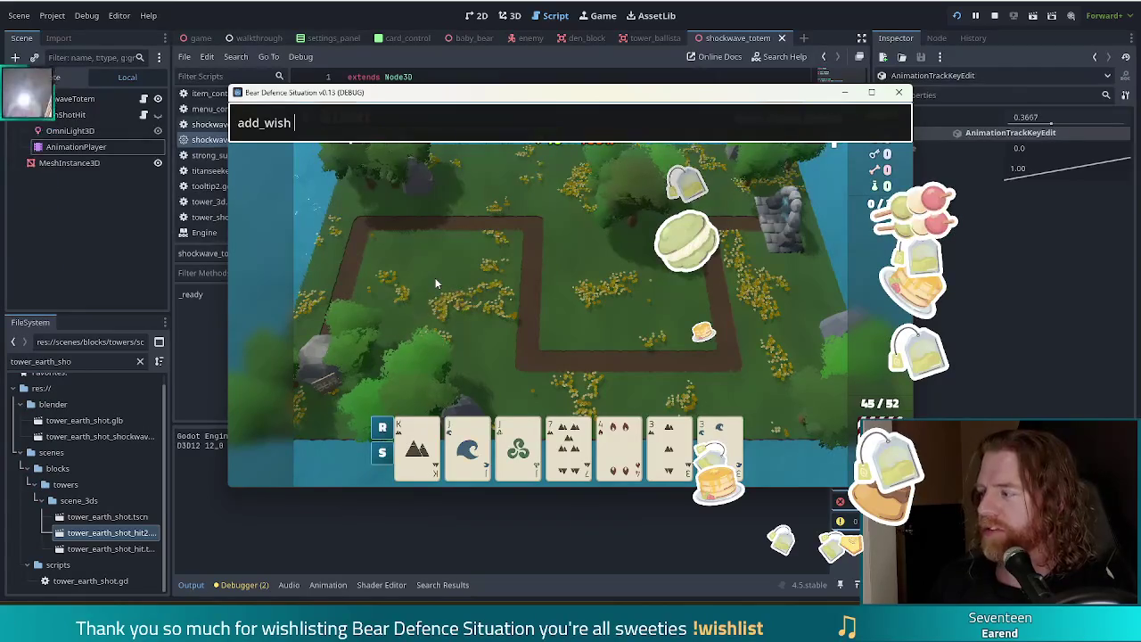
text(shockwave_totem)
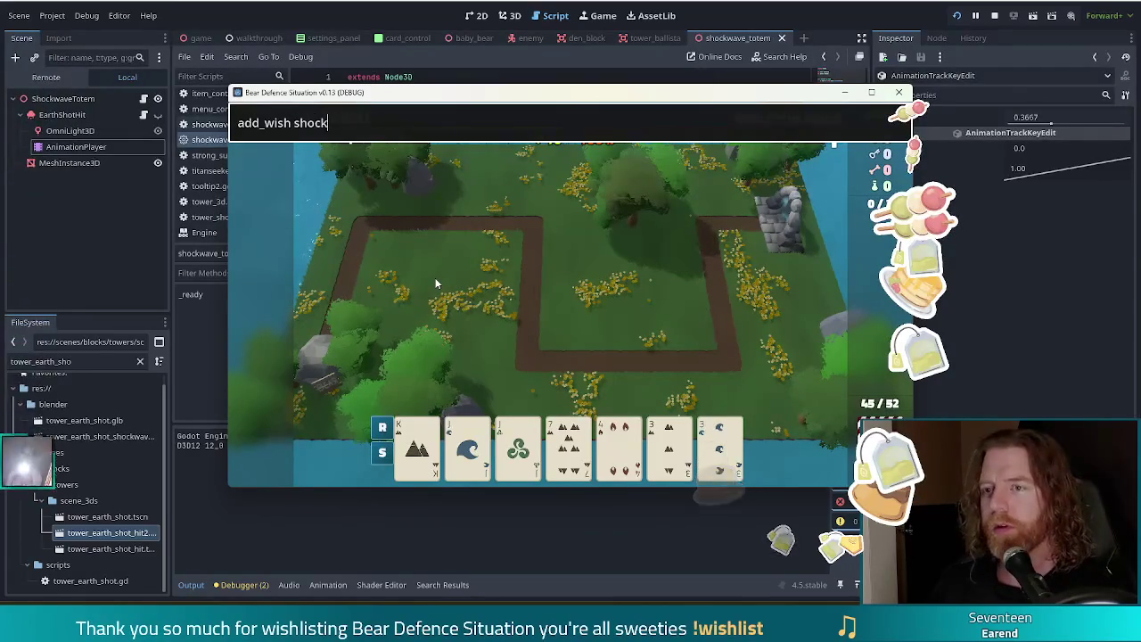
key(Return)
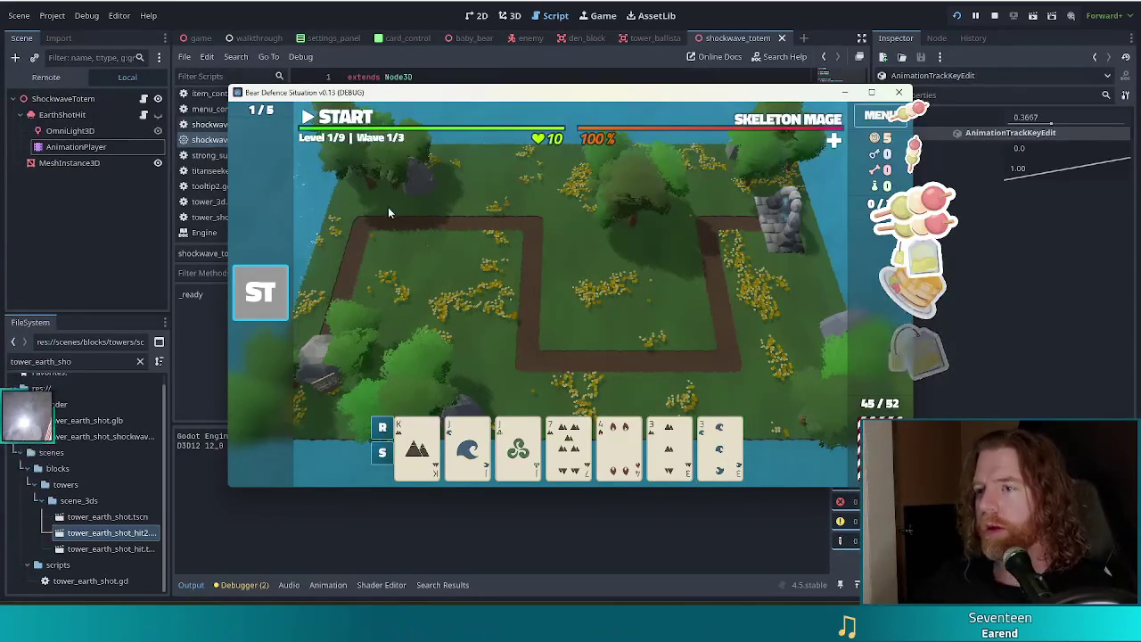
click(467, 446)
click(518, 446)
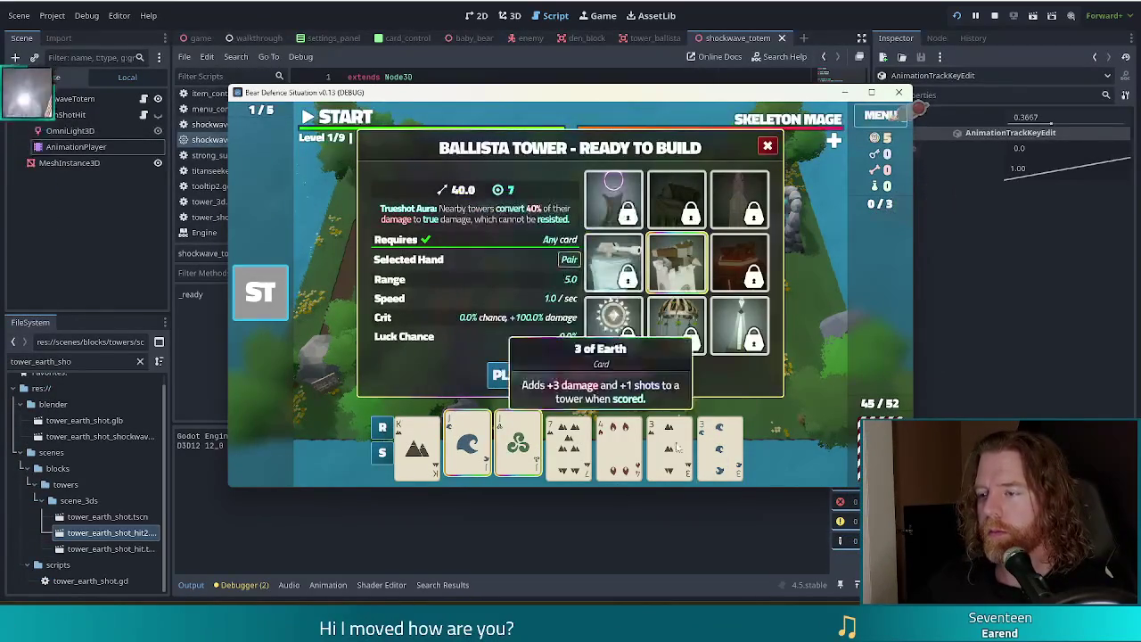
click(522, 374)
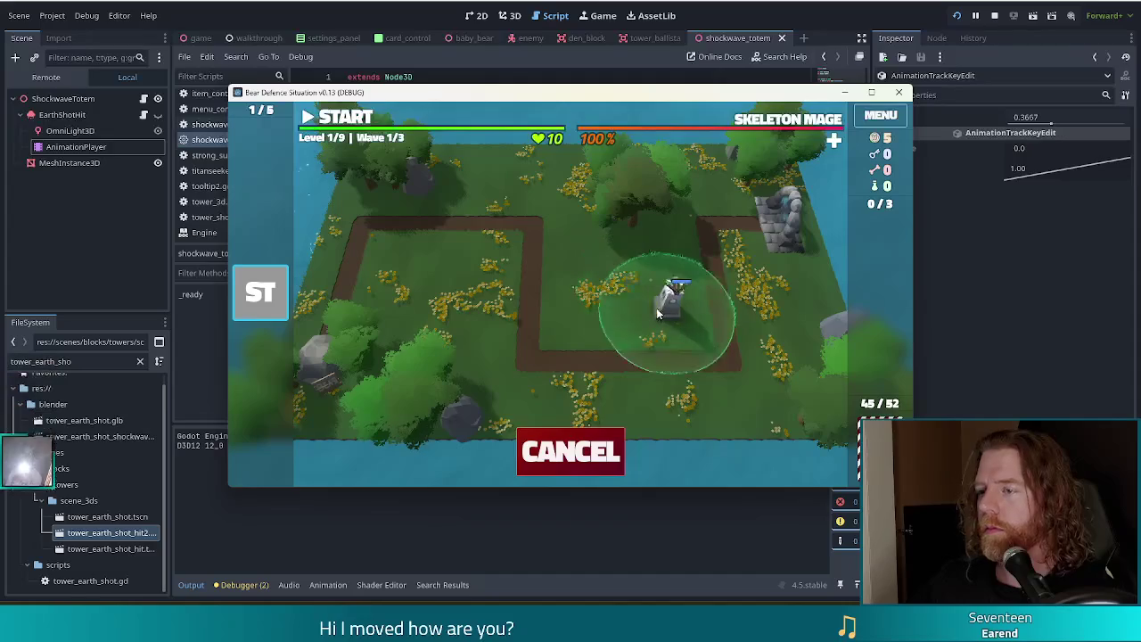
click(673, 296)
click(356, 127)
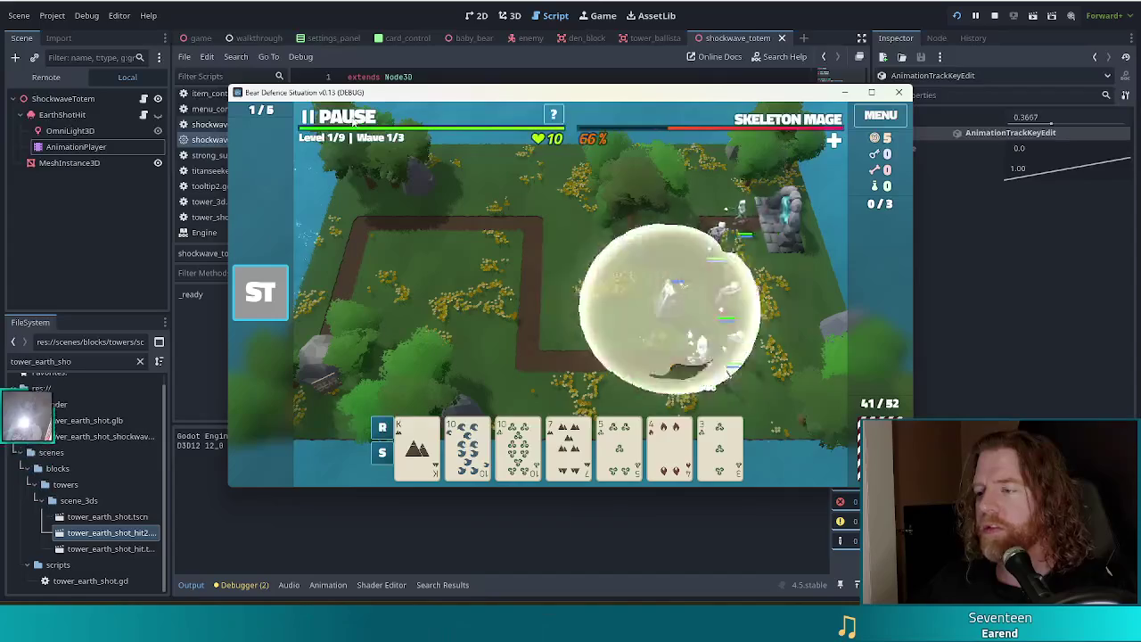
click(354, 125)
click(354, 126)
click(354, 125)
click(354, 126)
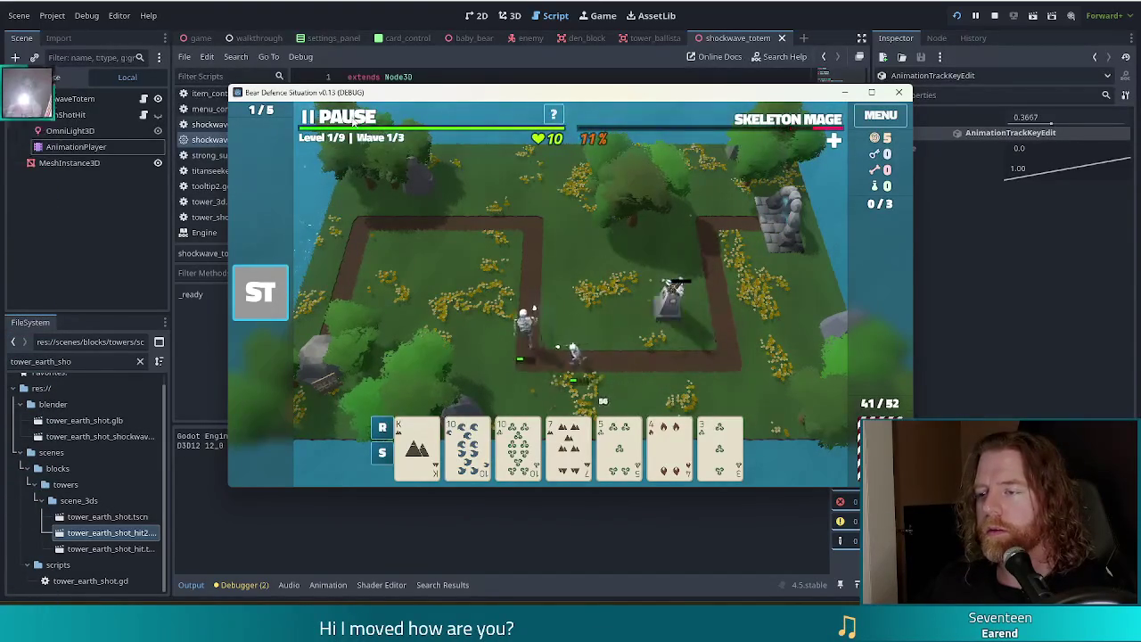
click(353, 124)
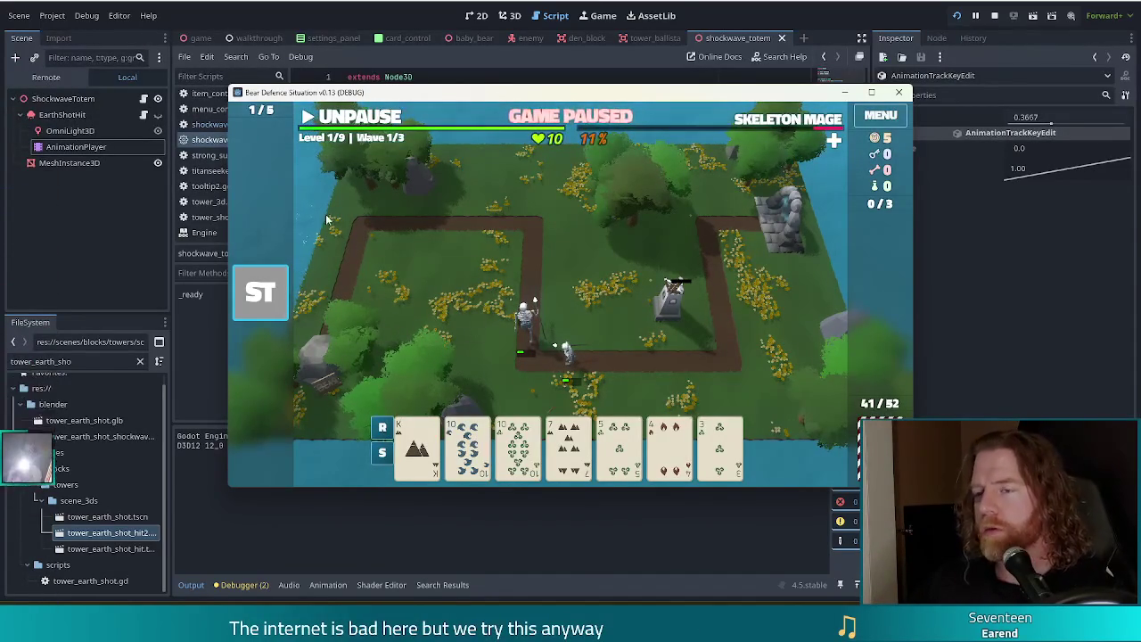
click(995, 16)
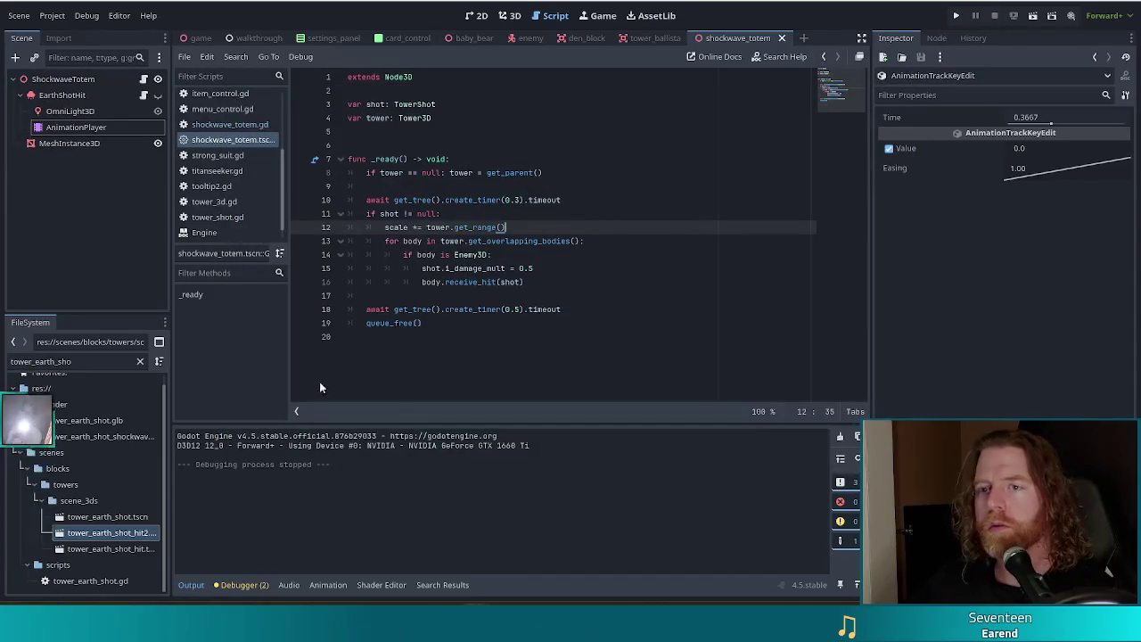
Step: Reset ShockwaveTotem's scale to 1.0 on all axes in the 3D view
click(509, 15)
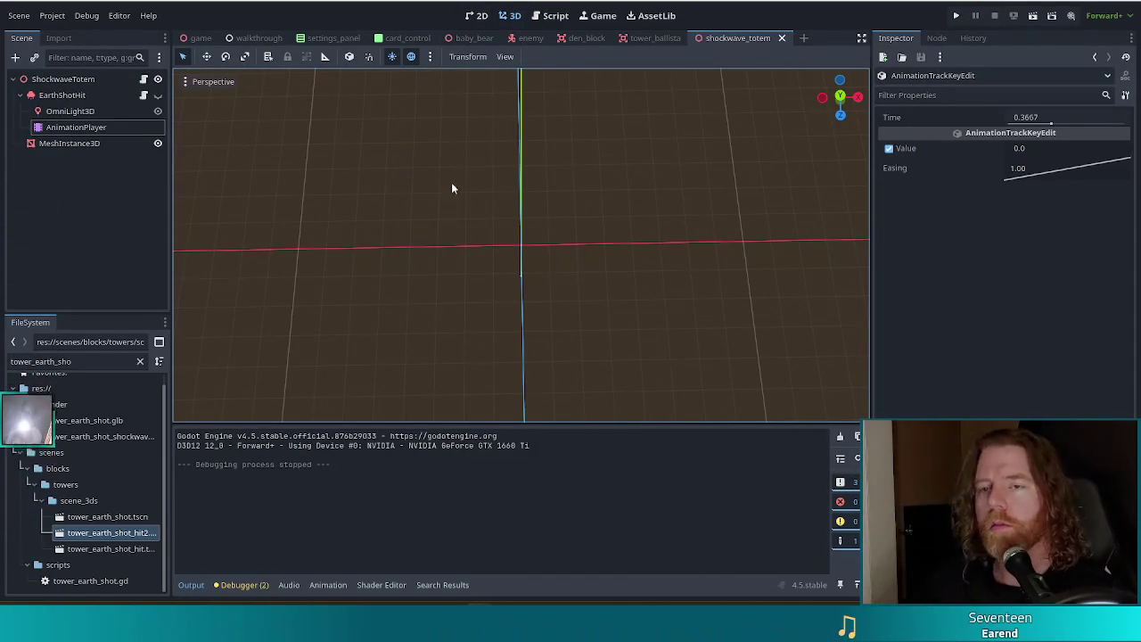
click(56, 79)
click(918, 233)
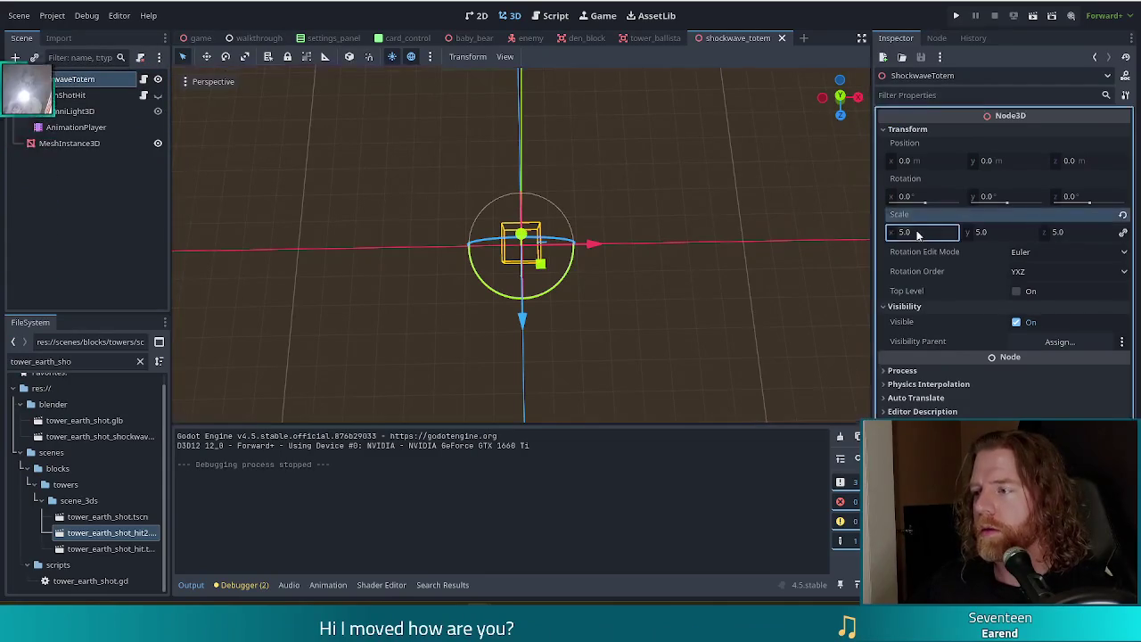
text(1)
key(Return)
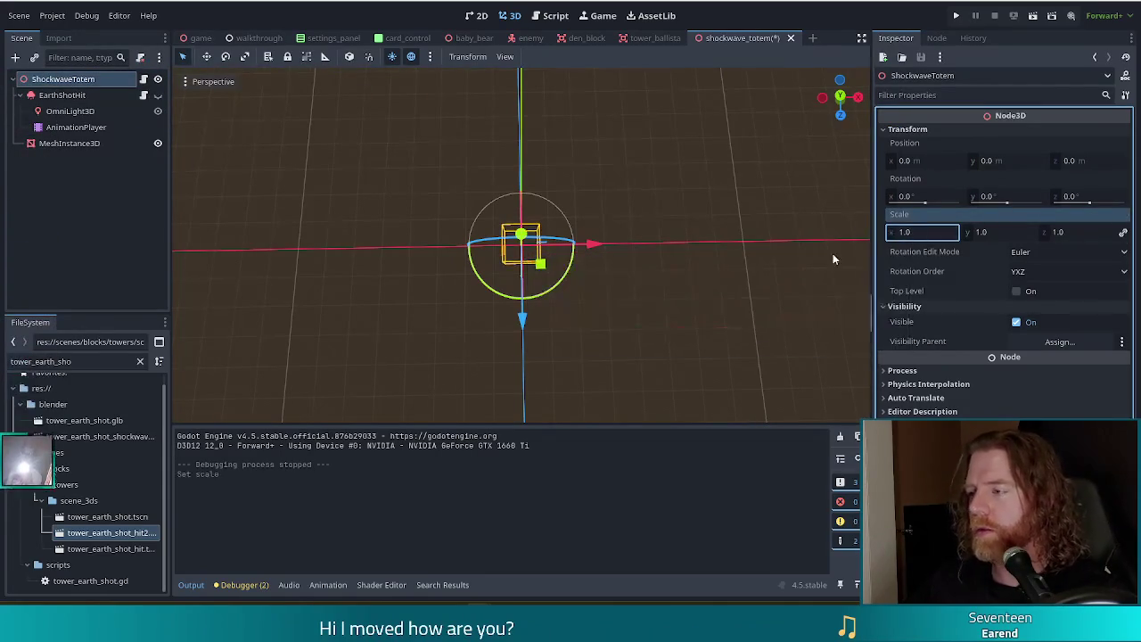
Step: Delete EarthShotHit with its children and select the remaining MeshInstance3D sphere
click(54, 96)
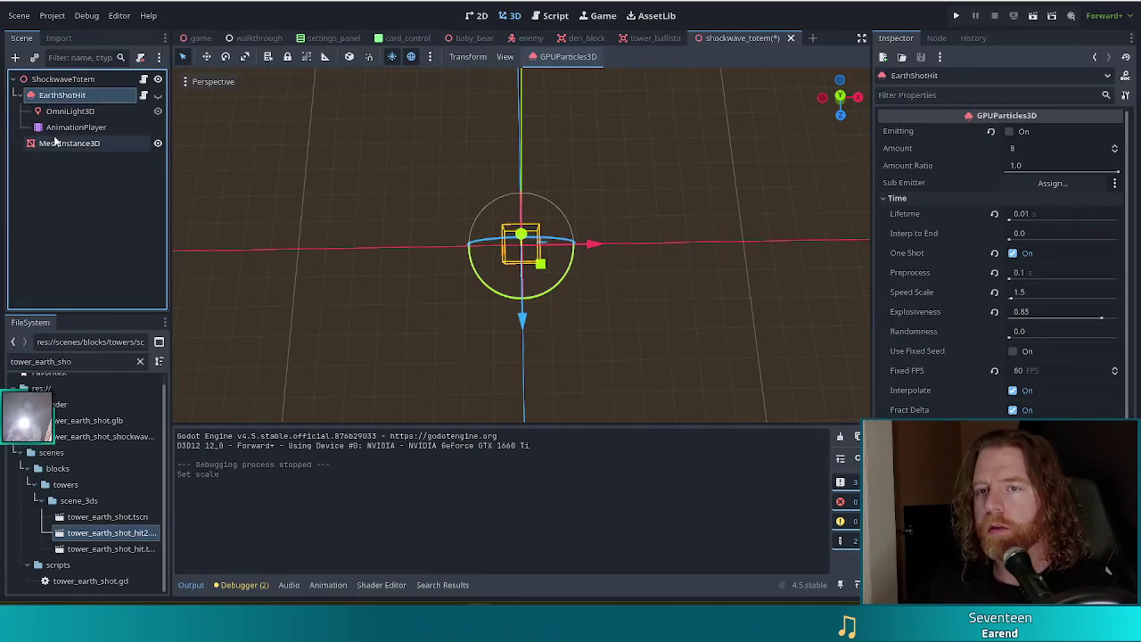
key(Delete)
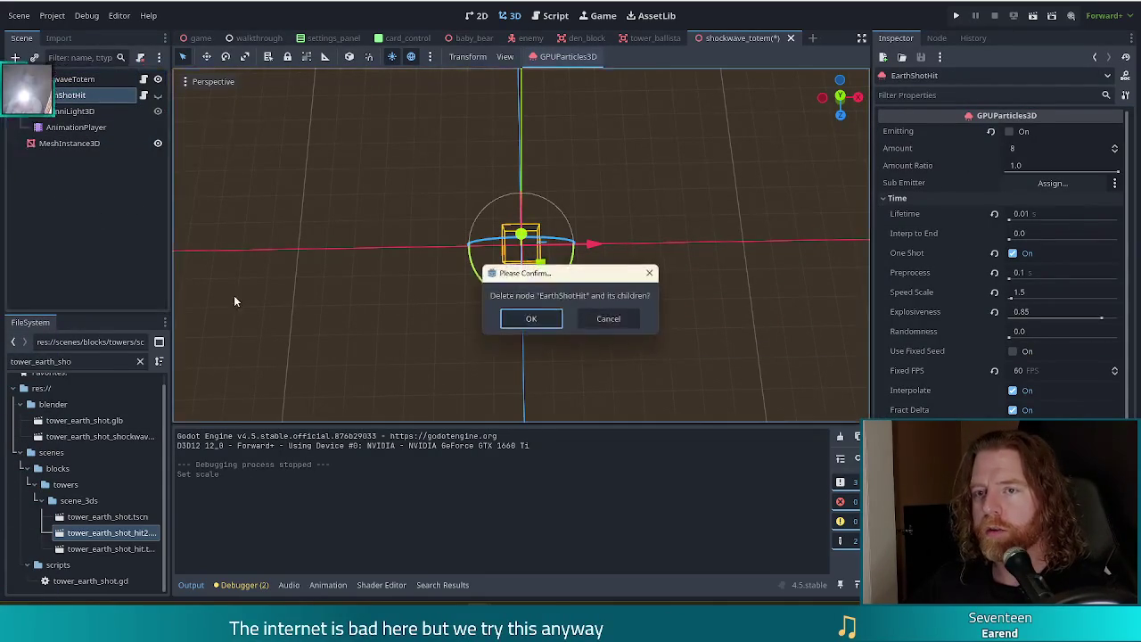
click(532, 319)
click(76, 95)
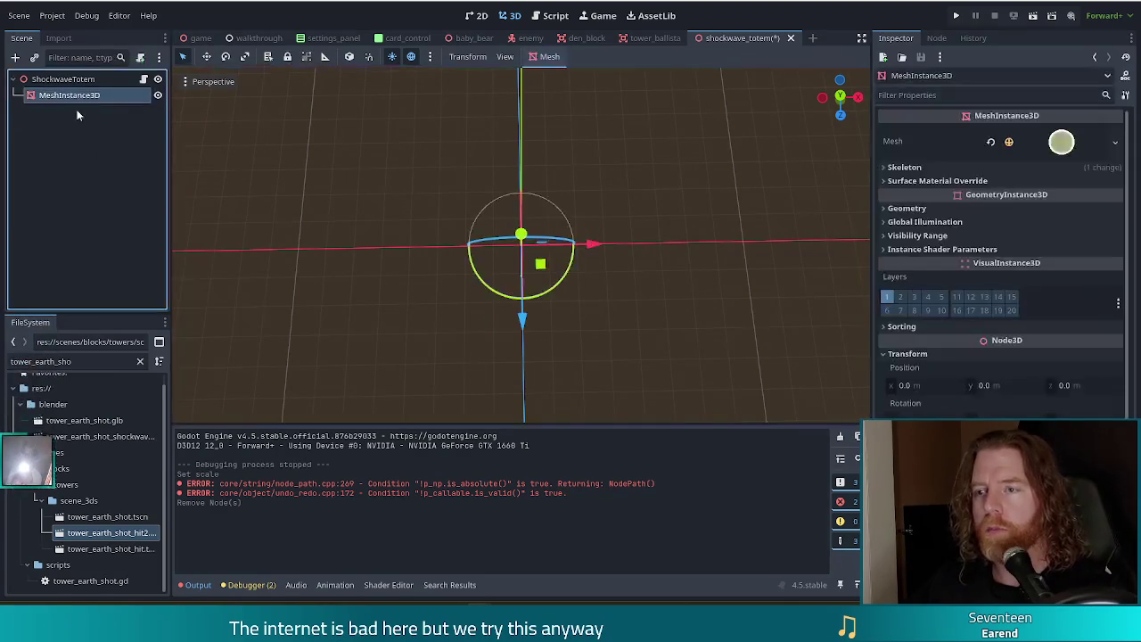
click(1065, 143)
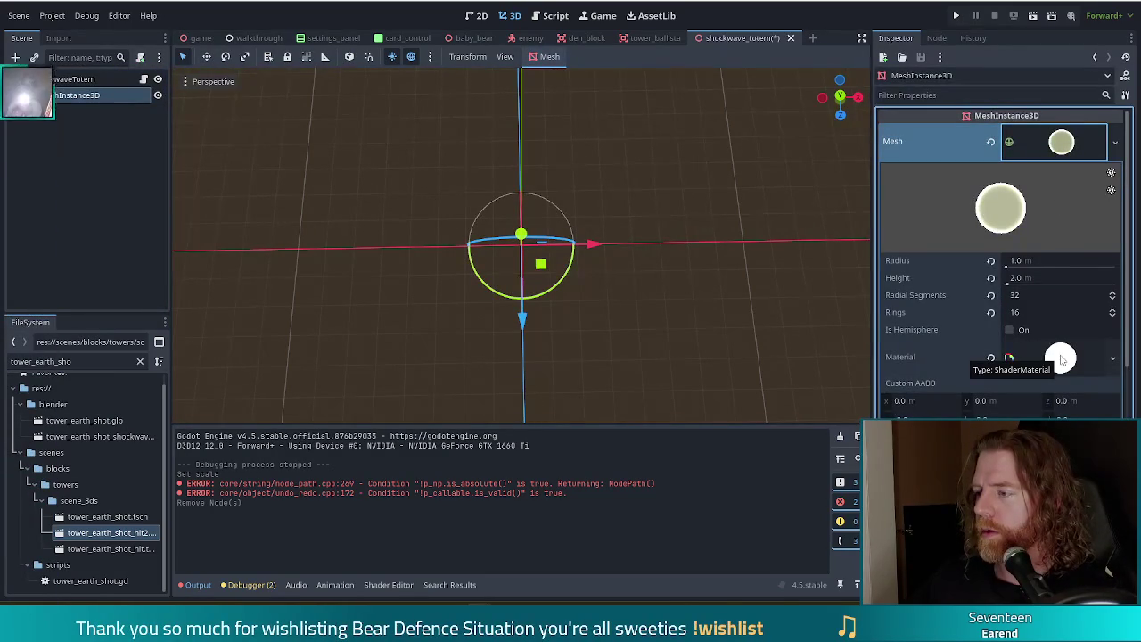
Step: Inspect the sphere's shader material, collapse the mesh properties, and save the scene
click(1060, 359)
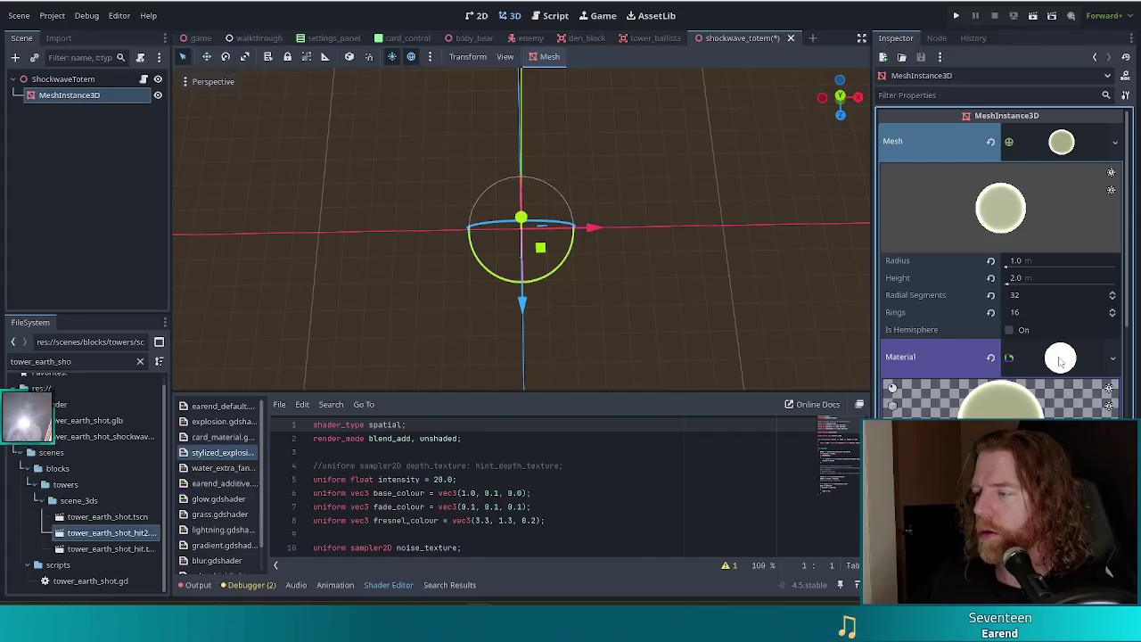
scroll(1034, 339, down, 3)
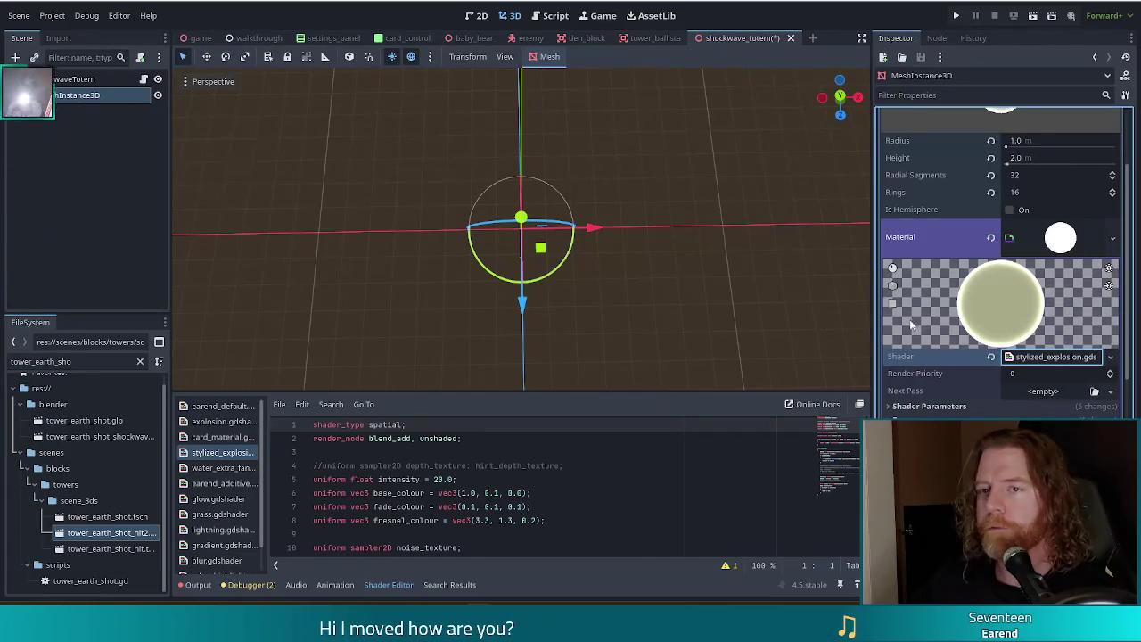
scroll(1012, 312, up, 3)
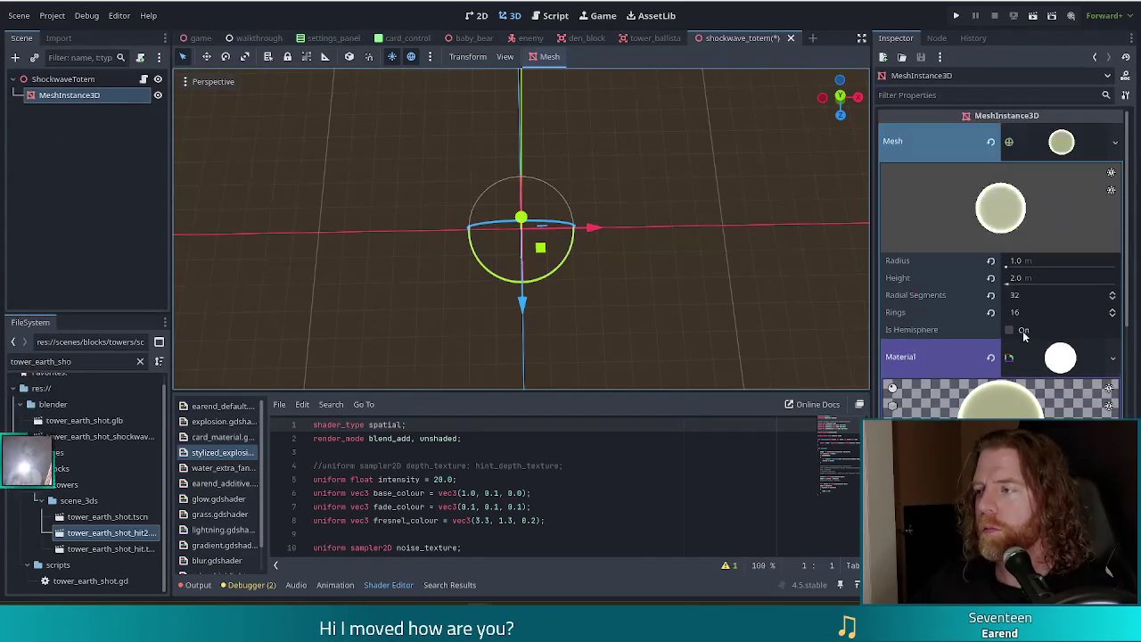
click(1091, 142)
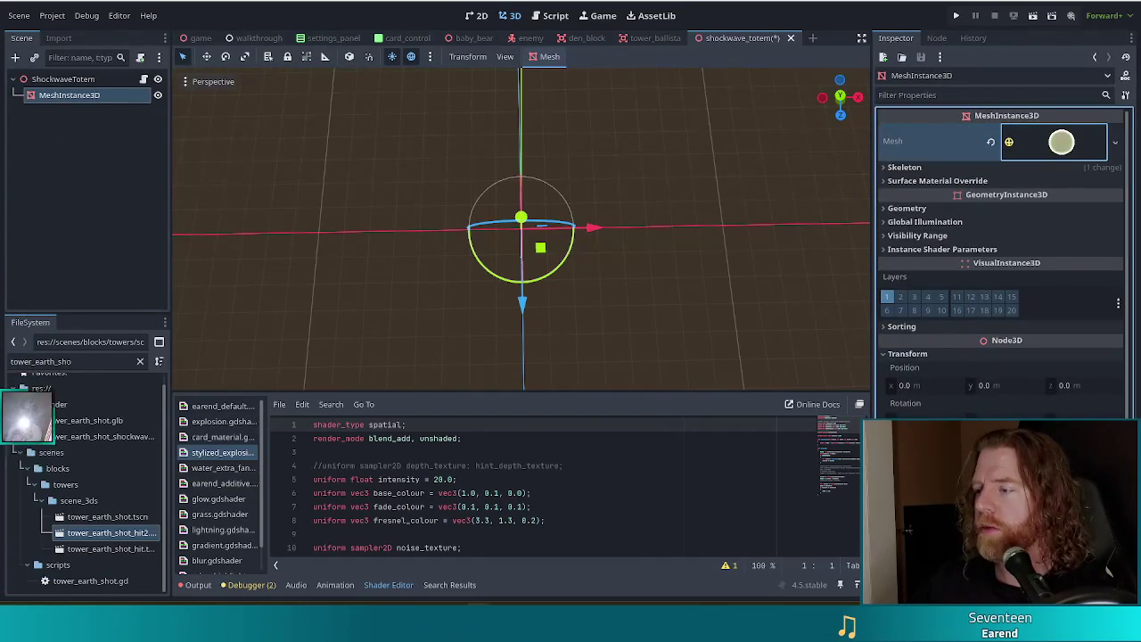
scroll(574, 293, down, 3)
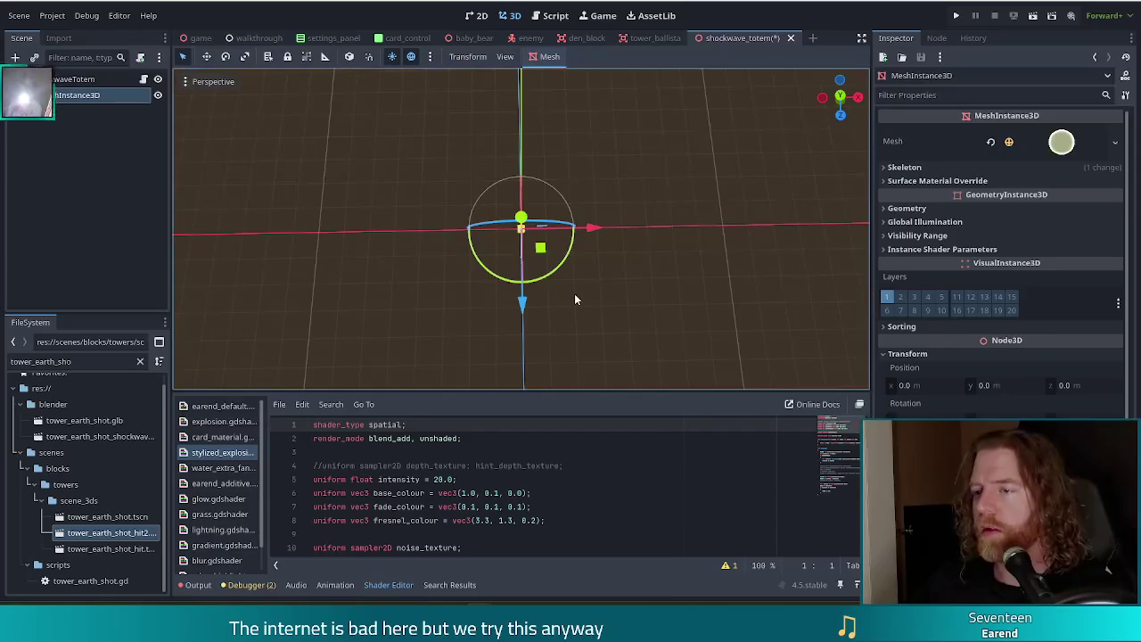
mouse_move(687, 326)
mouse_down()
mouse_move(642, 185)
mouse_move(600, 217)
mouse_up()
key(ctrl+s)
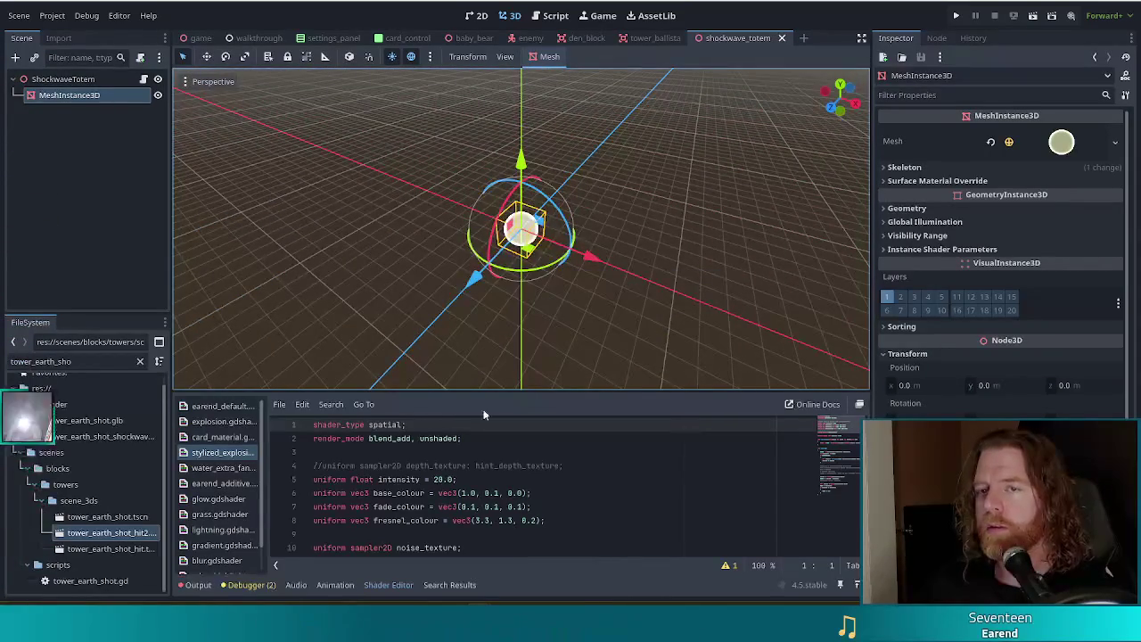
Step: Re-expand the sphere mesh and bring its Shader Parameters (Intensity 5.0, colours) into view
drag(645, 339, 725, 388)
click(1063, 145)
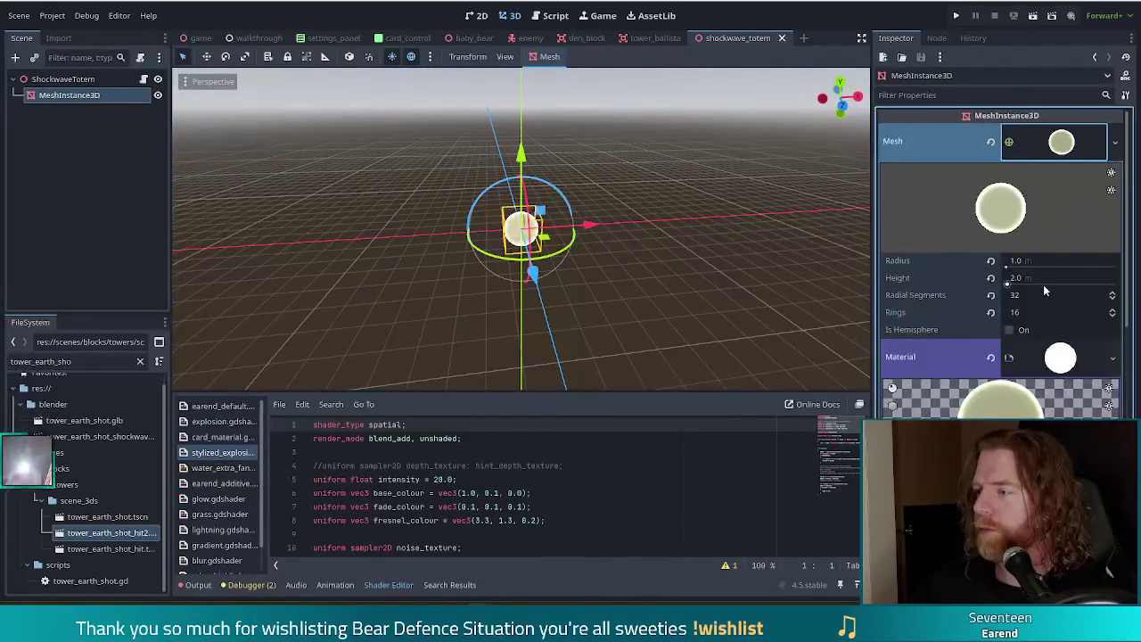
scroll(998, 323, down, 3)
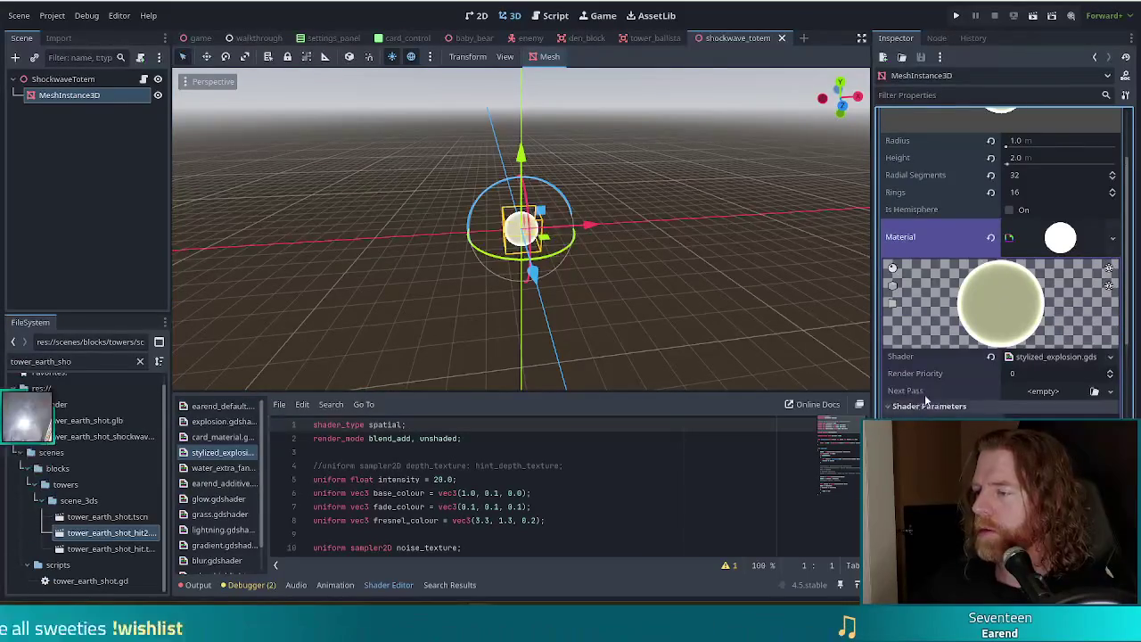
scroll(945, 347, down, 5)
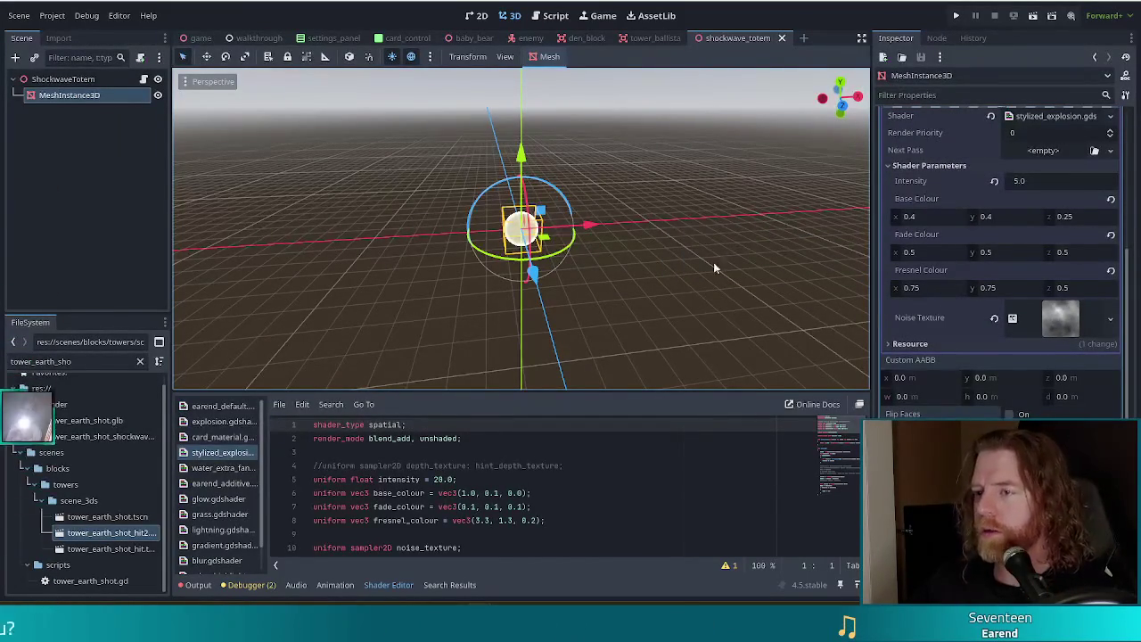
Step: Try a higher Fade Colour x and a Base Colour x of 6.285, undoing both
scroll(553, 253, up, 3)
scroll(553, 252, up, 3)
scroll(557, 254, down, 5)
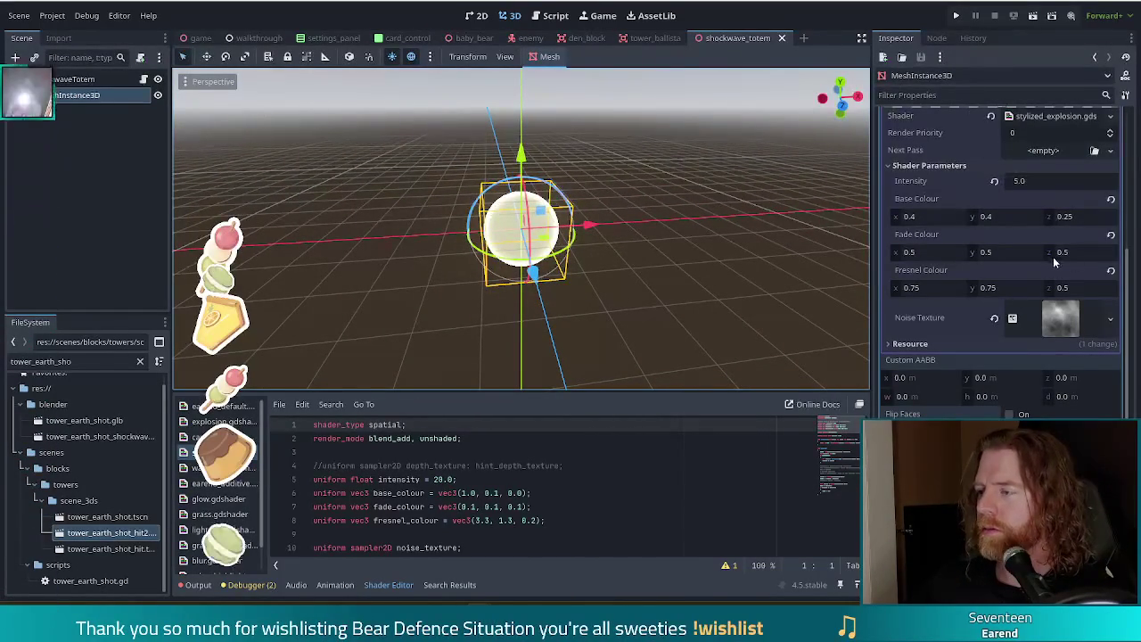
drag(921, 255, 934, 255)
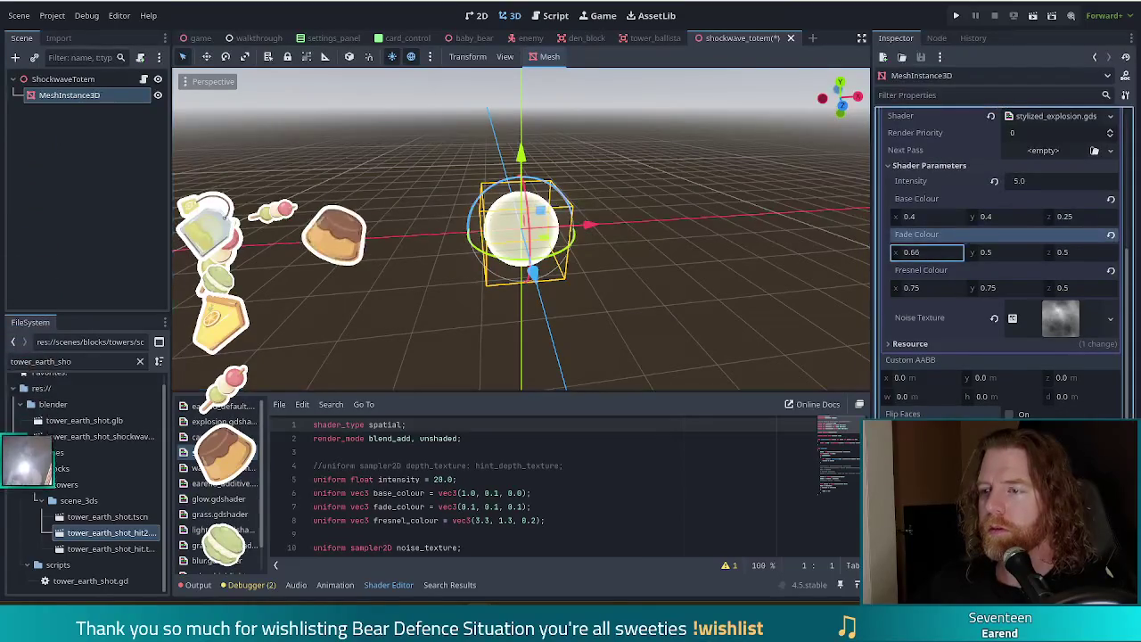
key(ctrl+z)
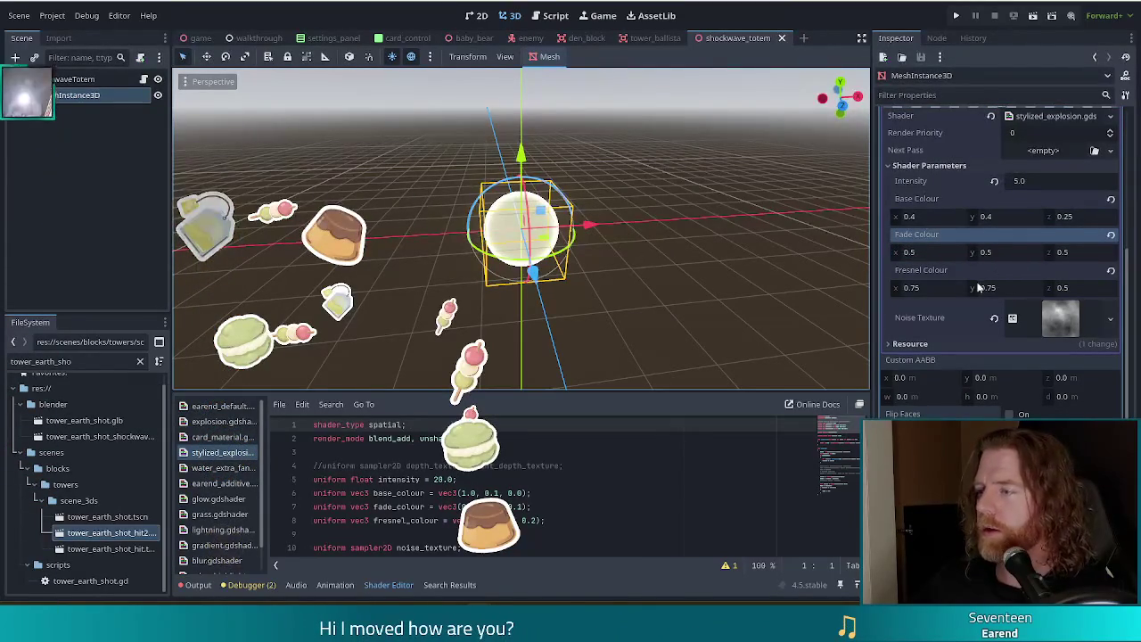
click(917, 220)
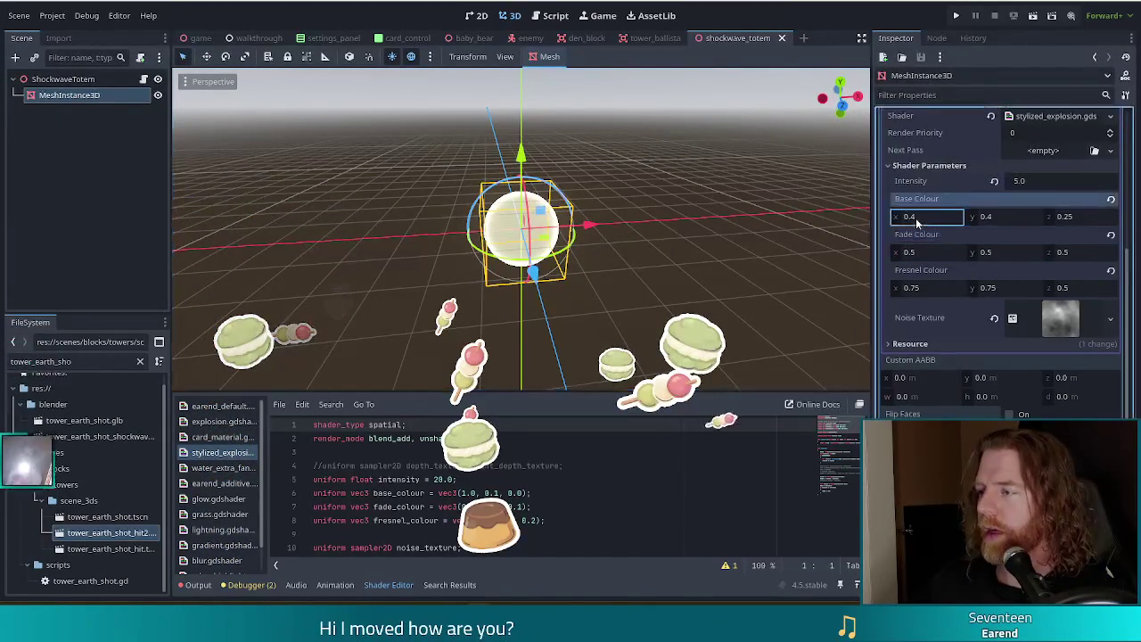
text(6.285)
key(Return)
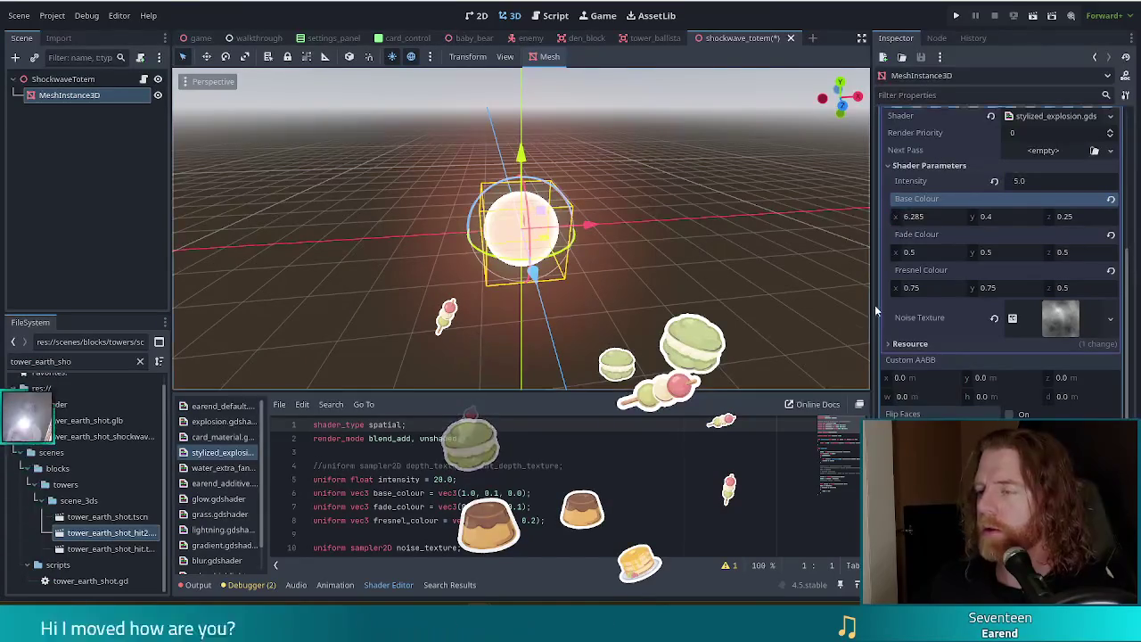
key(ctrl+z)
key(ctrl+shift+z)
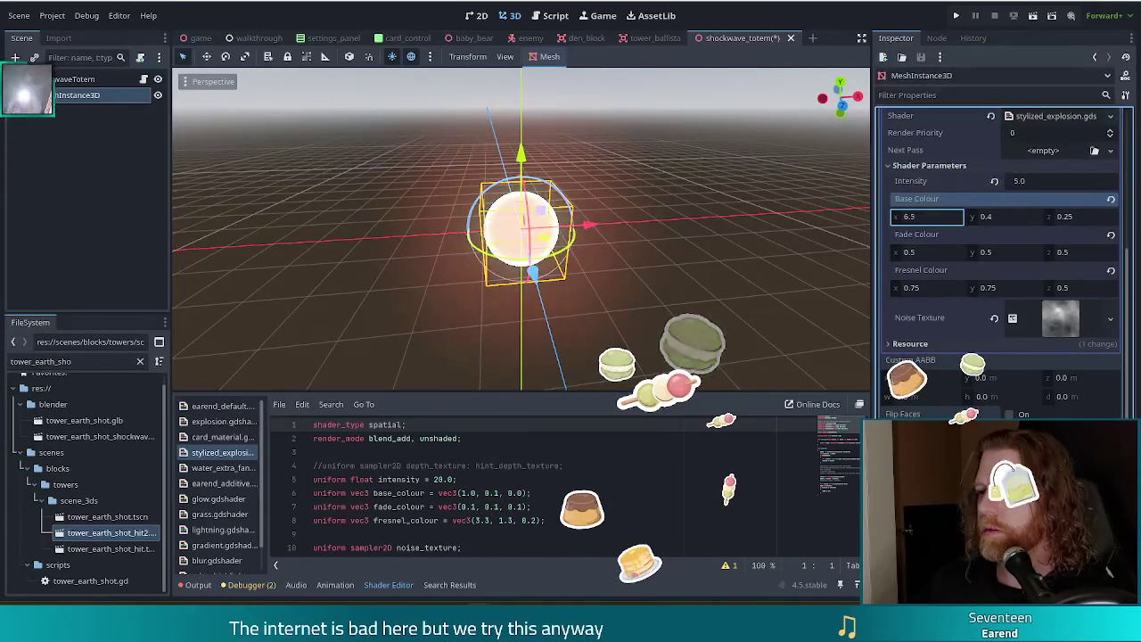
key(ctrl+z)
Step: Try Fresnel Colour x at 2.25 and 6.805, higher Fresnel z and Base y, undoing each
click(923, 288)
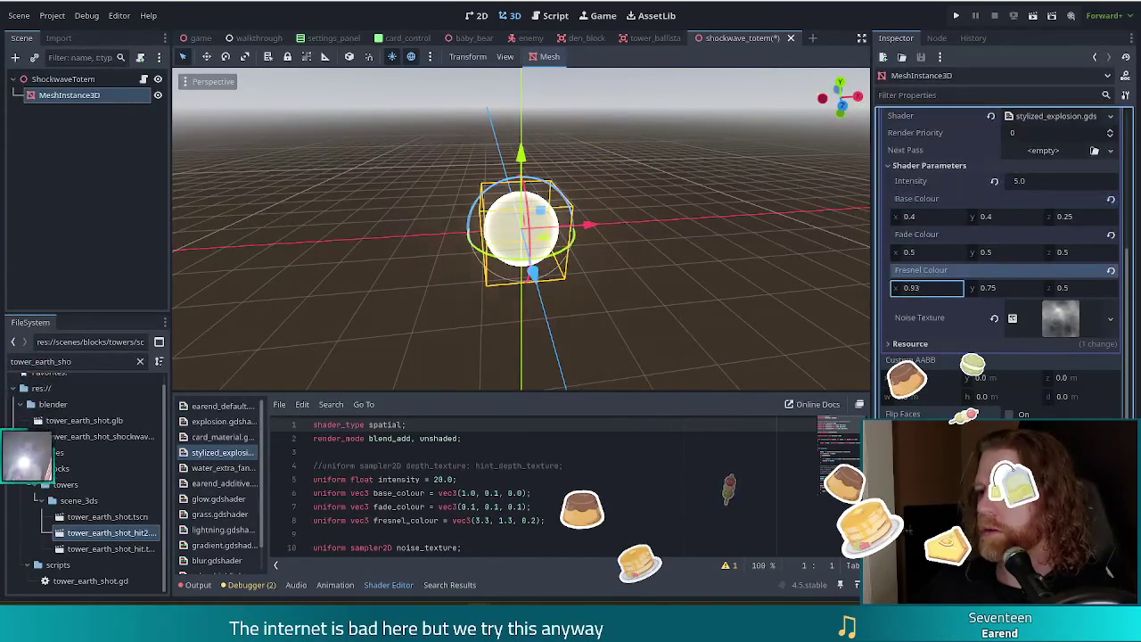
text(2.25)
key(Return)
drag(927, 288, 954, 288)
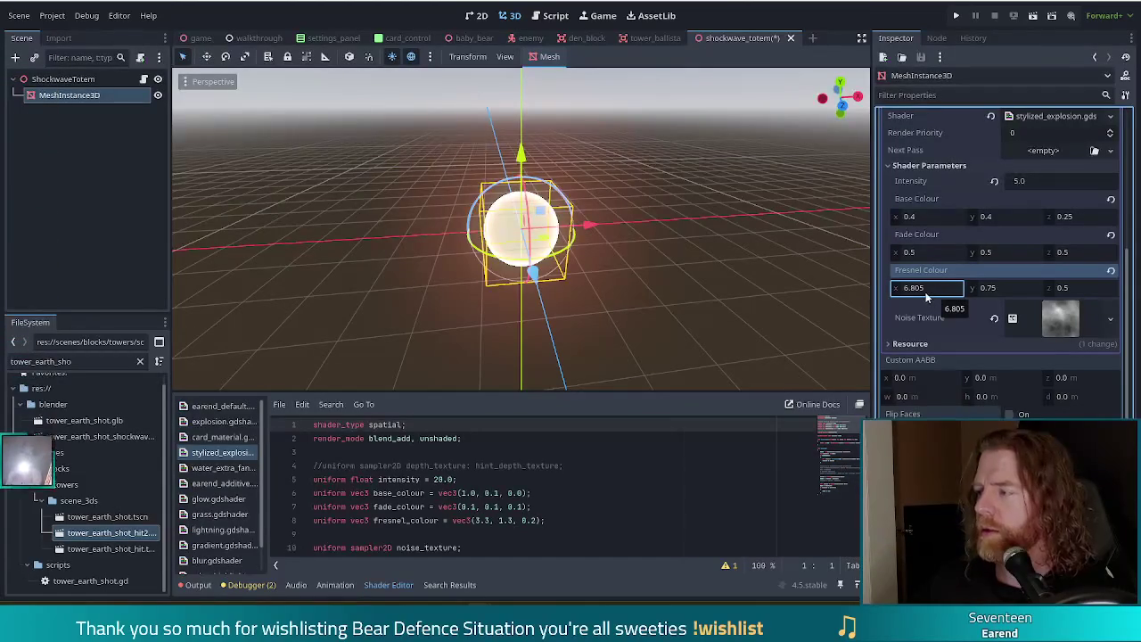
key(ctrl+z)
click(980, 287)
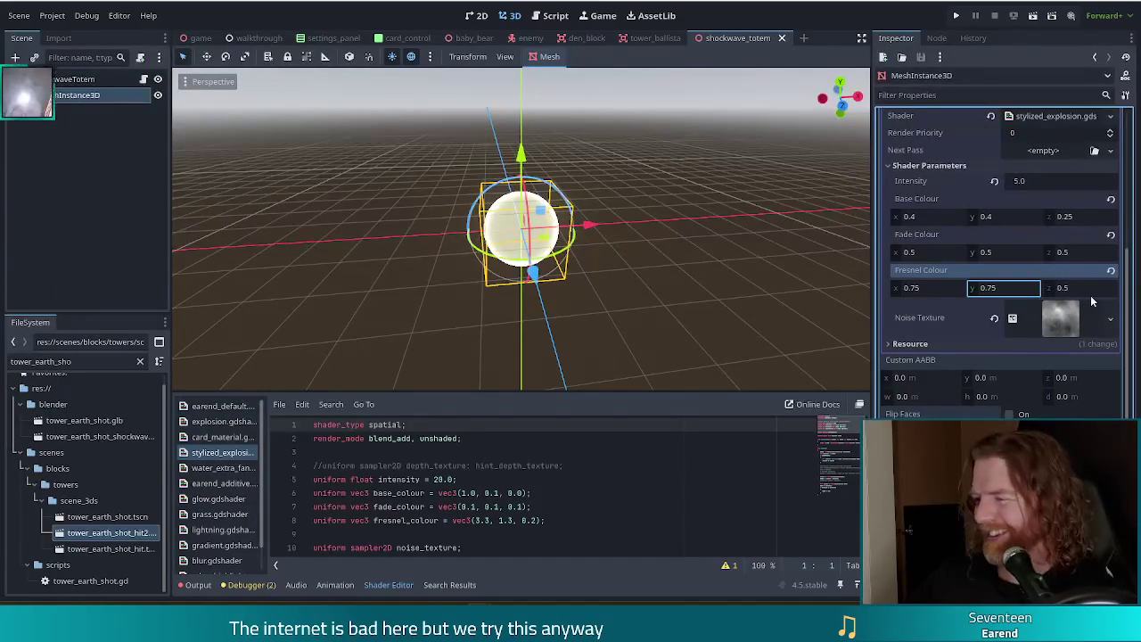
drag(1079, 287, 1114, 287)
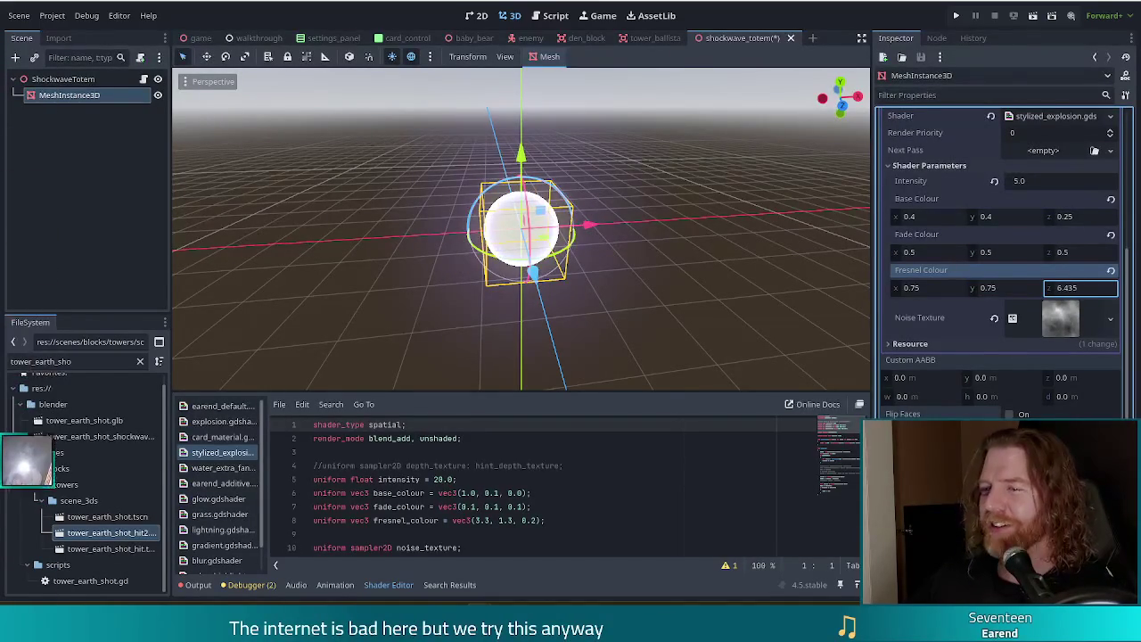
key(ctrl+z)
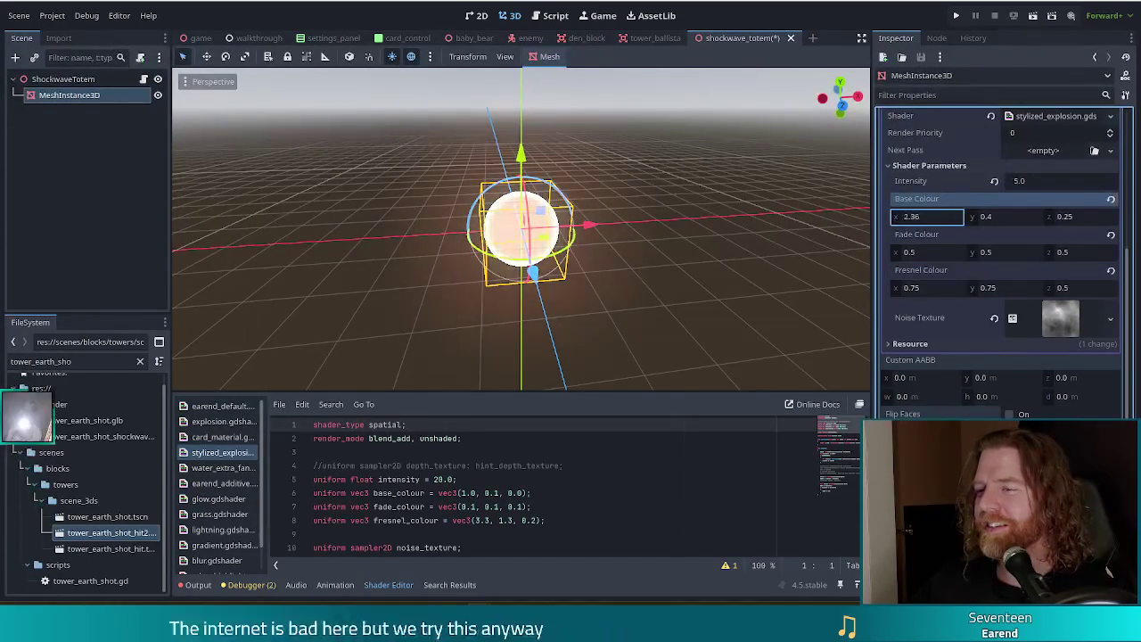
mouse_move(985, 216)
mouse_down()
mouse_move(1052, 216)
mouse_move(909, 223)
mouse_up()
key(ctrl+z)
key(ctrl+z)
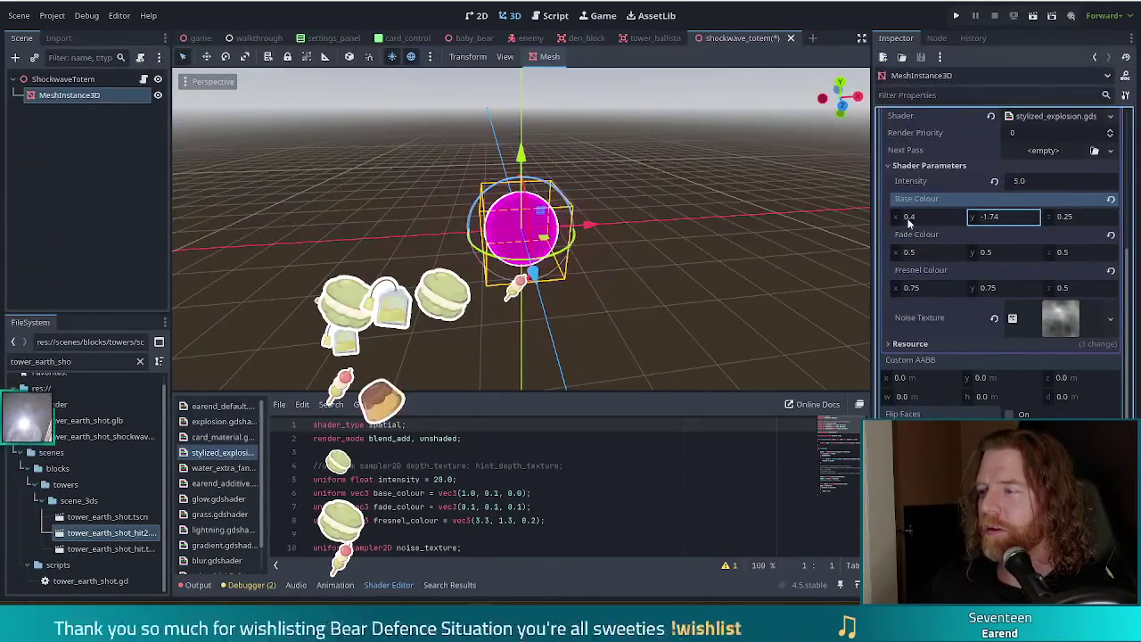
Step: Set the sphere shader's Base Colour to 0, 0, 0
click(909, 217)
text(0)
click(985, 217)
text(0)
click(1081, 216)
text(0)
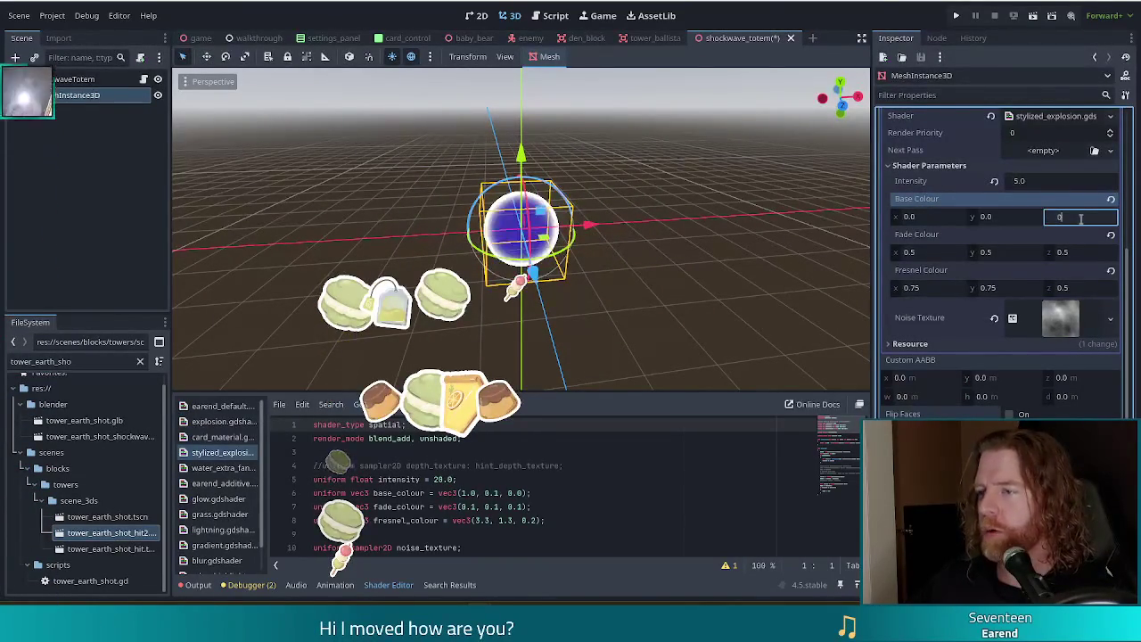
key(Return)
mouse_move(633, 323)
mouse_down()
mouse_move(700, 246)
mouse_move(766, 228)
mouse_move(816, 356)
mouse_move(600, 303)
mouse_up()
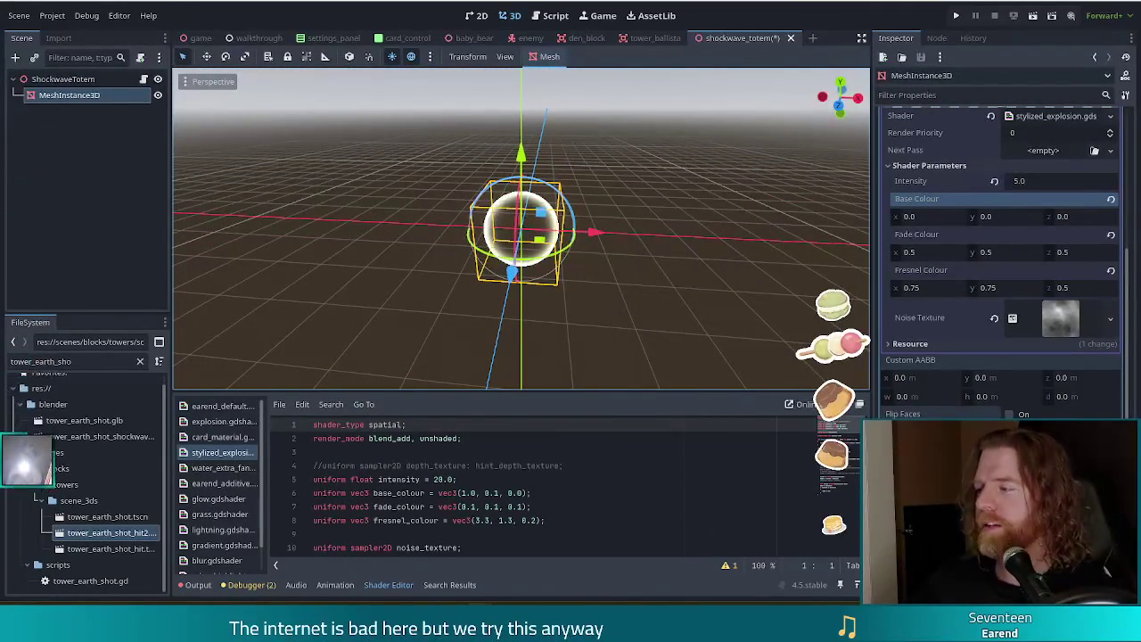
Step: Set the Fade Colour to 0.5, 0.5, 0.5
click(935, 253)
text(0)
click(996, 253)
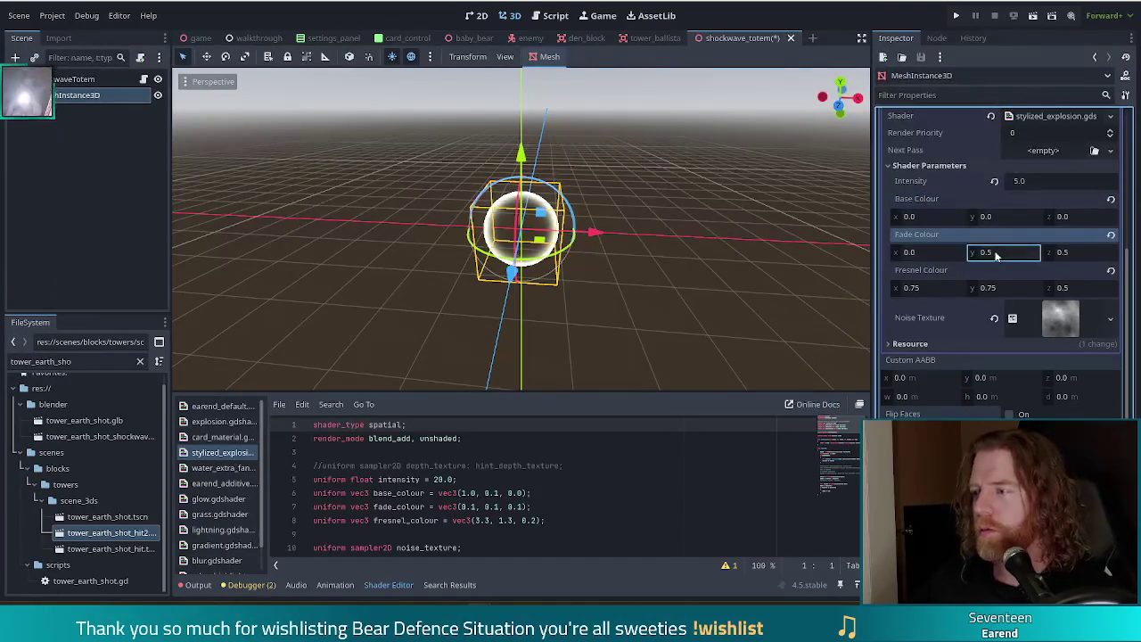
text(0)
click(923, 251)
text(.5)
key(Tab)
text(.5)
key(Tab)
text(0.5)
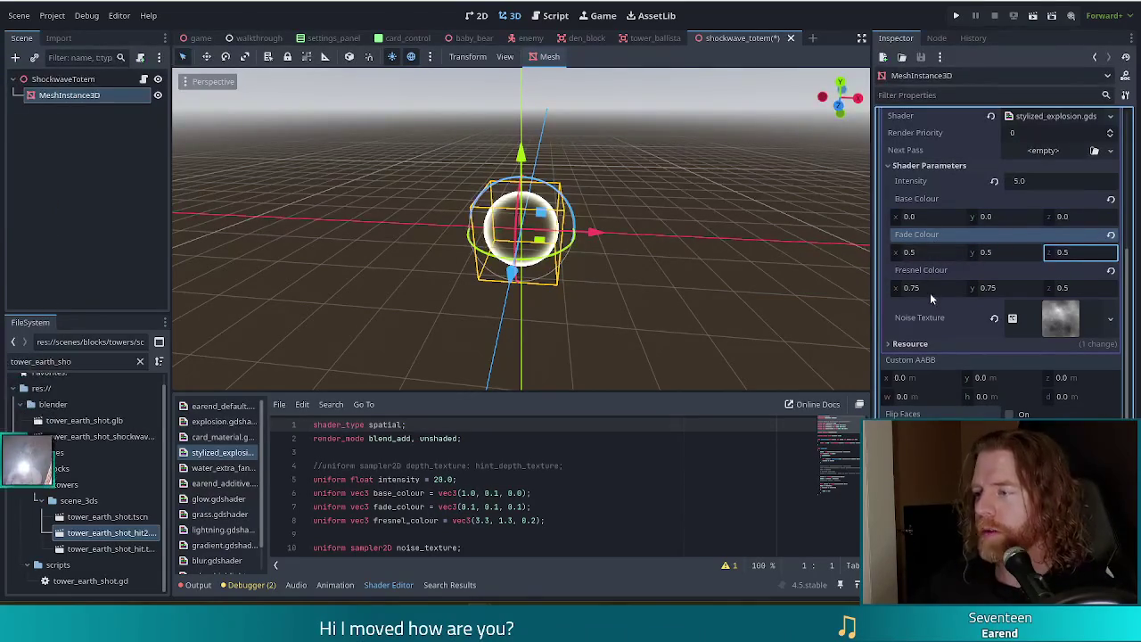
Step: Set the Fresnel Colour to 2, 2, 2 and lower Intensity to about 4.52
click(933, 291)
text(2)
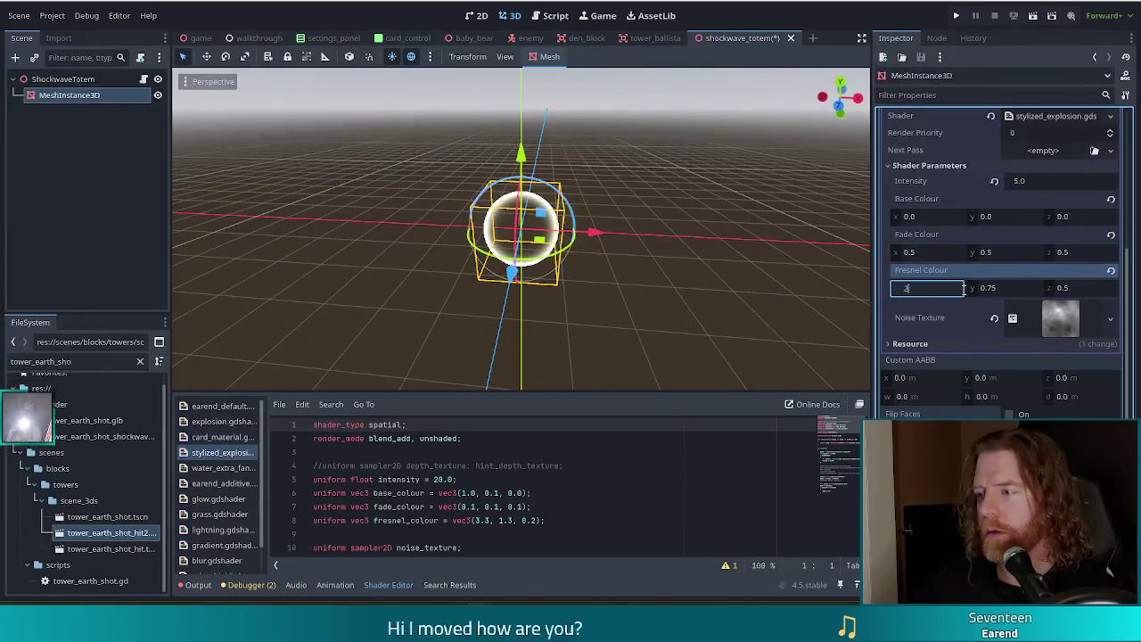
key(Tab)
text(2)
key(Tab)
text(2.0)
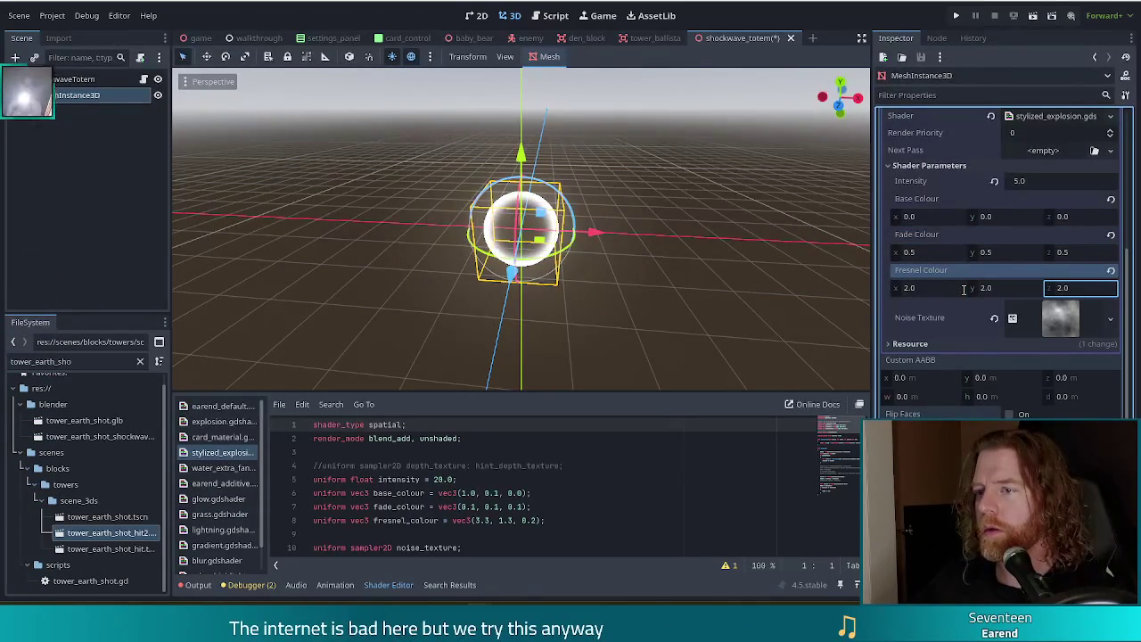
mouse_move(571, 303)
mouse_down()
mouse_move(746, 235)
mouse_move(582, 340)
mouse_move(355, 297)
mouse_move(601, 353)
mouse_up()
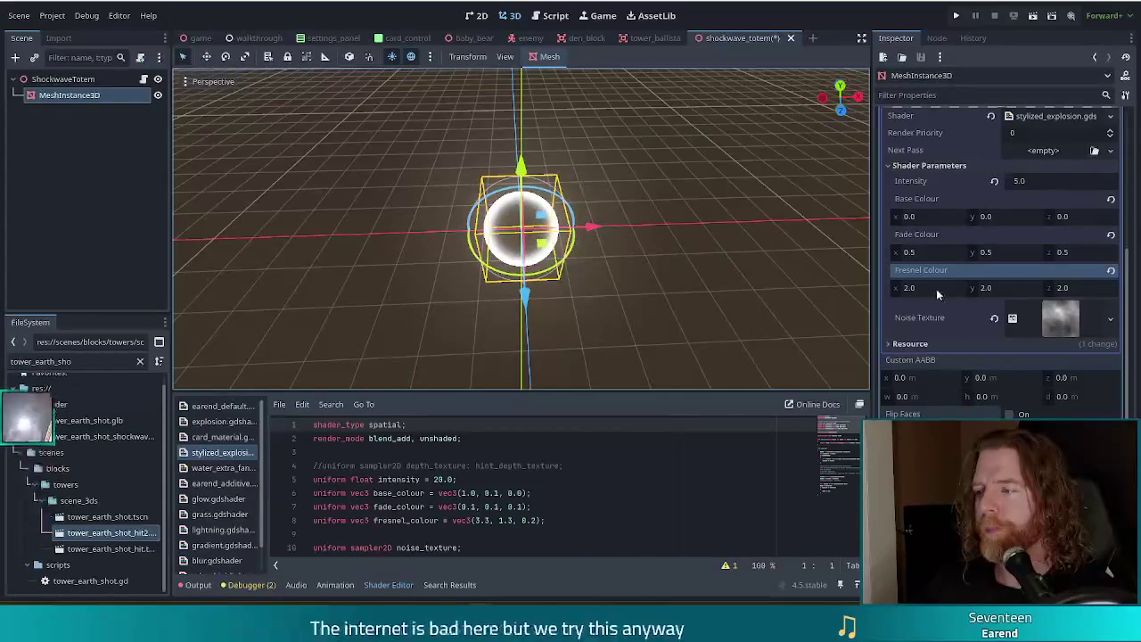
mouse_move(1023, 181)
mouse_down()
mouse_move(1006, 180)
mouse_move(1066, 207)
mouse_up()
text(3.01)
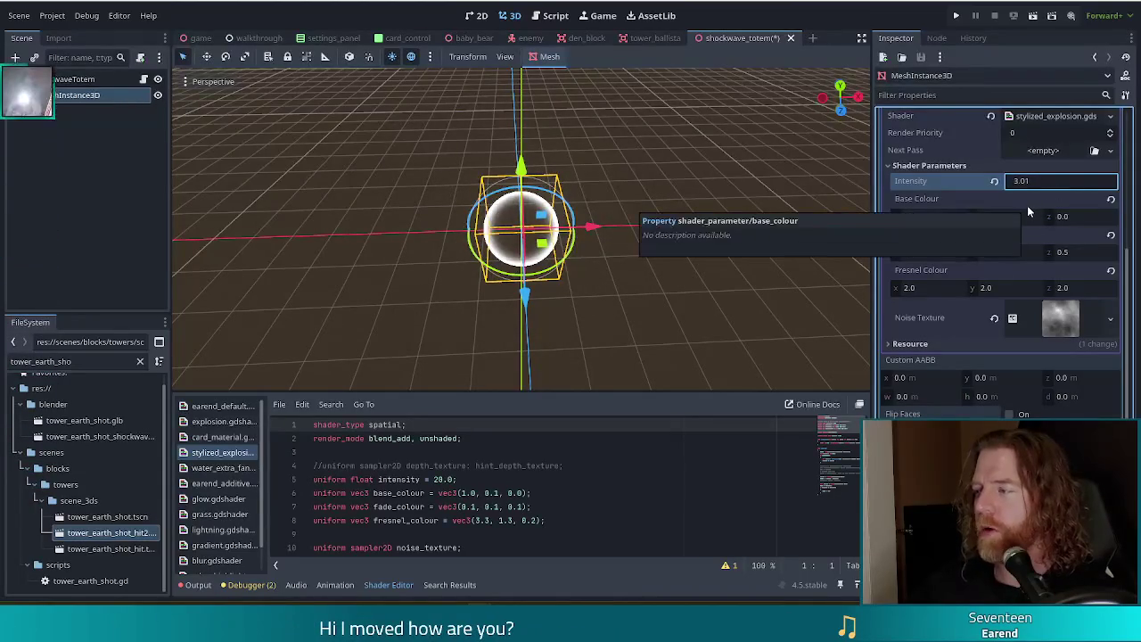
Step: Change the Fresnel Colour to 0.75, 0.75, 0.75
click(927, 288)
text(.75)
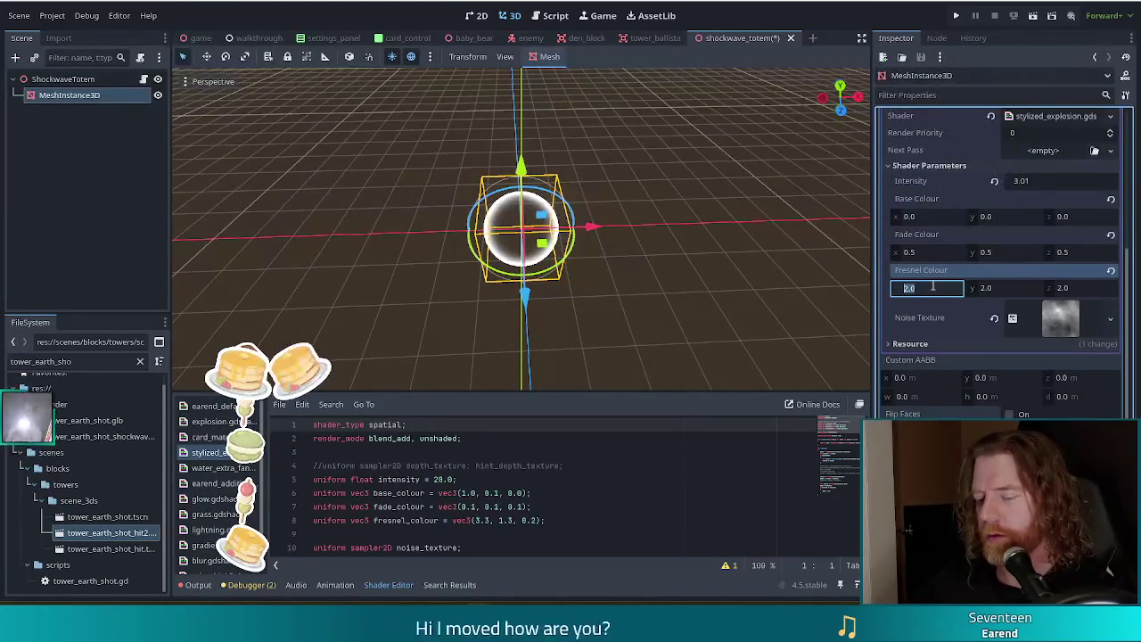
key(Tab)
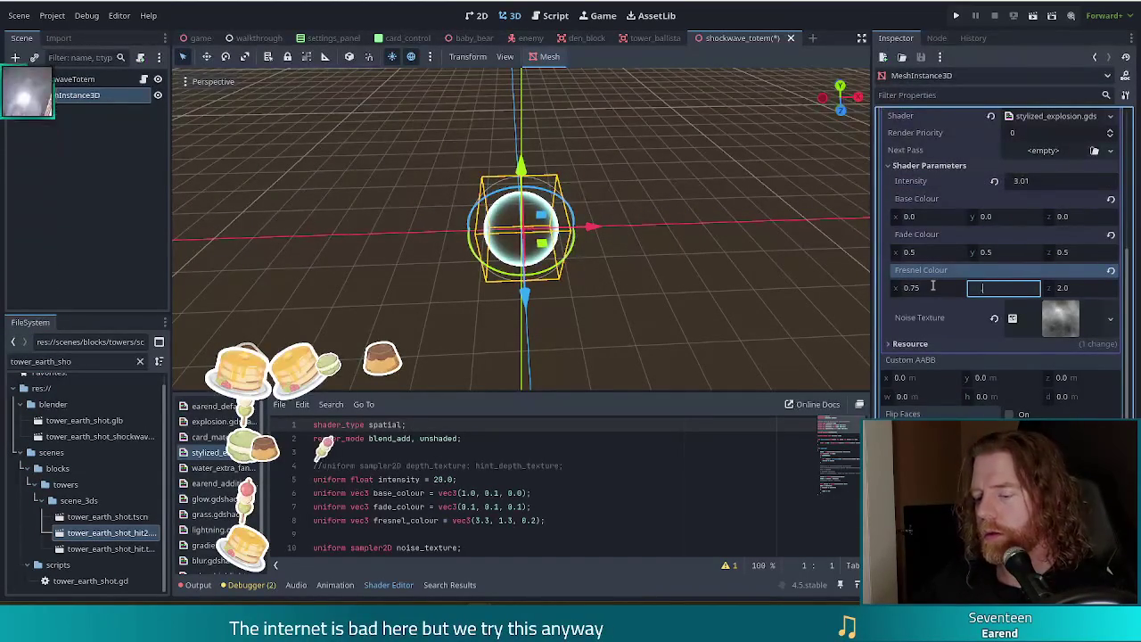
text(0.75)
key(Tab)
text(.75)
key(Return)
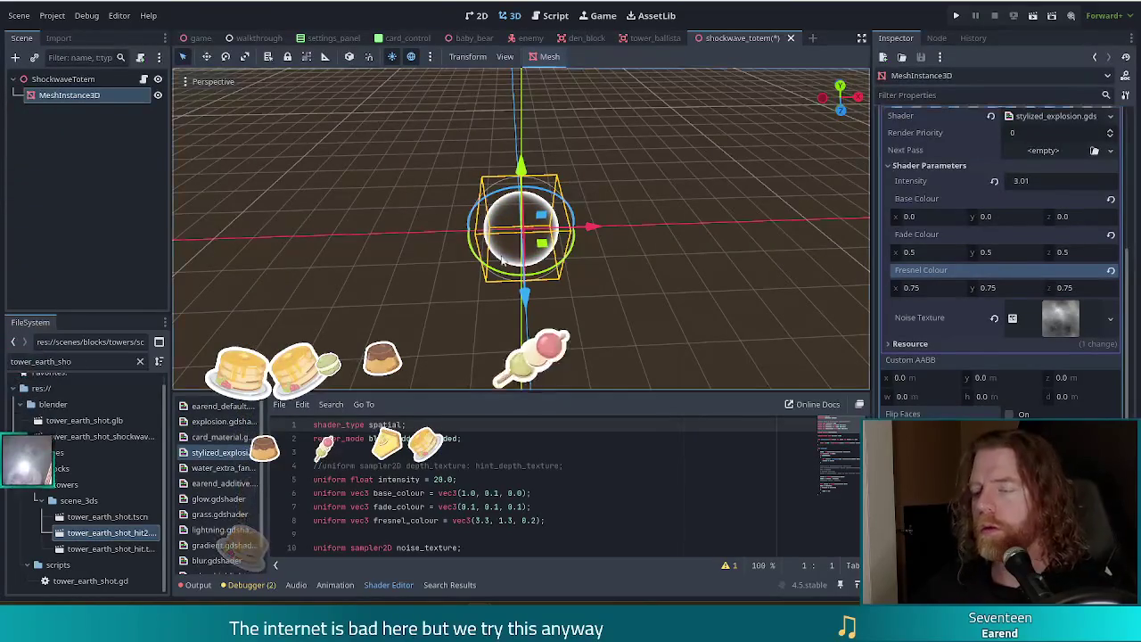
Step: Set the shader Intensity to 3.315
click(1041, 181)
text(3.3)
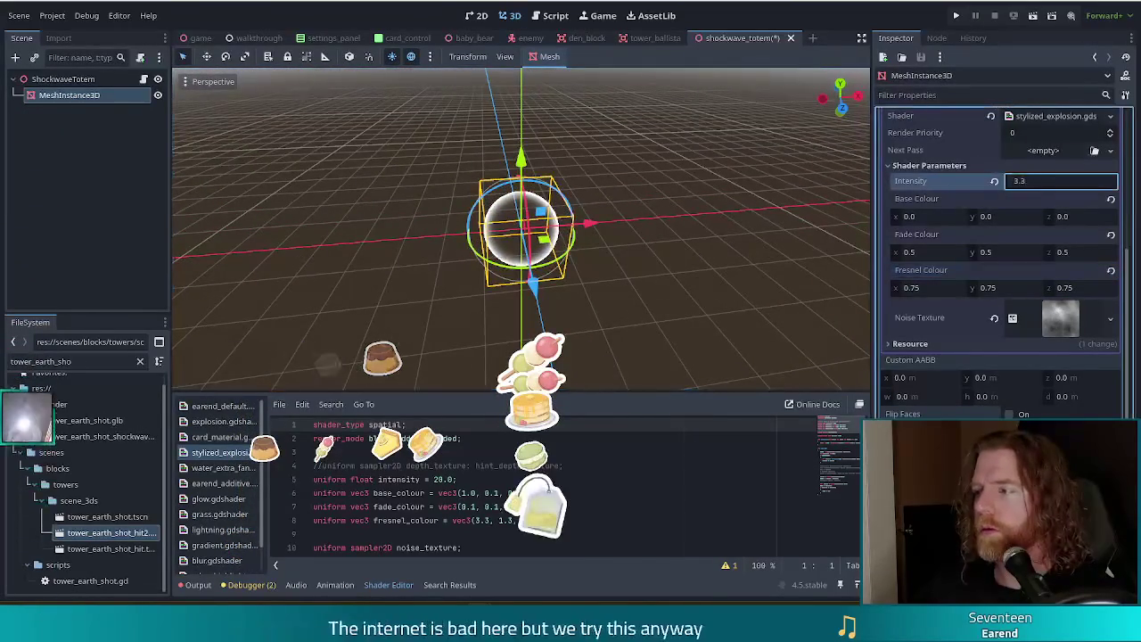
key(Return)
drag(1052, 181, 1096, 181)
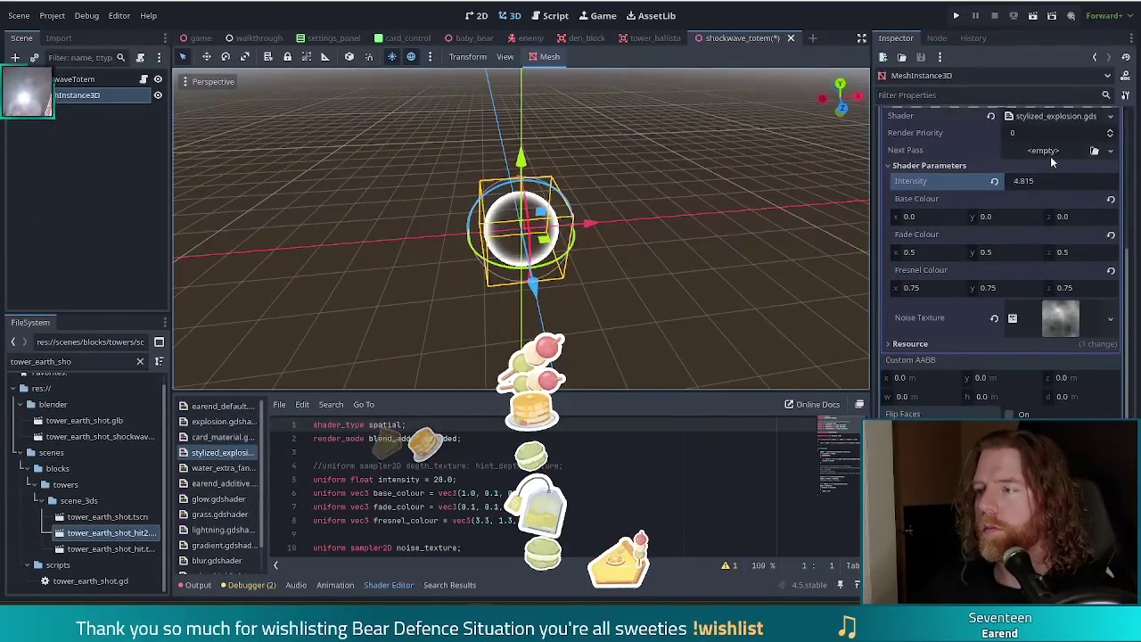
click(1041, 181)
text(4.39)
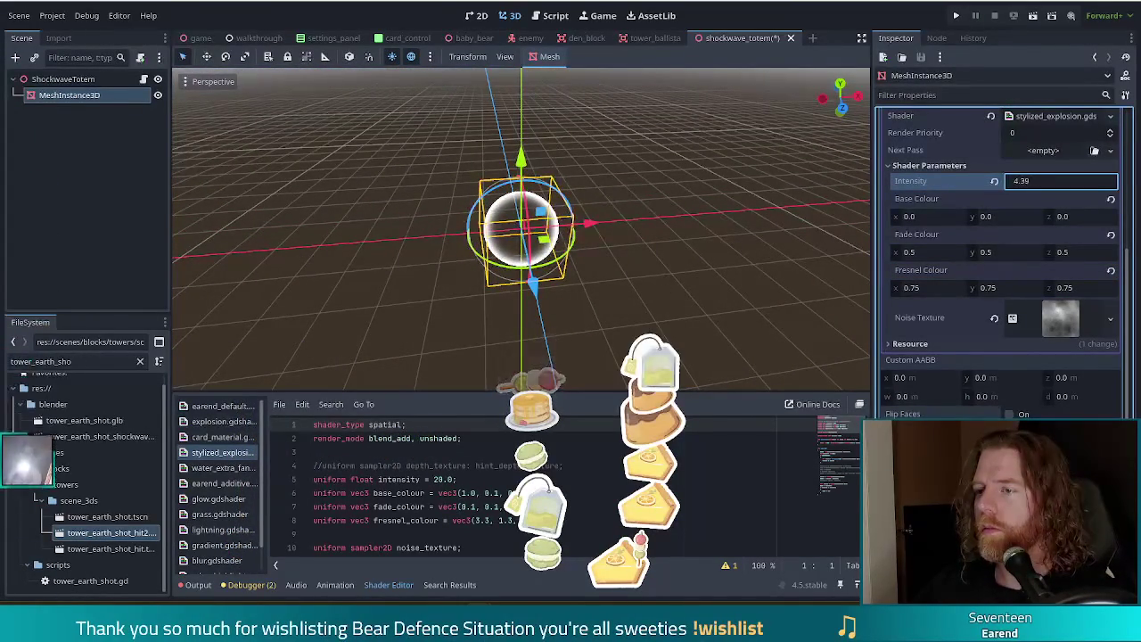
key(BackSpace)
key(BackSpace)
key(BackSpace)
text(3.315)
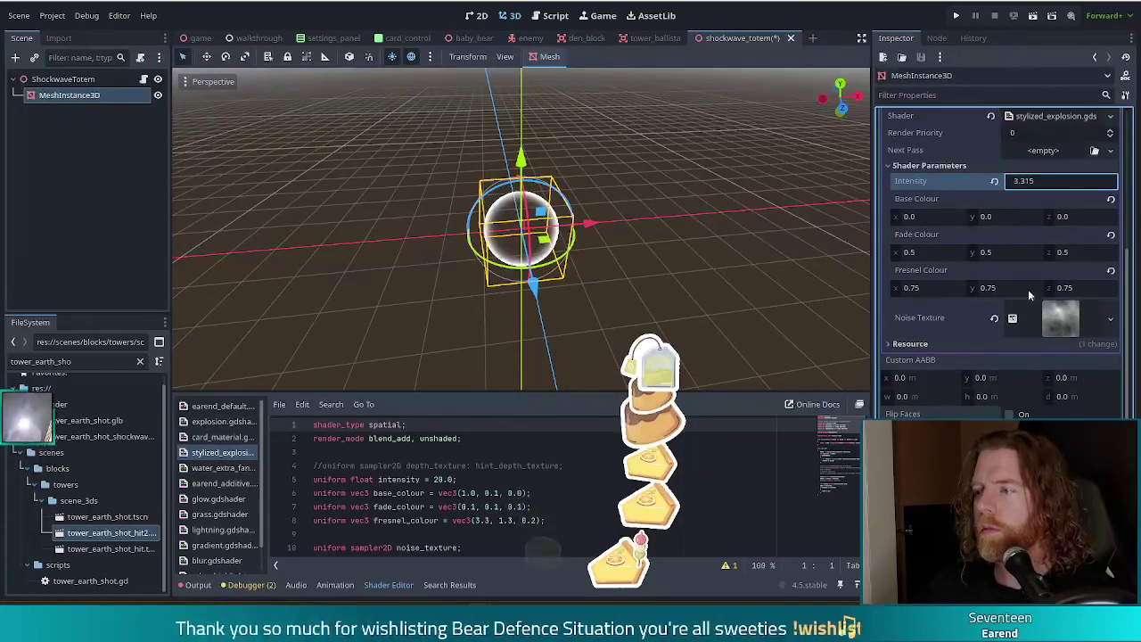
key(Return)
Step: Raise the Base and Fresnel Colour red components, then deselect the sphere
mouse_move(920, 216)
mouse_down()
mouse_move(962, 216)
mouse_move(920, 217)
mouse_up()
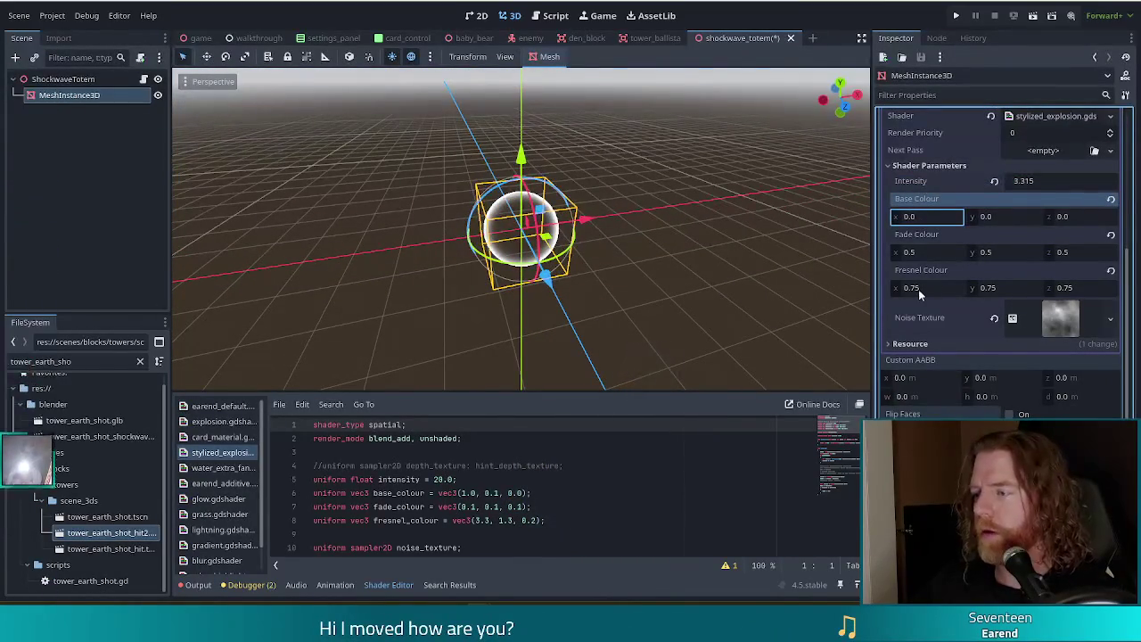
mouse_move(920, 288)
mouse_down()
mouse_move(948, 288)
mouse_move(937, 290)
mouse_up()
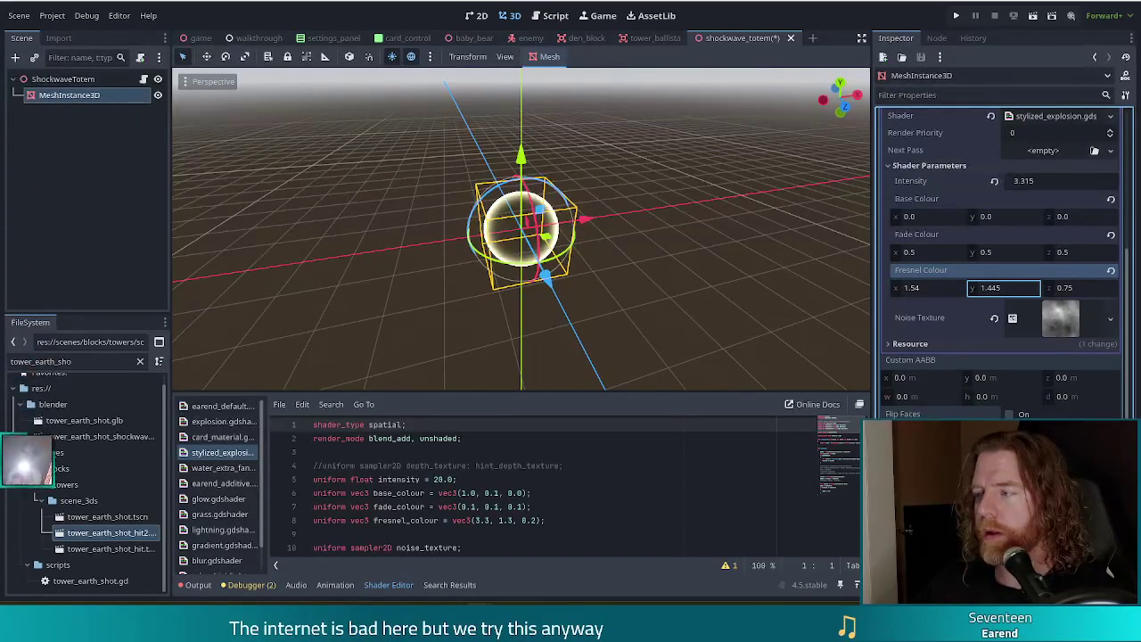
click(641, 292)
mouse_move(641, 293)
mouse_down()
mouse_move(651, 286)
mouse_move(596, 316)
mouse_move(427, 242)
mouse_move(496, 324)
mouse_move(687, 361)
mouse_move(648, 244)
mouse_move(650, 302)
mouse_up()
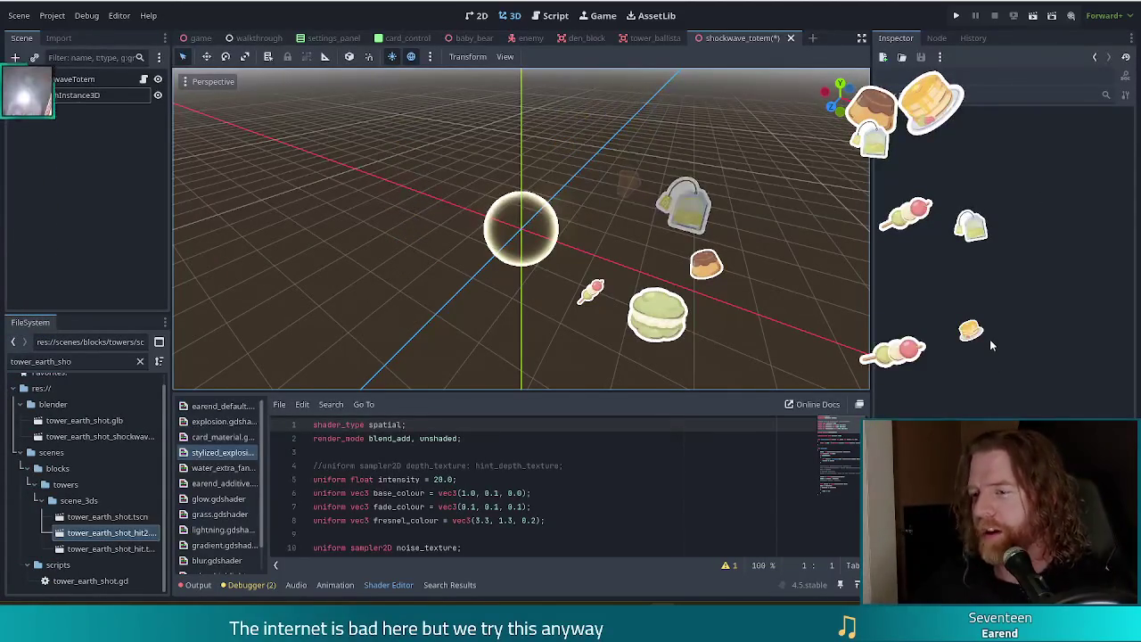
Step: Save the shockwave totem scene, view its script, and run the project with F5
key(ctrl+s)
mouse_move(371, 234)
mouse_down()
mouse_move(438, 270)
mouse_move(470, 237)
mouse_move(438, 334)
mouse_move(423, 194)
mouse_up()
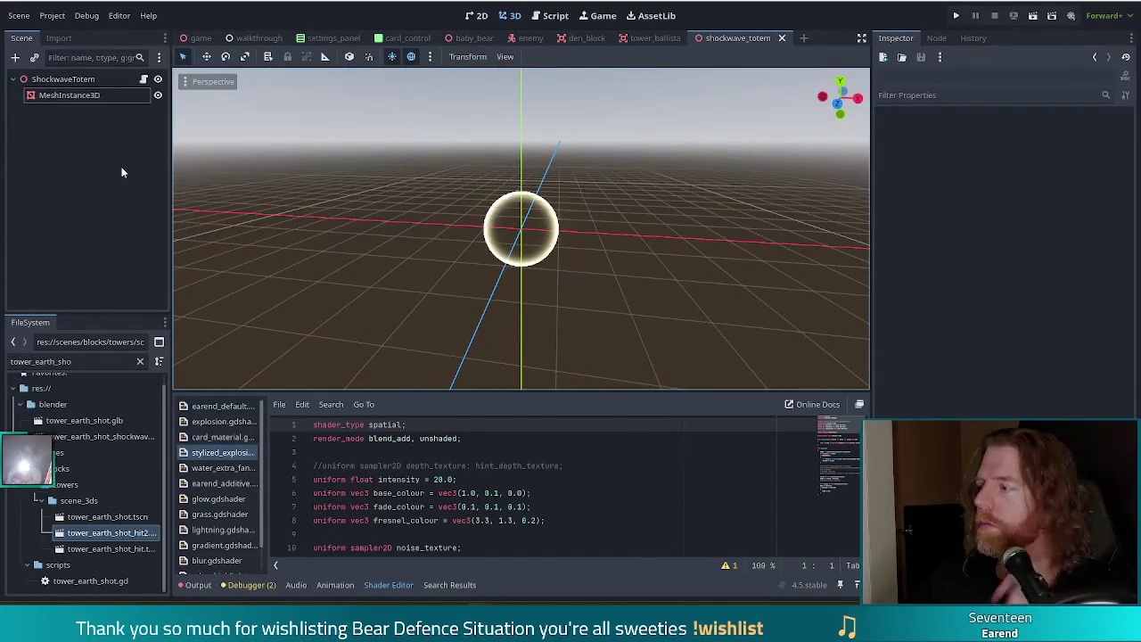
key(ctrl+s)
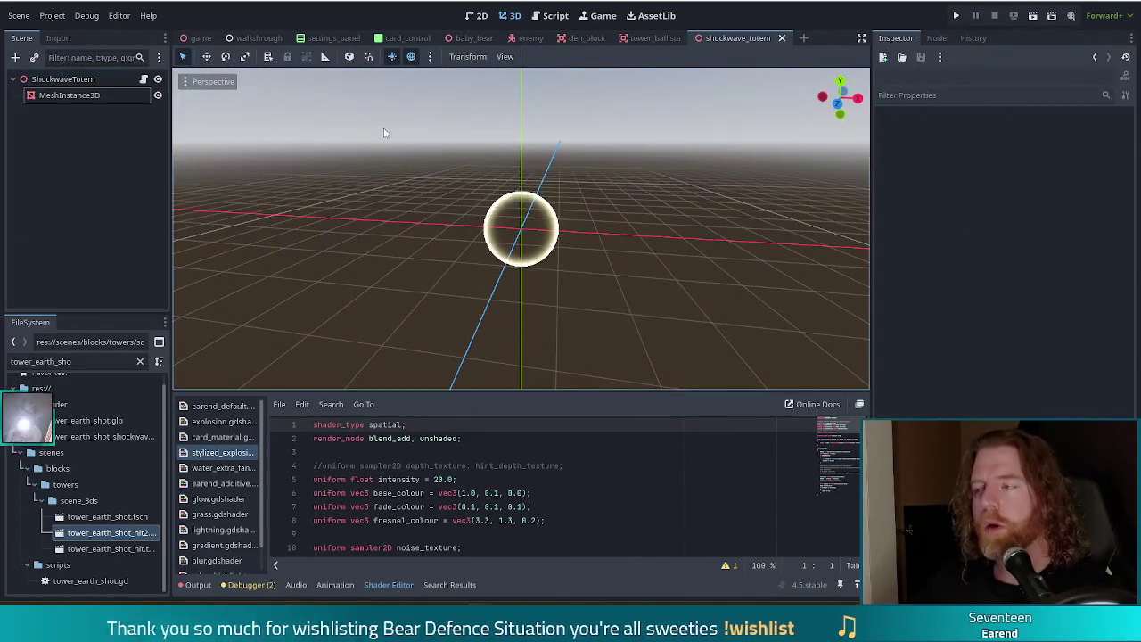
click(553, 15)
drag(505, 227, 415, 230)
key(F5)
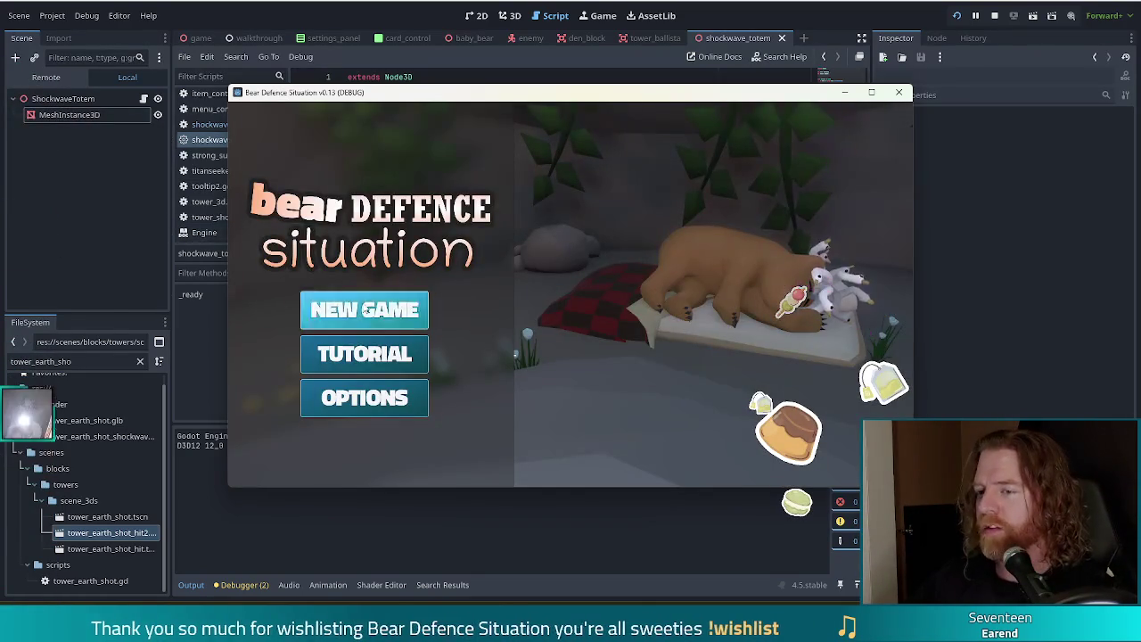
Step: Start a new game and open the in-game command console
click(361, 307)
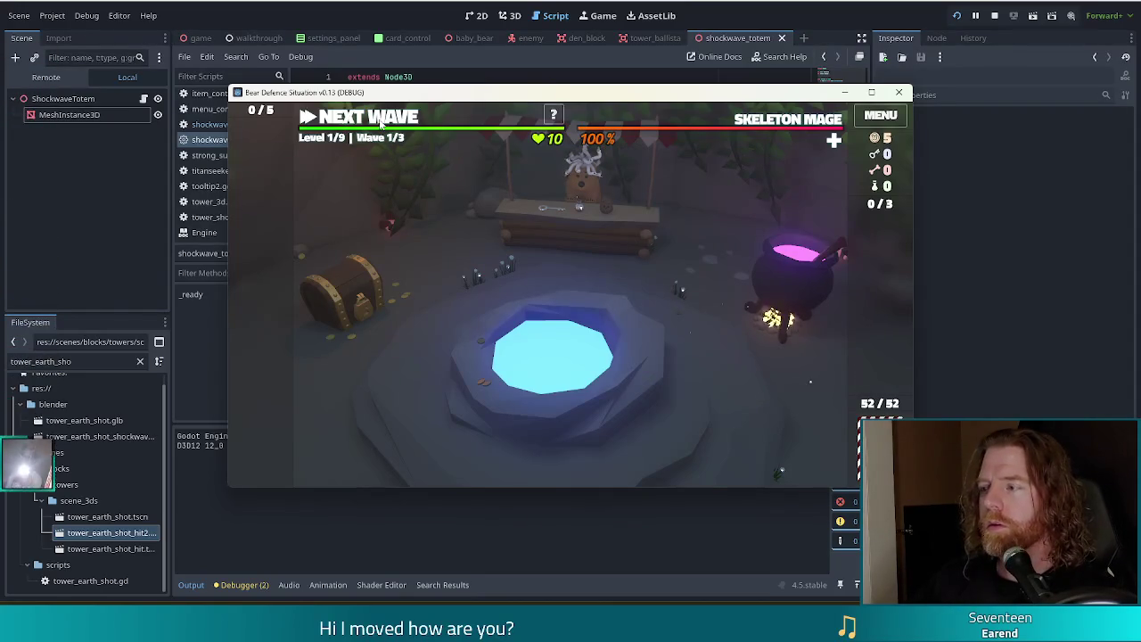
key(grave)
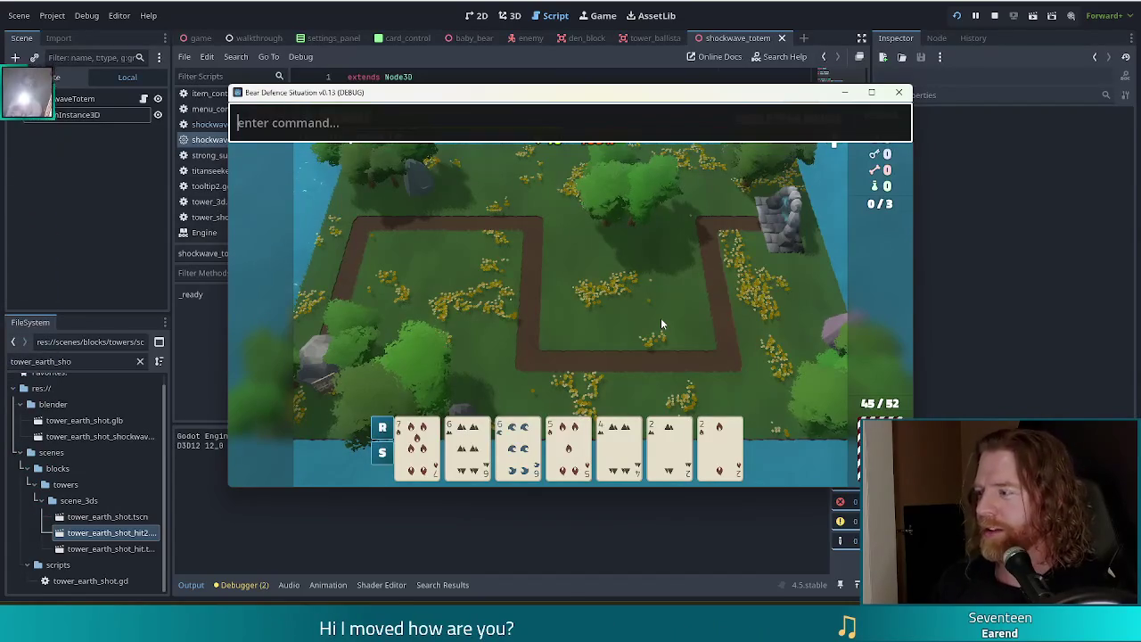
Step: Grant the shockwave_totem wish with the add_wish console command
text(add_wish shockwaveE_tote)
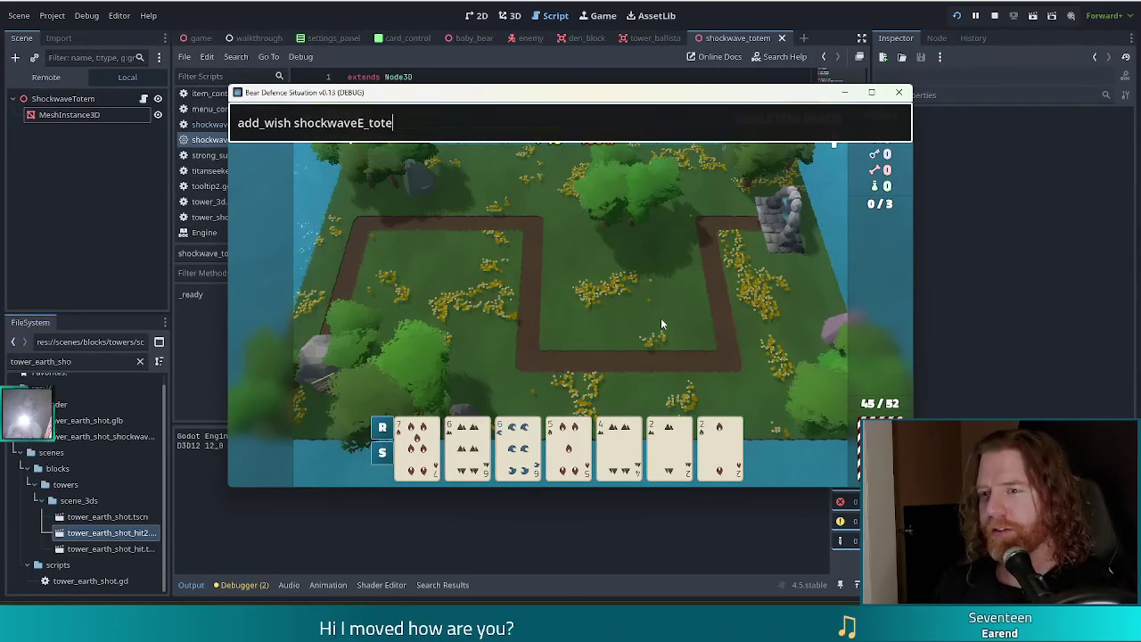
key(BackSpace)
key(BackSpace)
key(BackSpace)
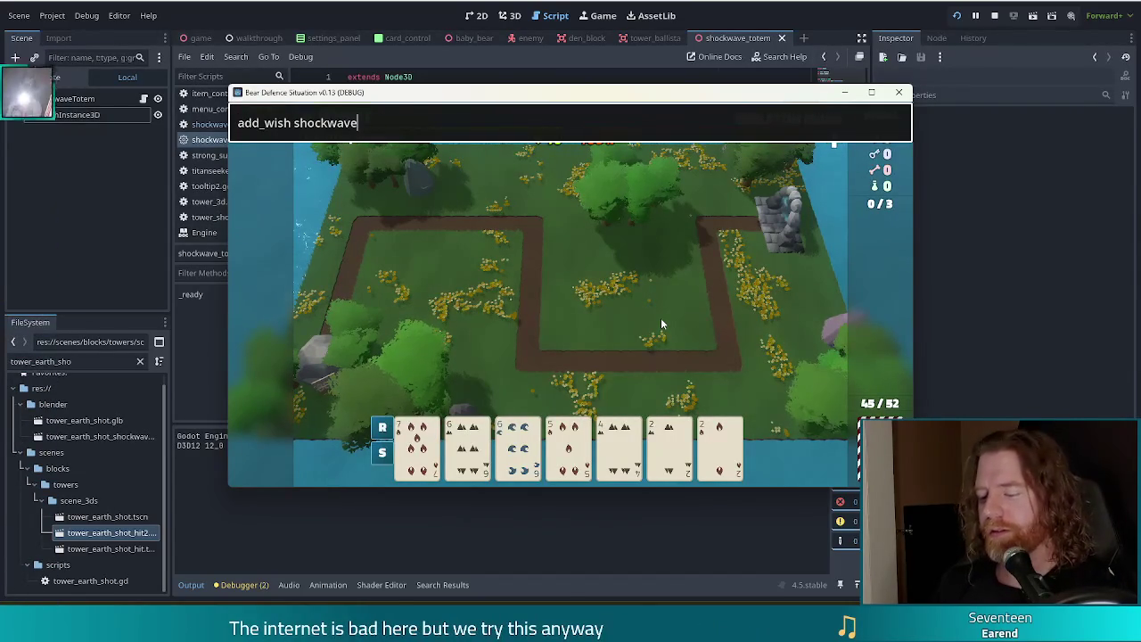
text(_totem)
key(Return)
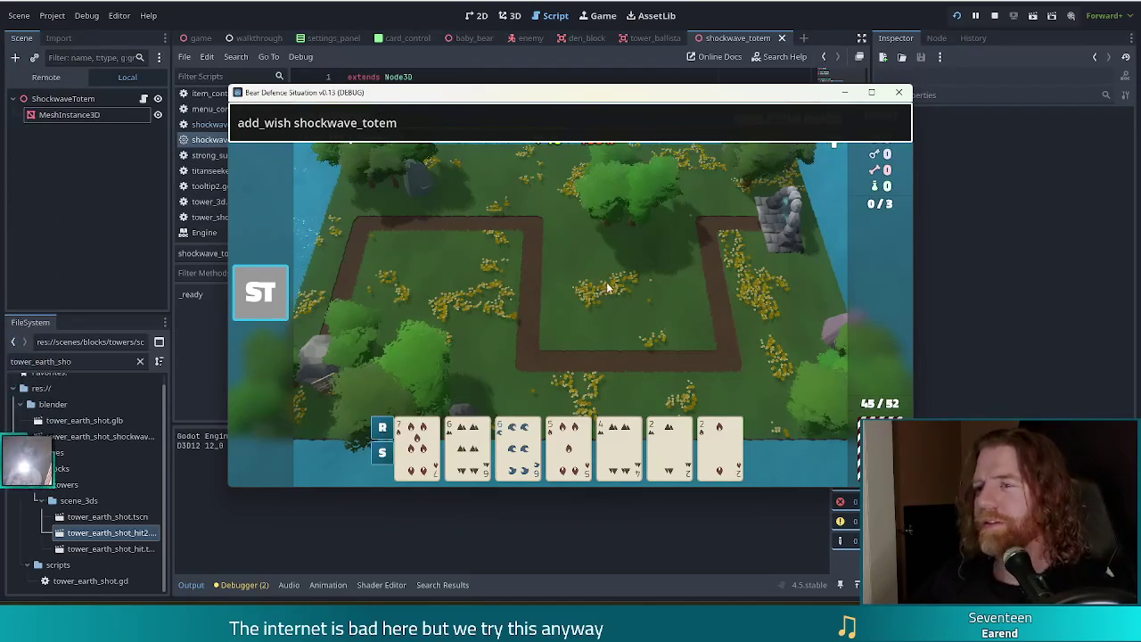
Step: Play a two-pair hand to place a Ballista Tower beside the path and start wave 1
click(467, 443)
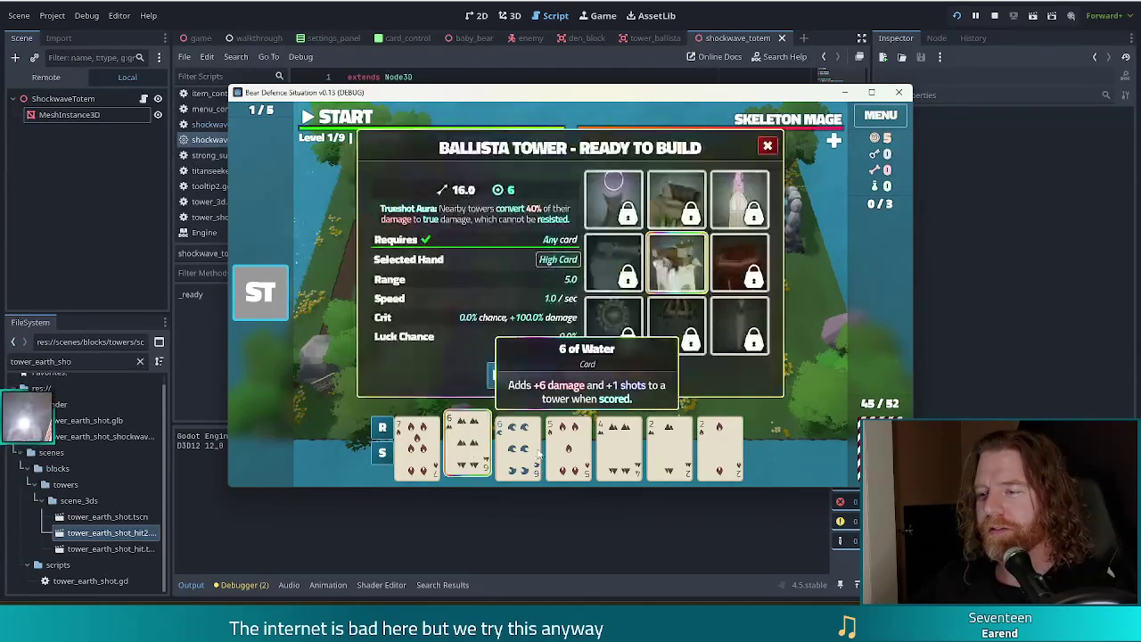
click(517, 443)
click(668, 443)
click(720, 443)
click(522, 374)
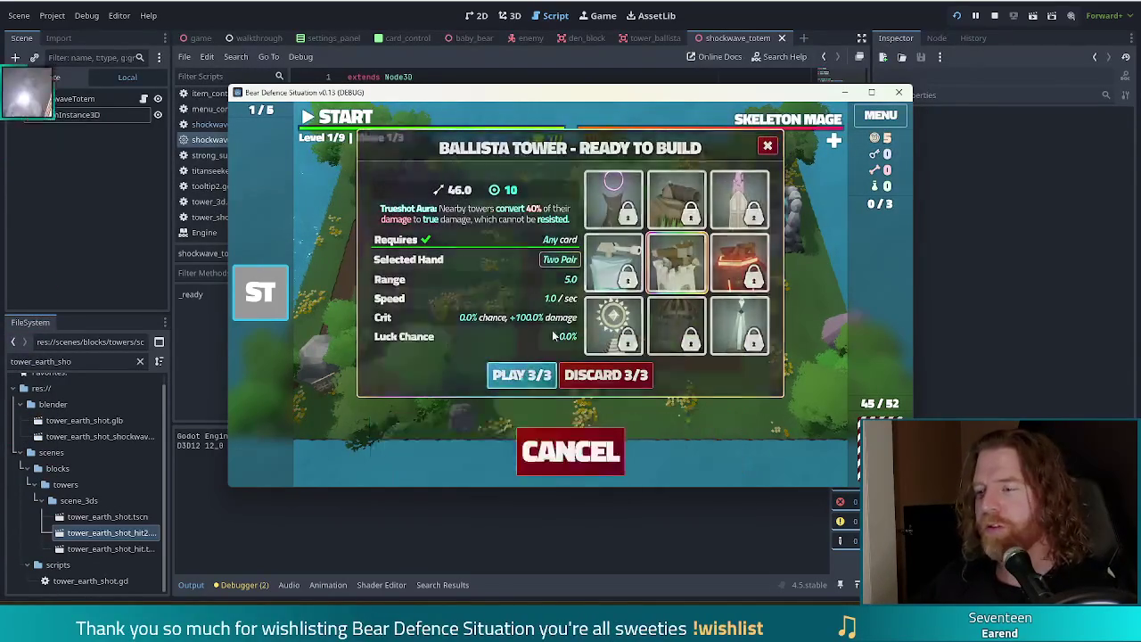
click(662, 309)
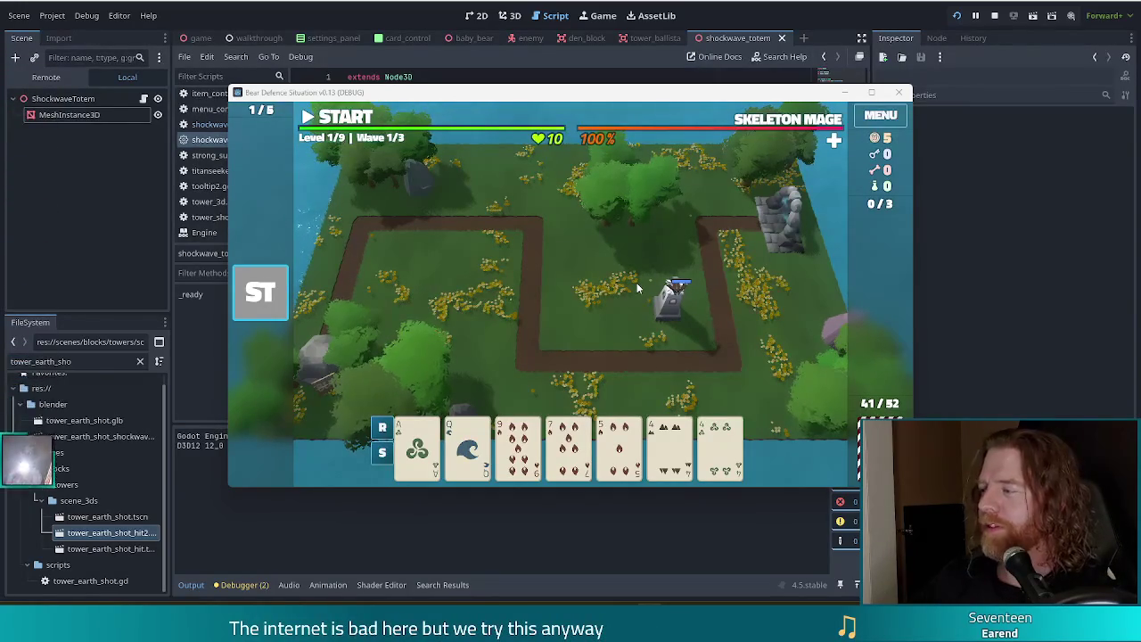
click(352, 123)
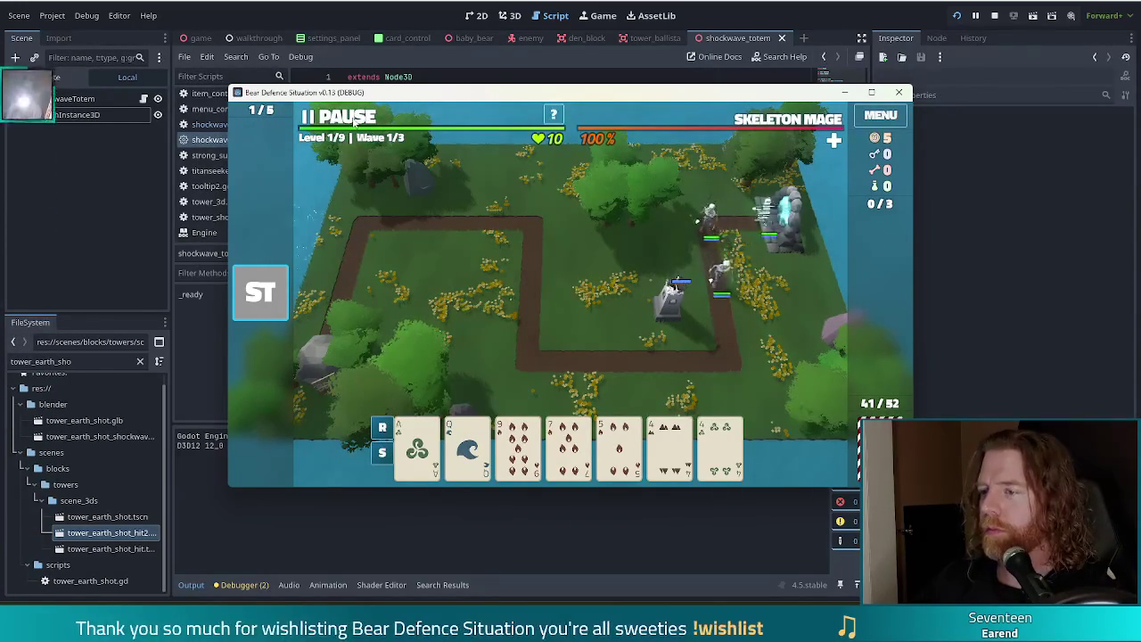
Step: Pause and resume wave 1 to watch the shockwave, then pause and return to the script
click(353, 123)
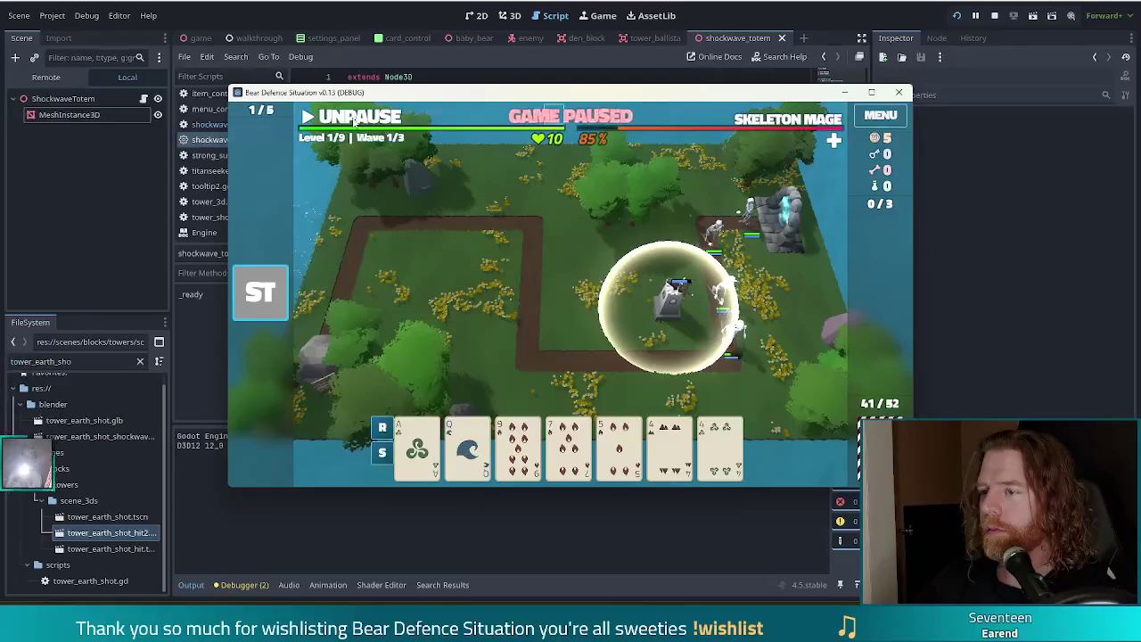
click(354, 123)
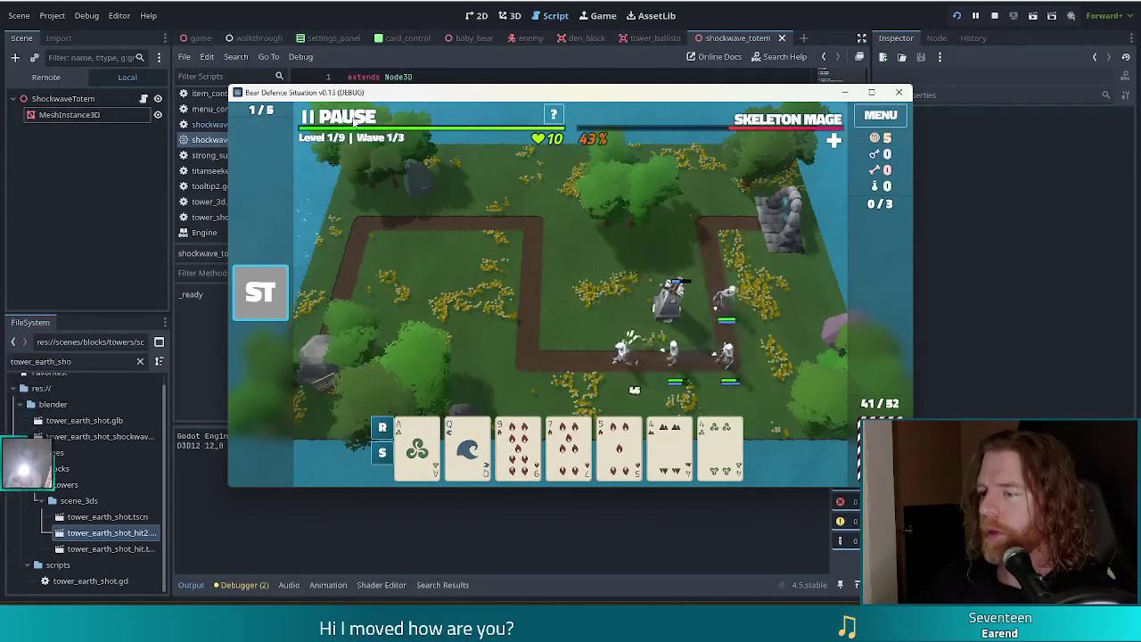
click(354, 123)
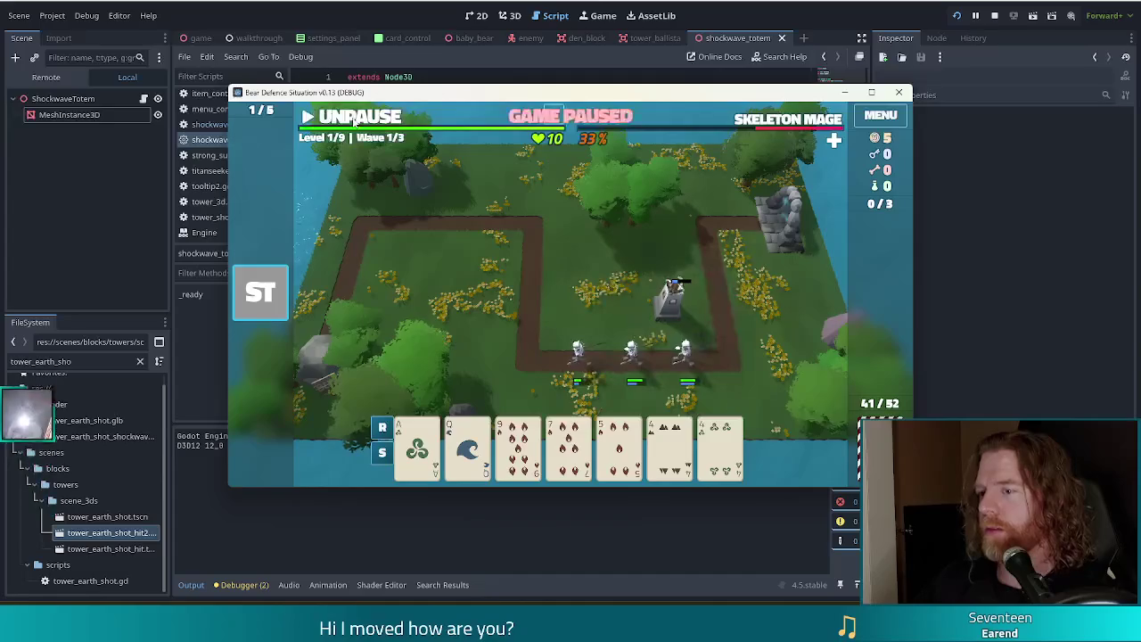
key(alt+Tab)
click(550, 224)
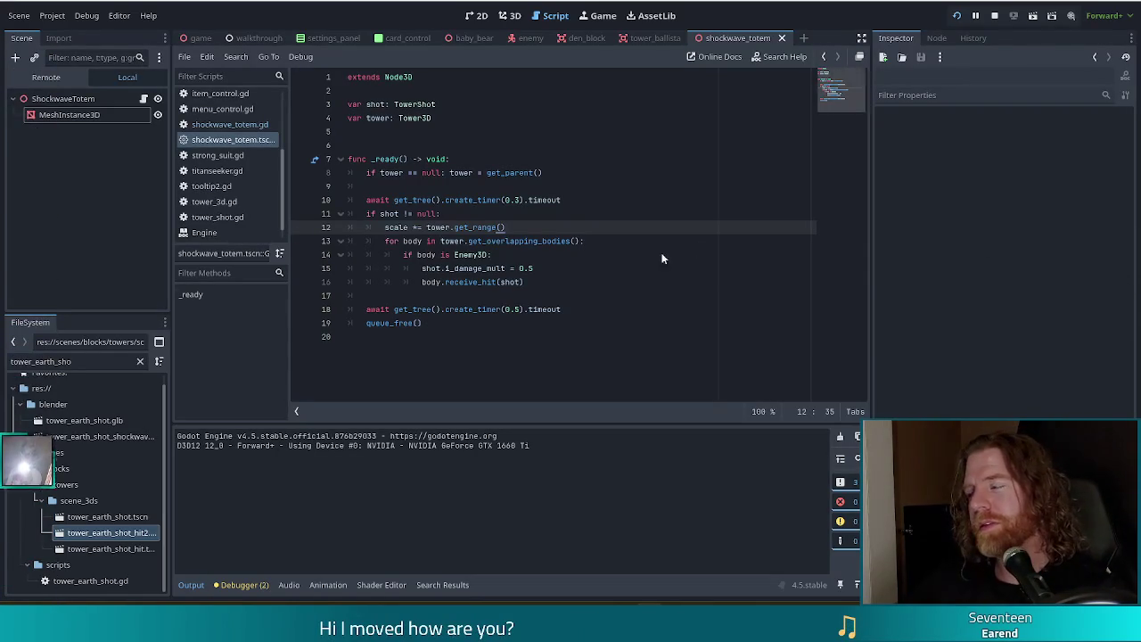
Step: Delete the scale-by-tower-range line from shockwave_totem.gd, then select the await timer line
click(529, 254)
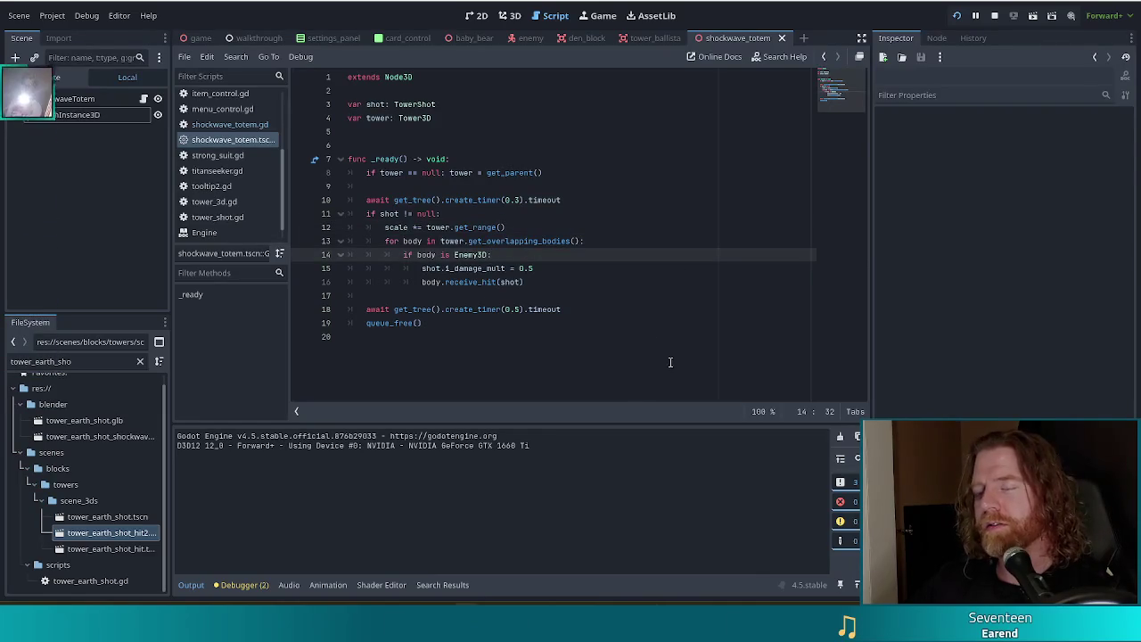
mouse_move(553, 247)
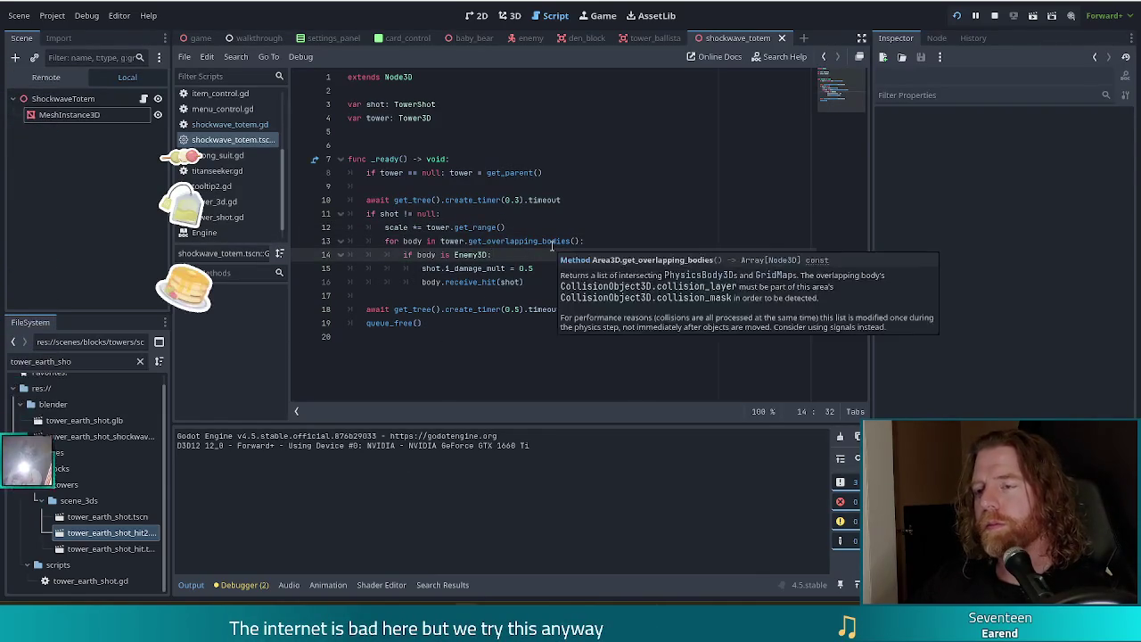
click(502, 226)
drag(518, 226, 531, 215)
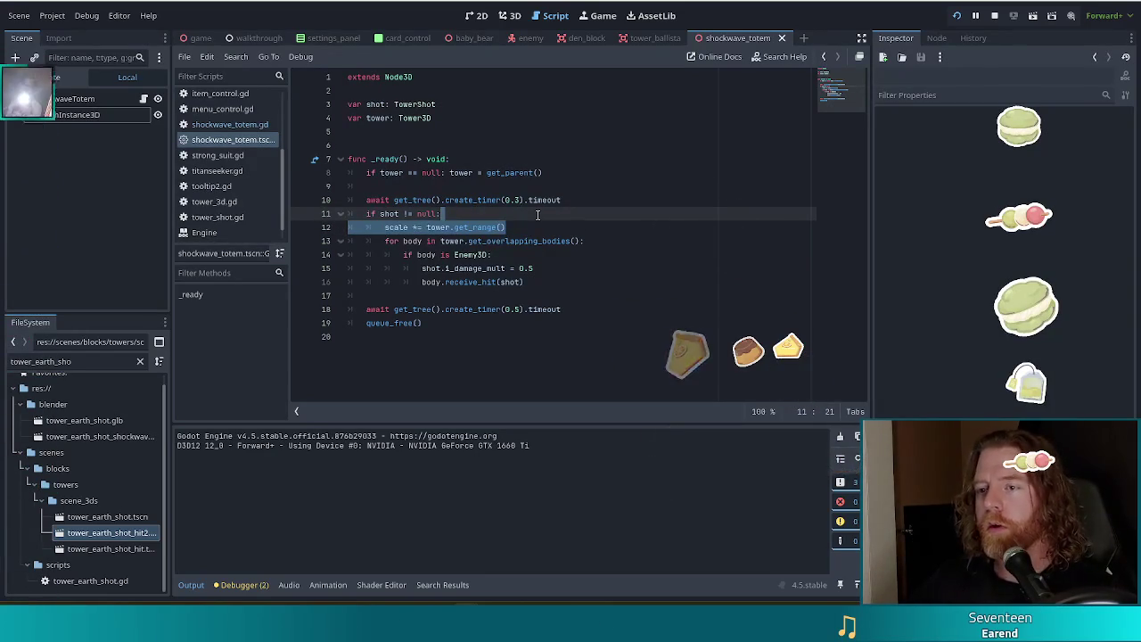
key(BackSpace)
drag(599, 197, 367, 198)
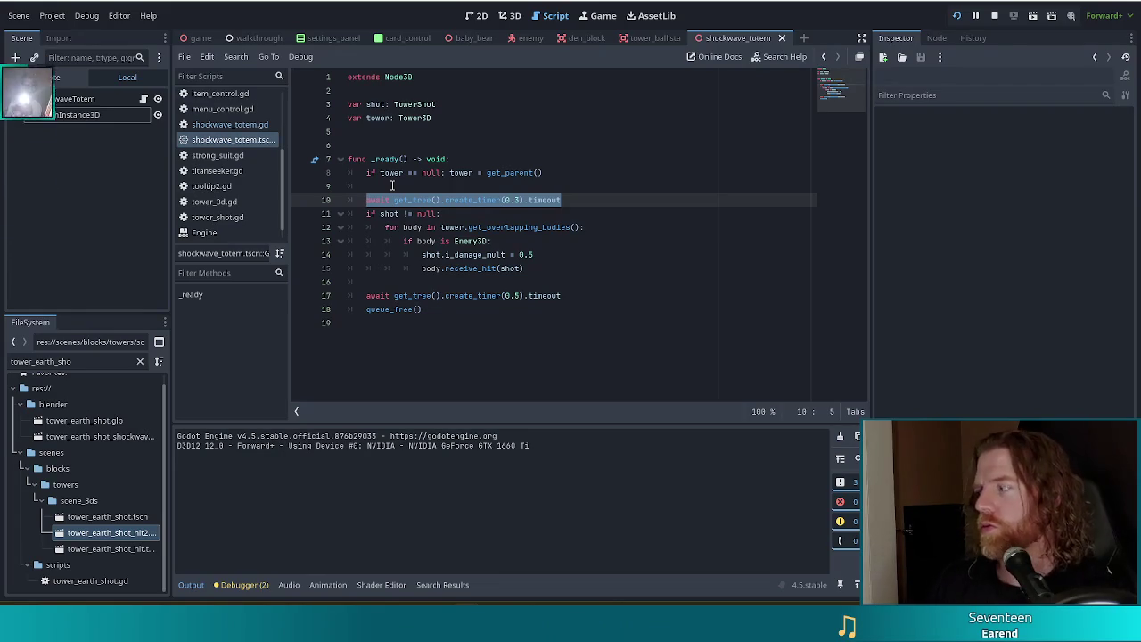
Step: Rewrite line 10 as 'var t := create_tween().tween_property(self, "scale", tower.get_range(), 0.2)'
text(var t )
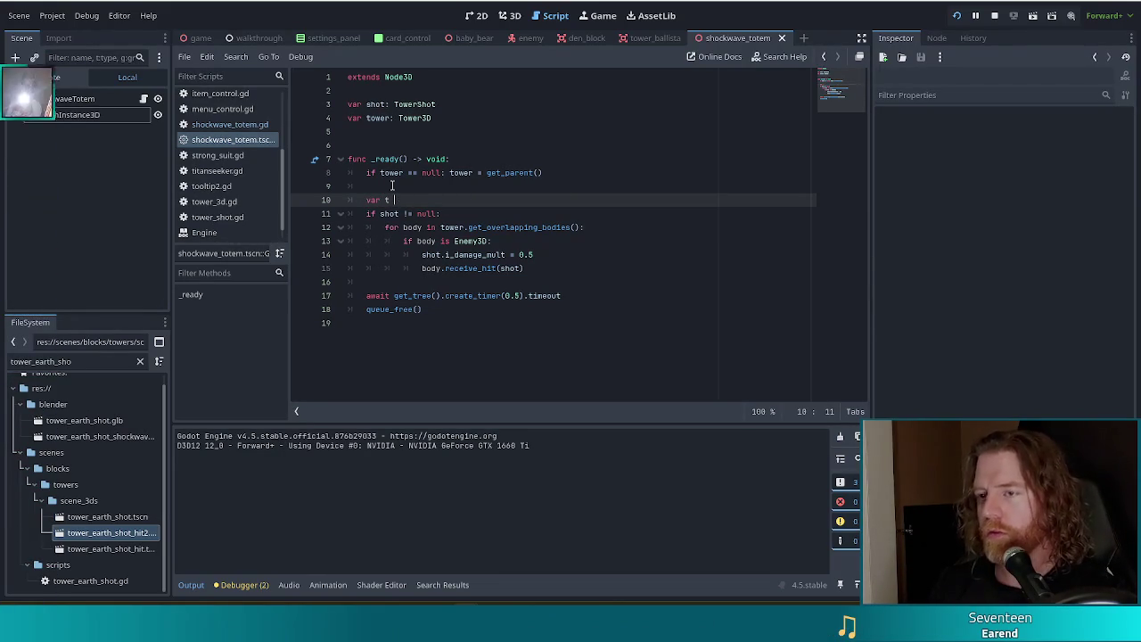
text(:= creat)
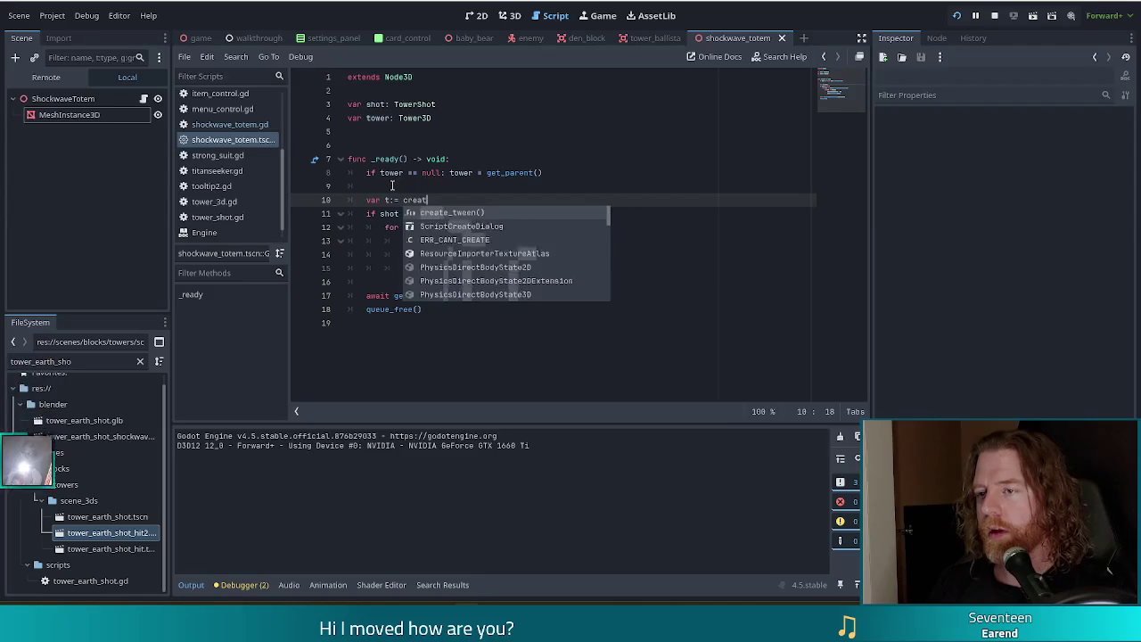
text(e_tween().pro)
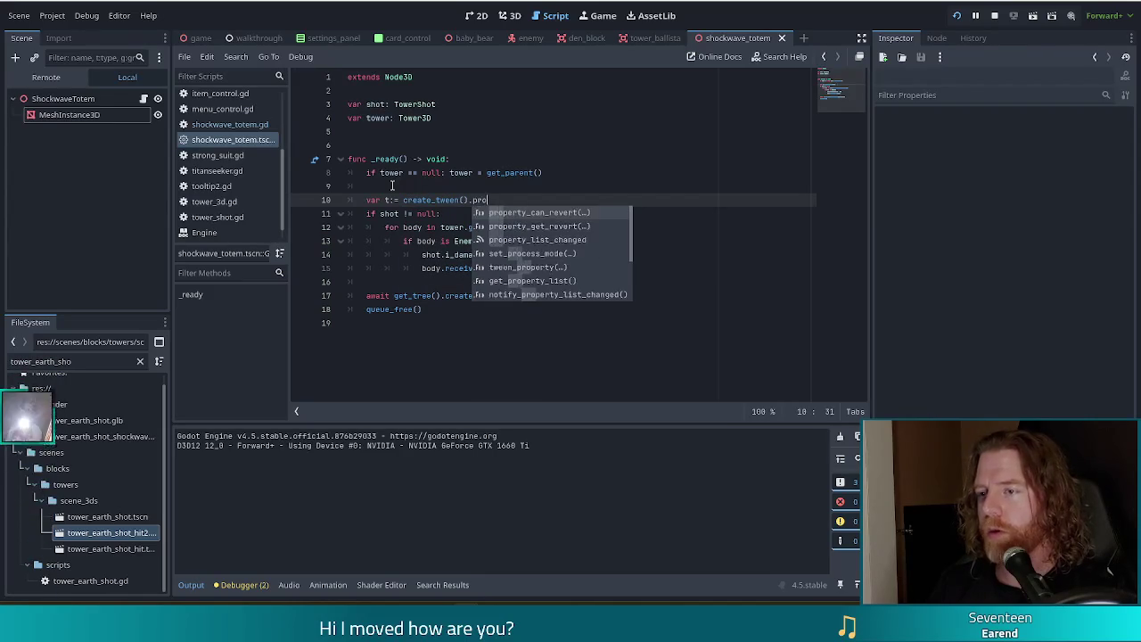
key(Down)
key(Down)
key(Down)
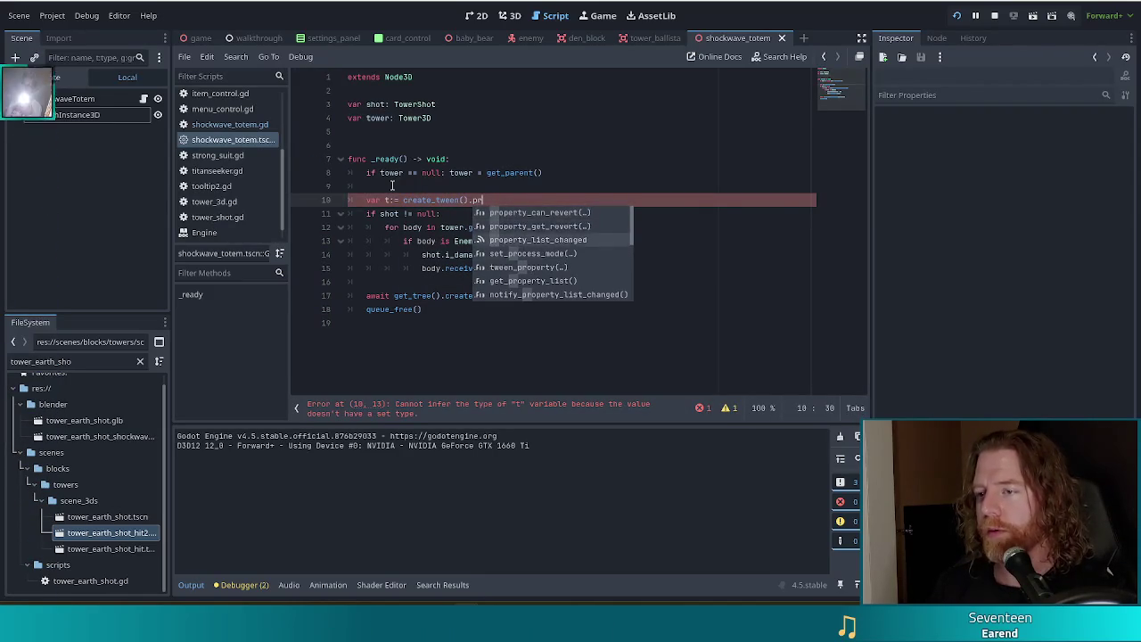
key(Return)
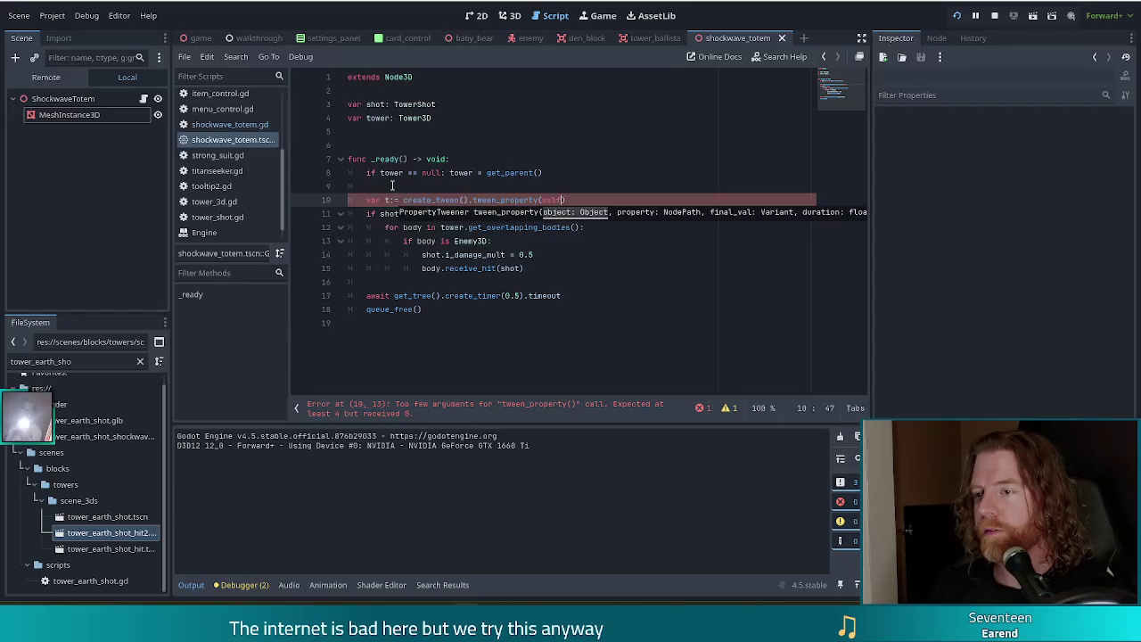
text(, )
text("scale", tower.)
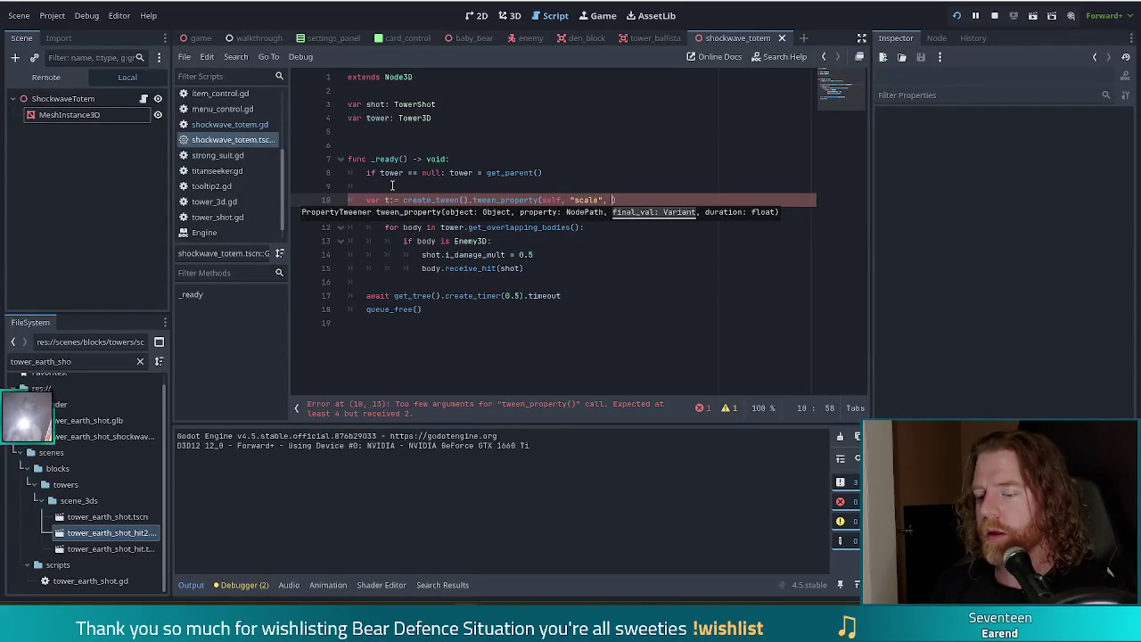
text(get_)
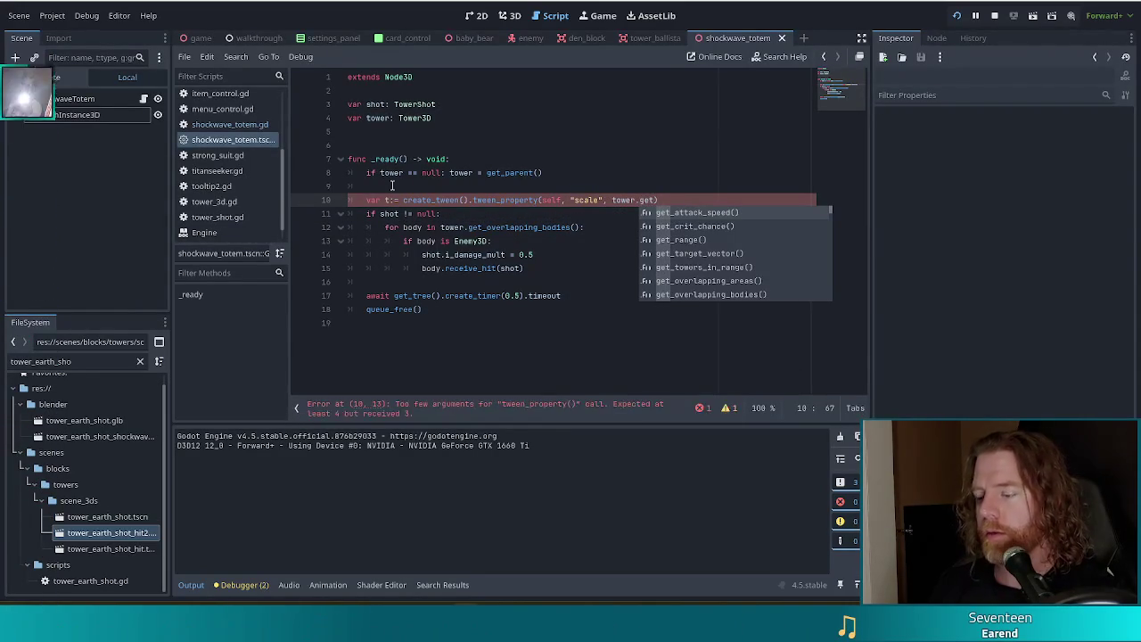
text(ra)
key(Return)
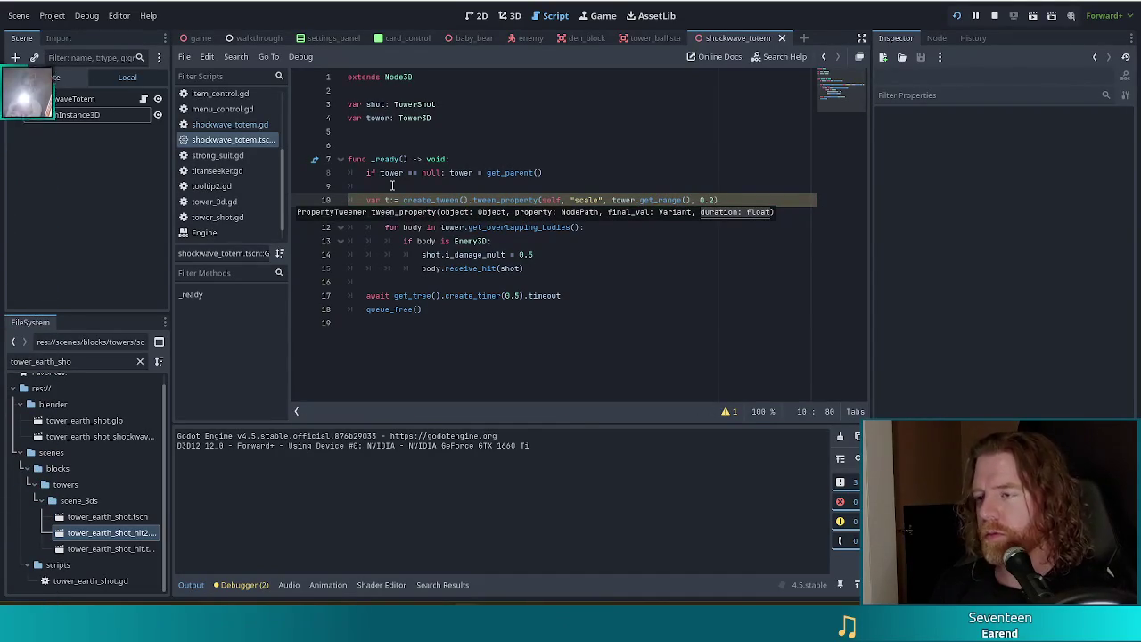
text(.2)
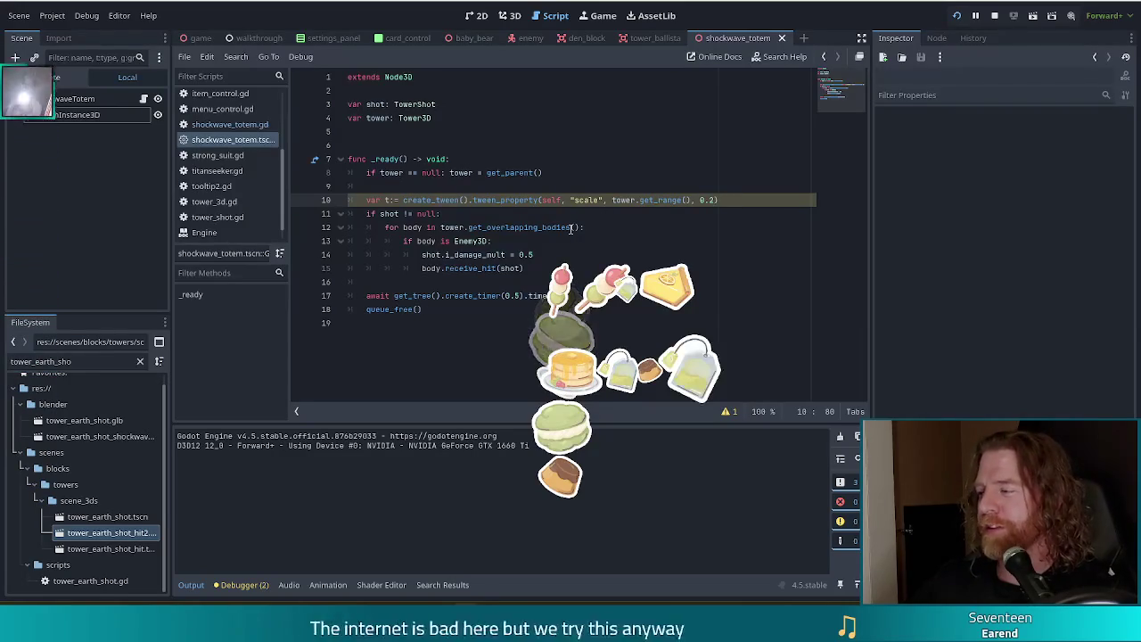
Step: Add 't.set_trans(Tween.TRANS_CUBIC)' on a new line 11 below the tween line
mouse_move(572, 228)
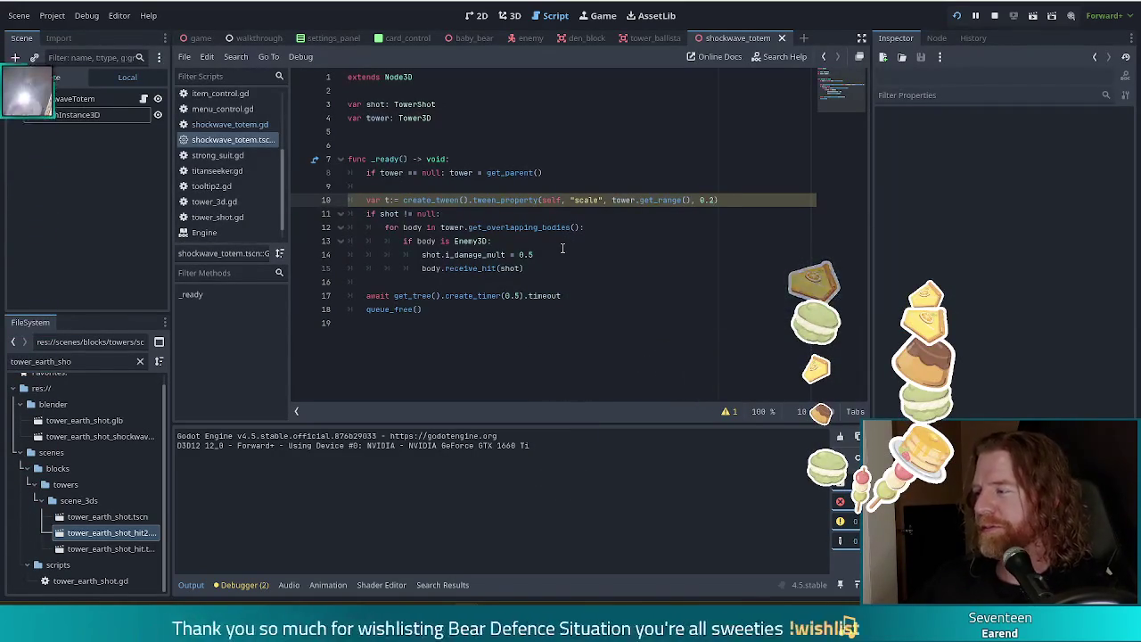
click(724, 200)
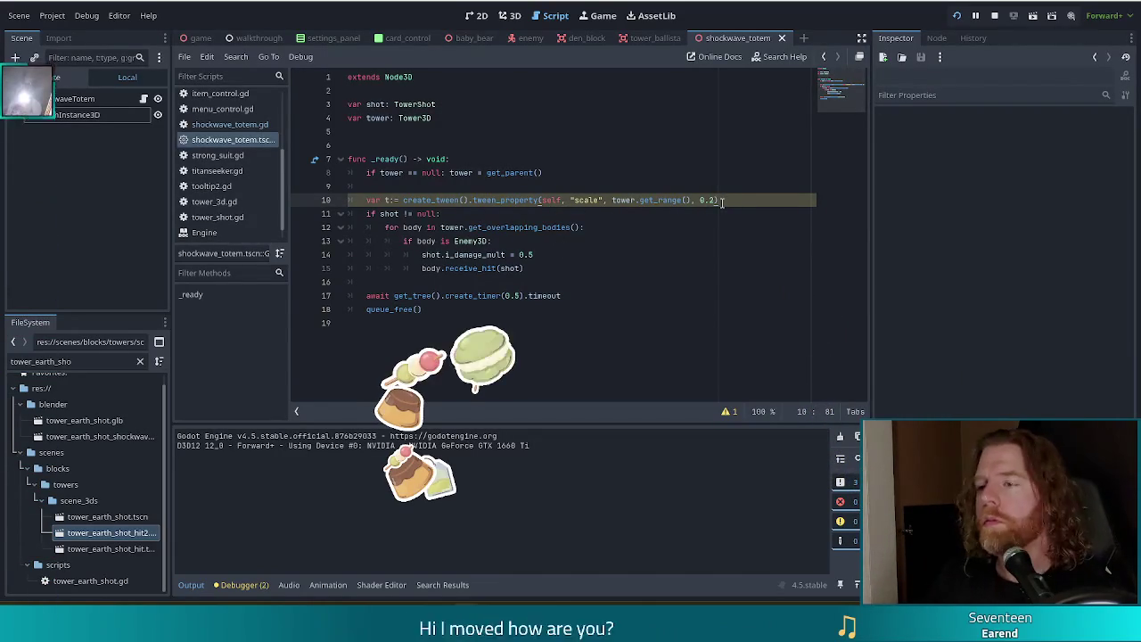
key(Return)
text(t.)
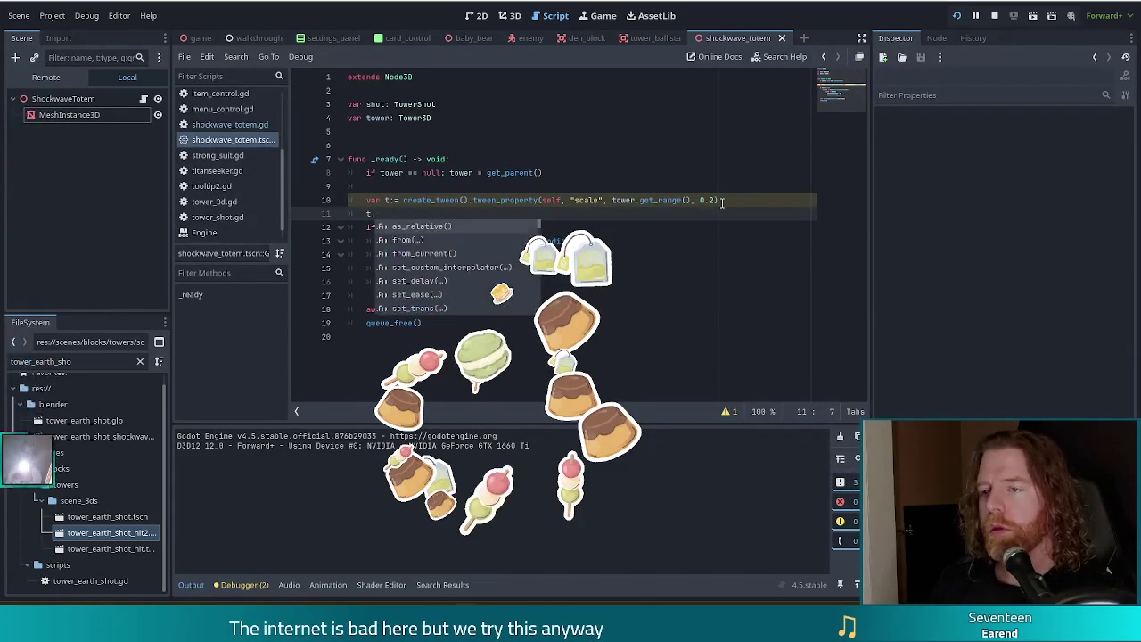
text(set_tra)
key(Return)
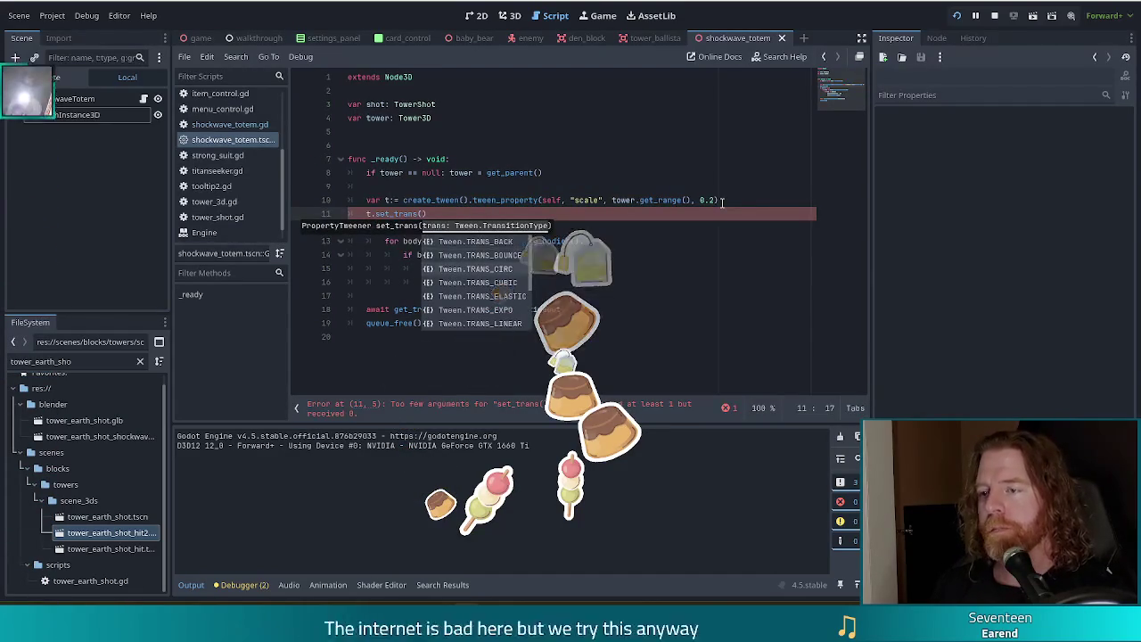
text(cu)
key(Return)
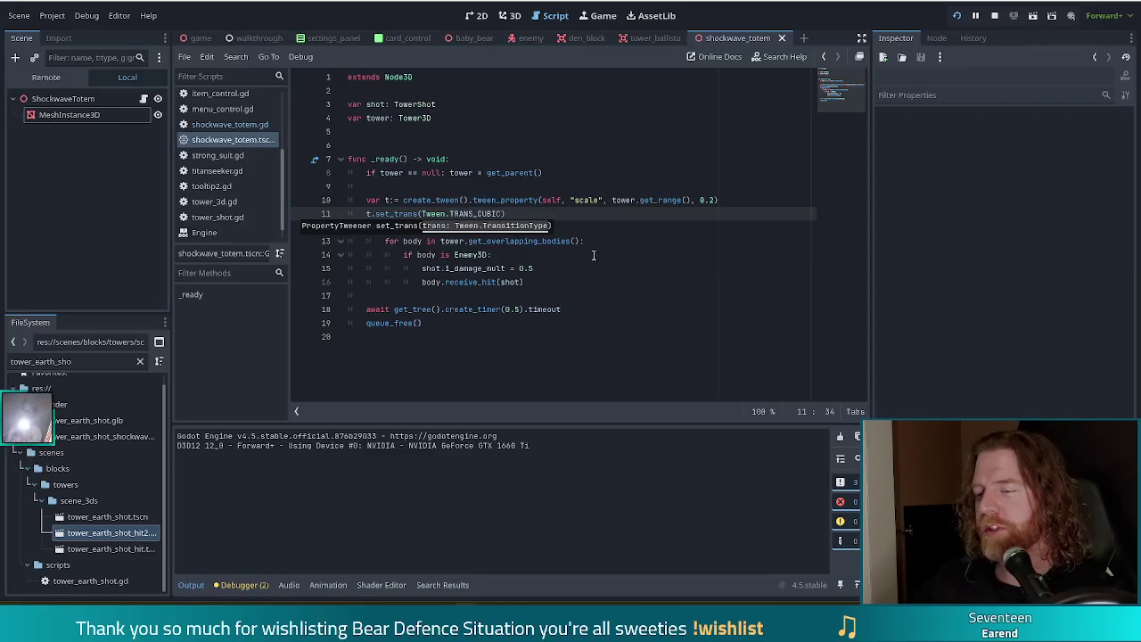
click(507, 214)
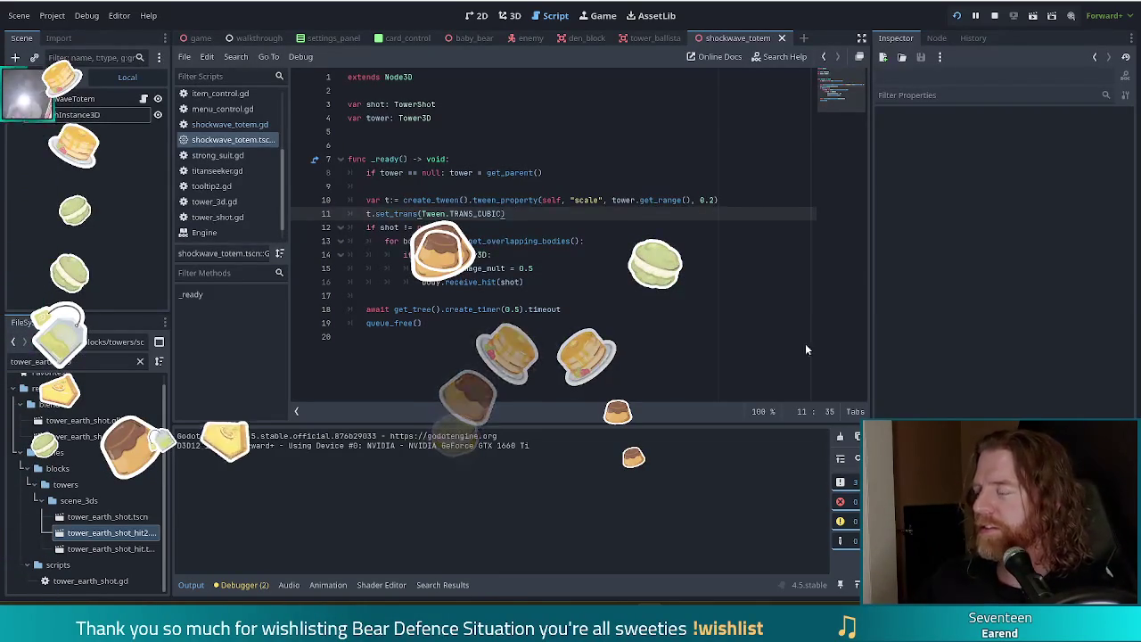
click(576, 255)
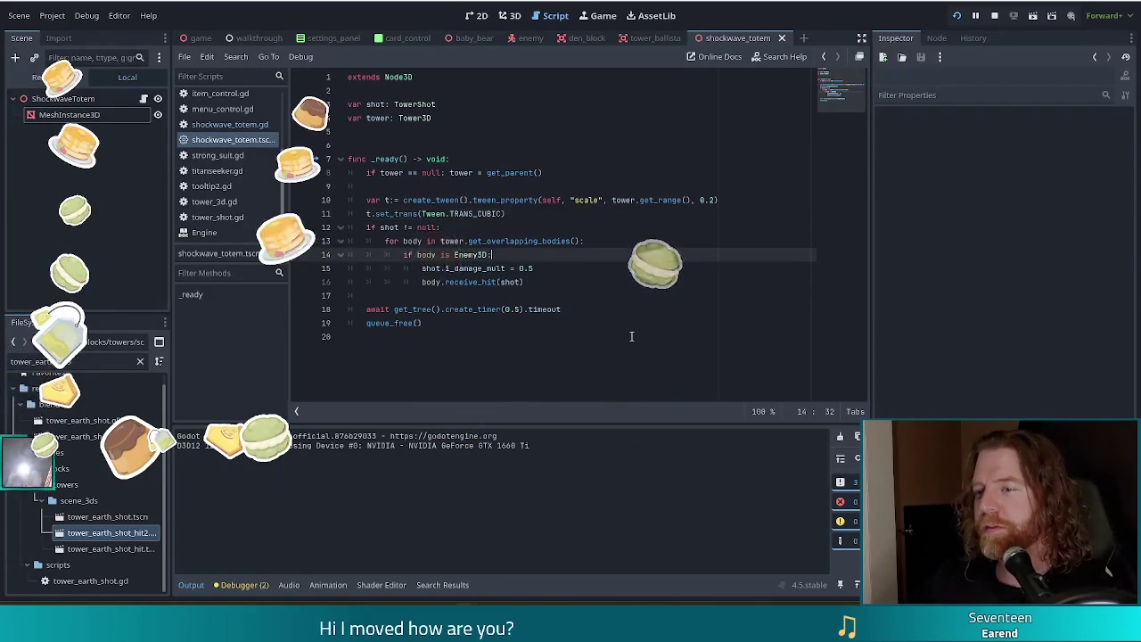
click(731, 201)
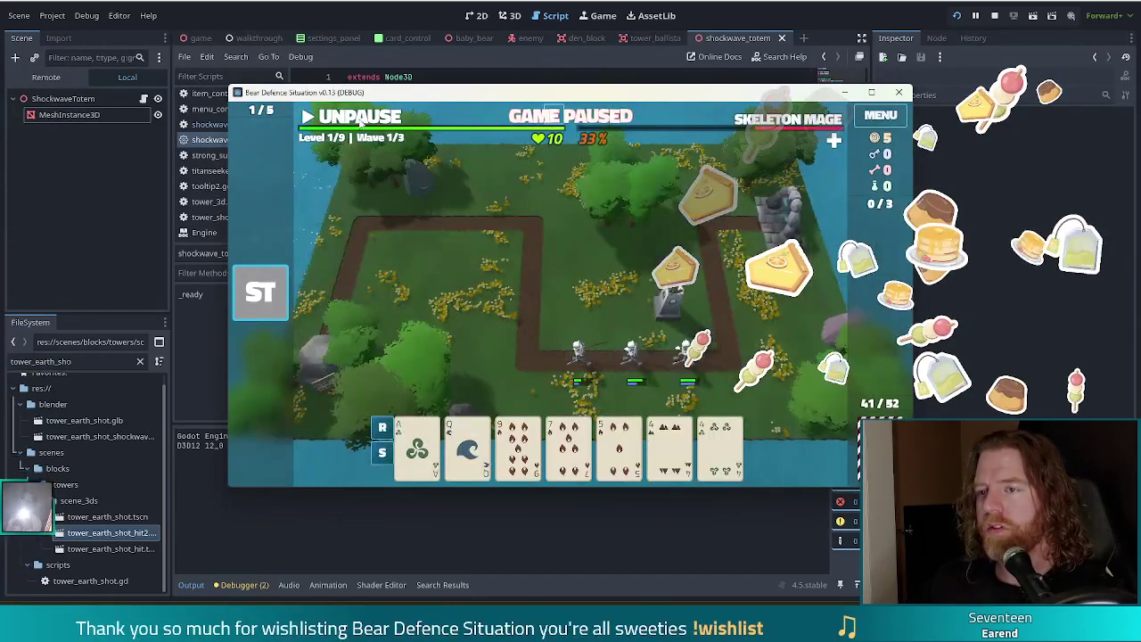
click(359, 120)
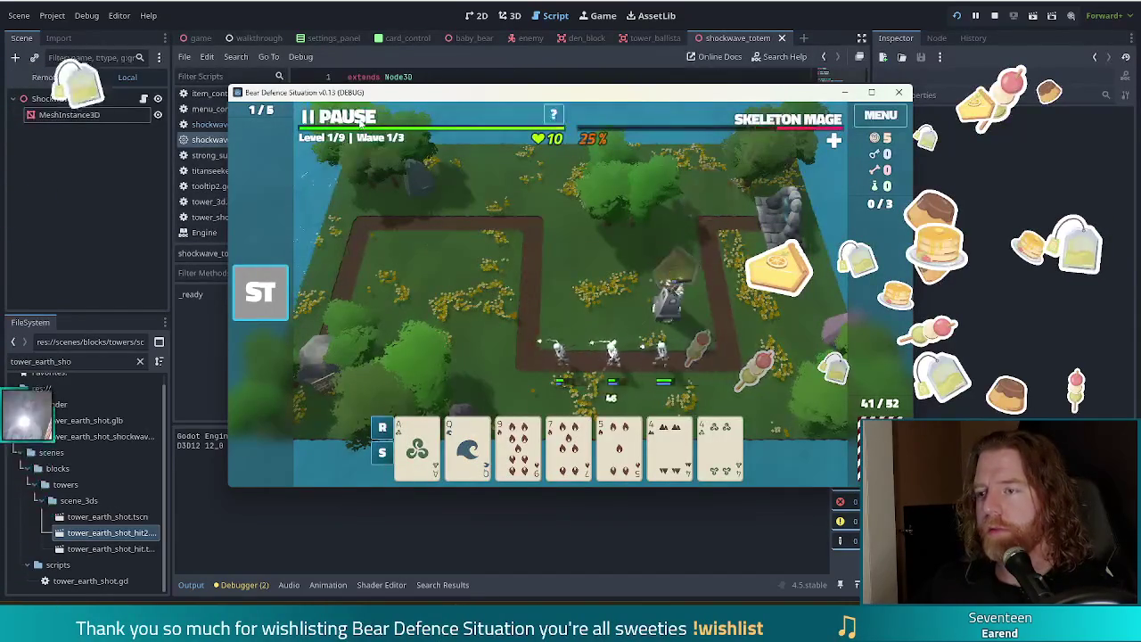
click(348, 117)
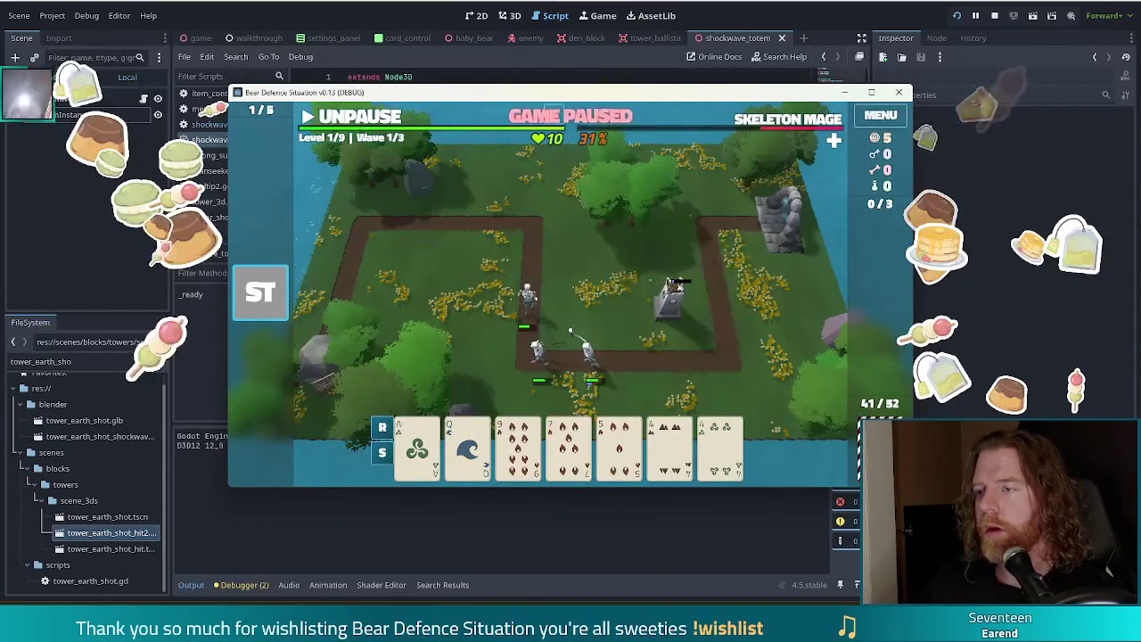
click(435, 50)
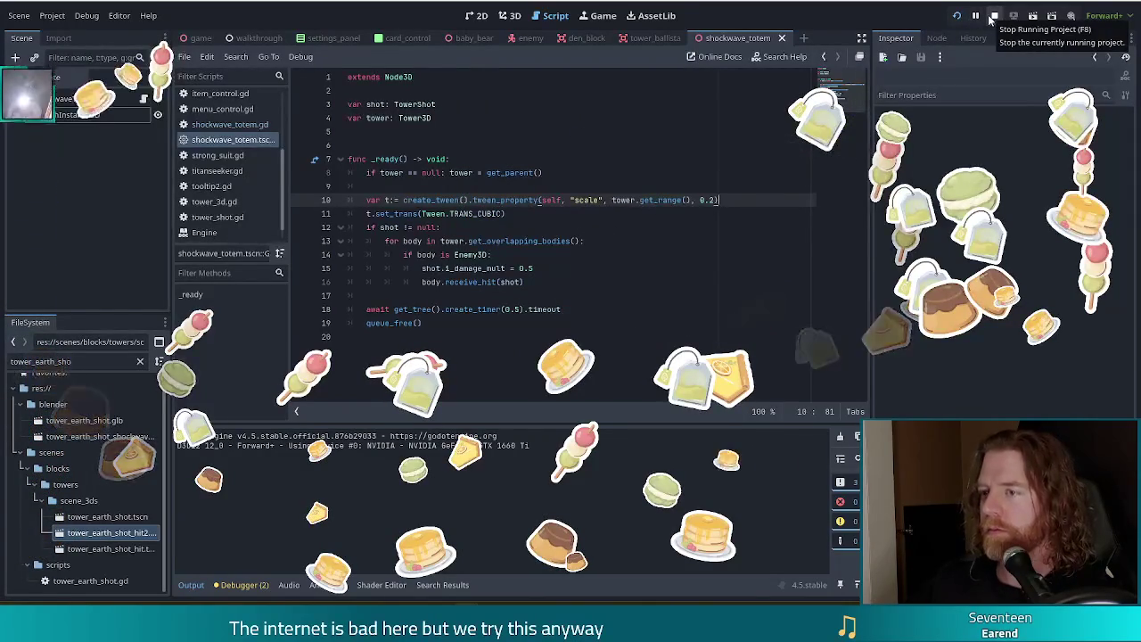
Step: Stop the game, add 'await t.finished' as line 12, and relaunch the project
click(474, 200)
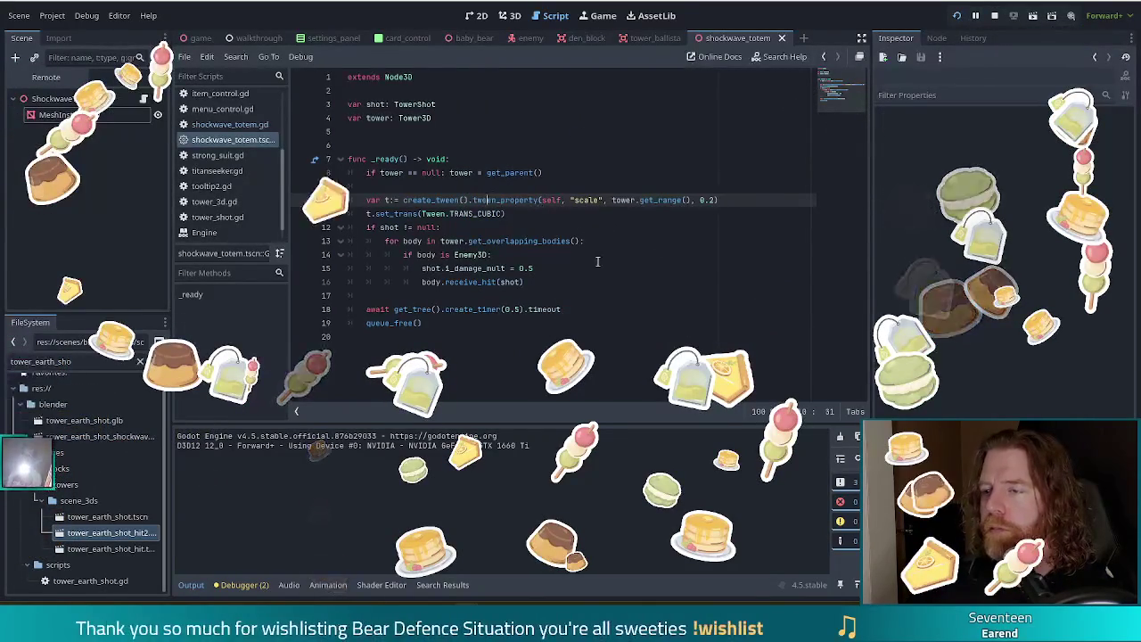
click(957, 18)
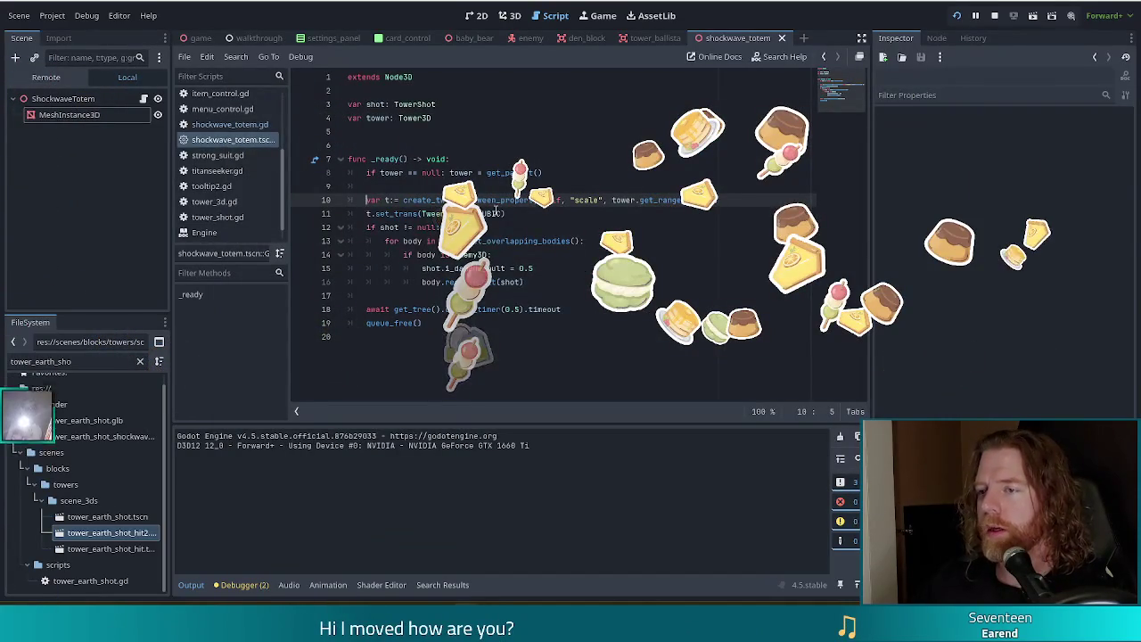
click(516, 213)
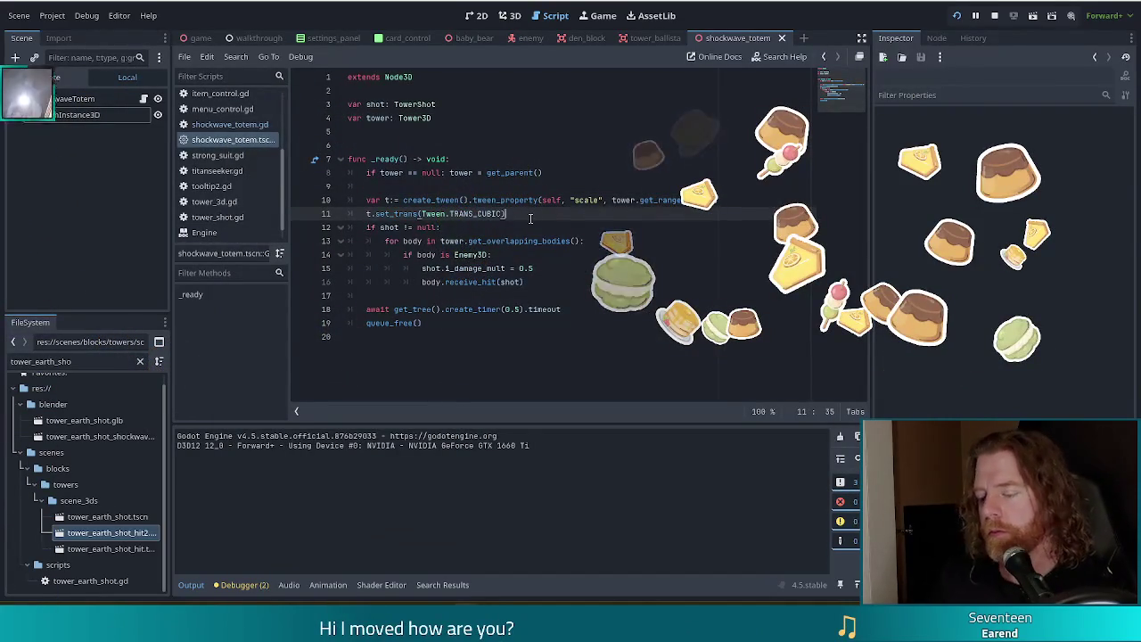
key(Return)
text(await t.fin)
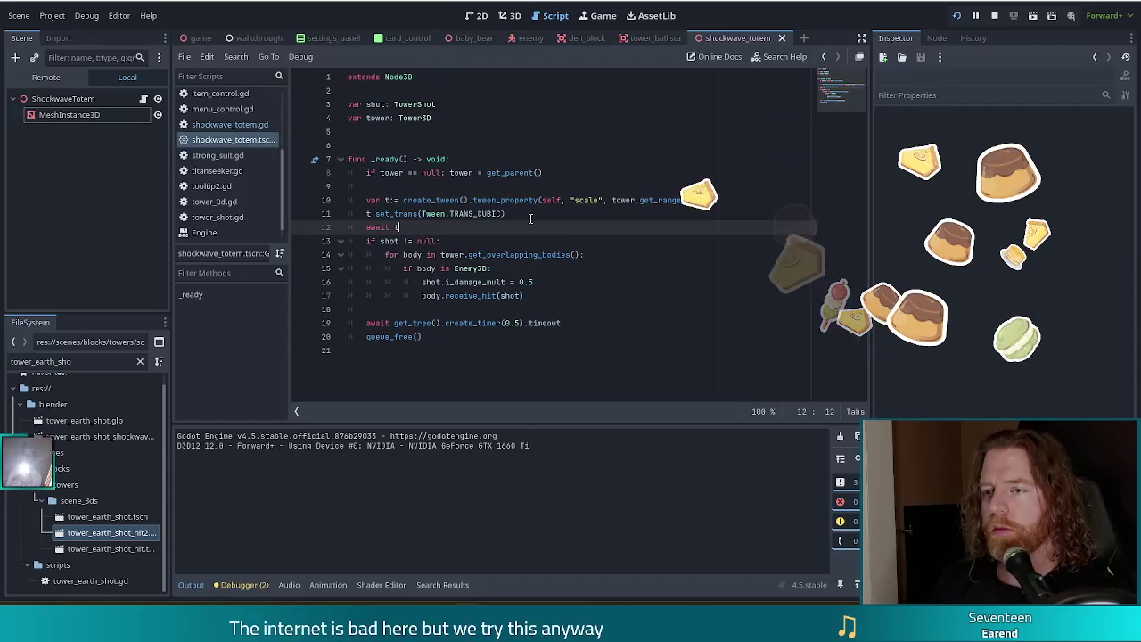
key(Return)
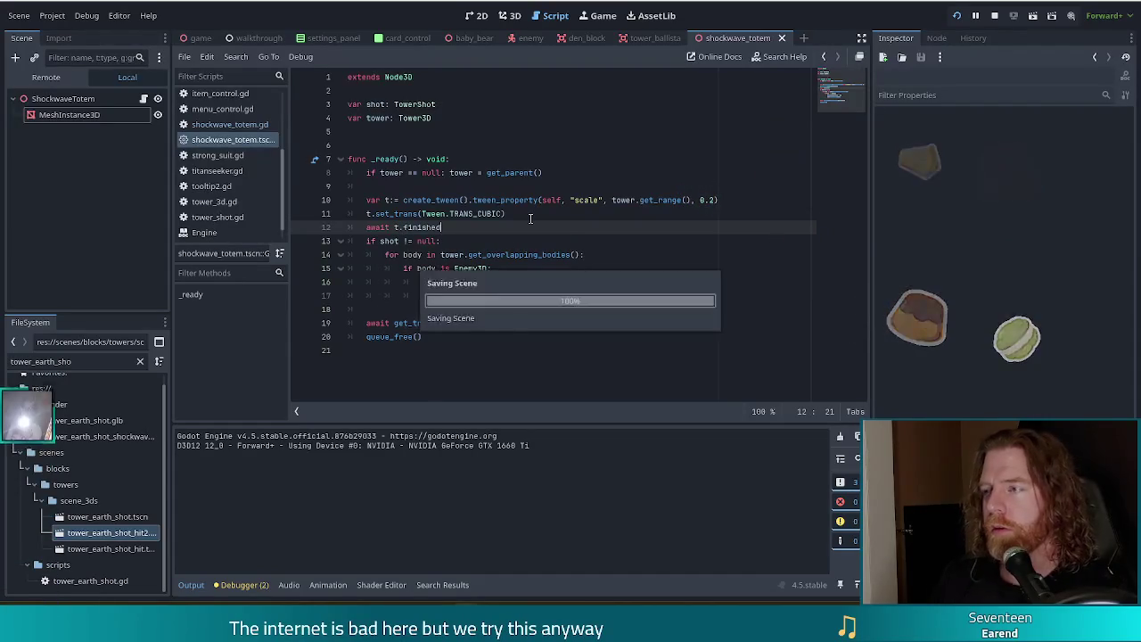
click(959, 18)
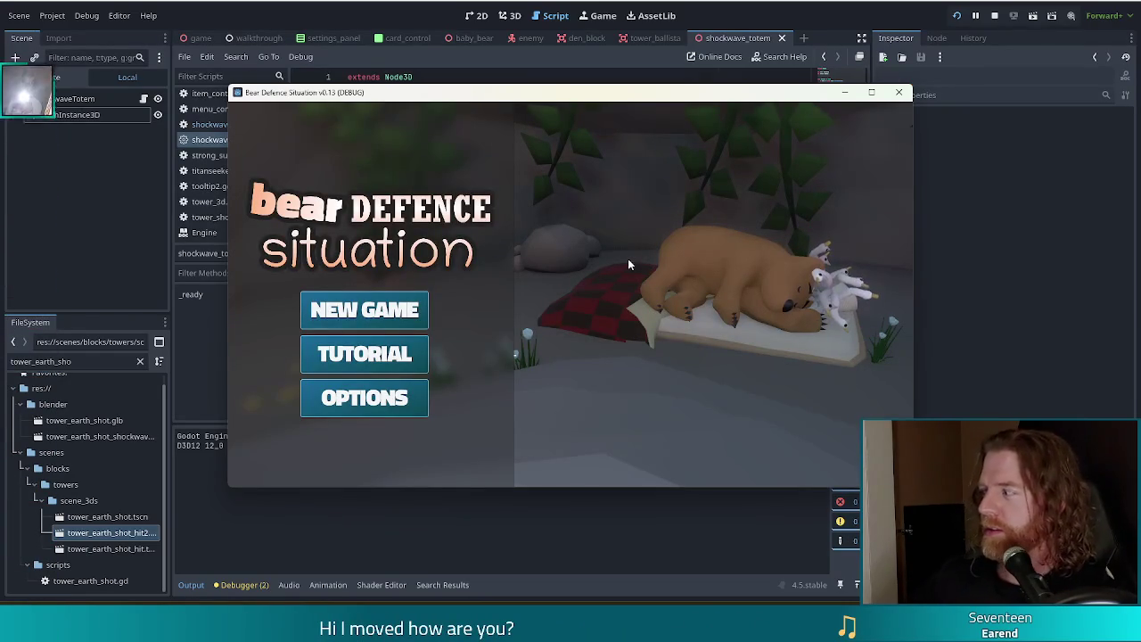
Step: Start a new game from the main menu and advance from the hub to the level 1 map
click(359, 312)
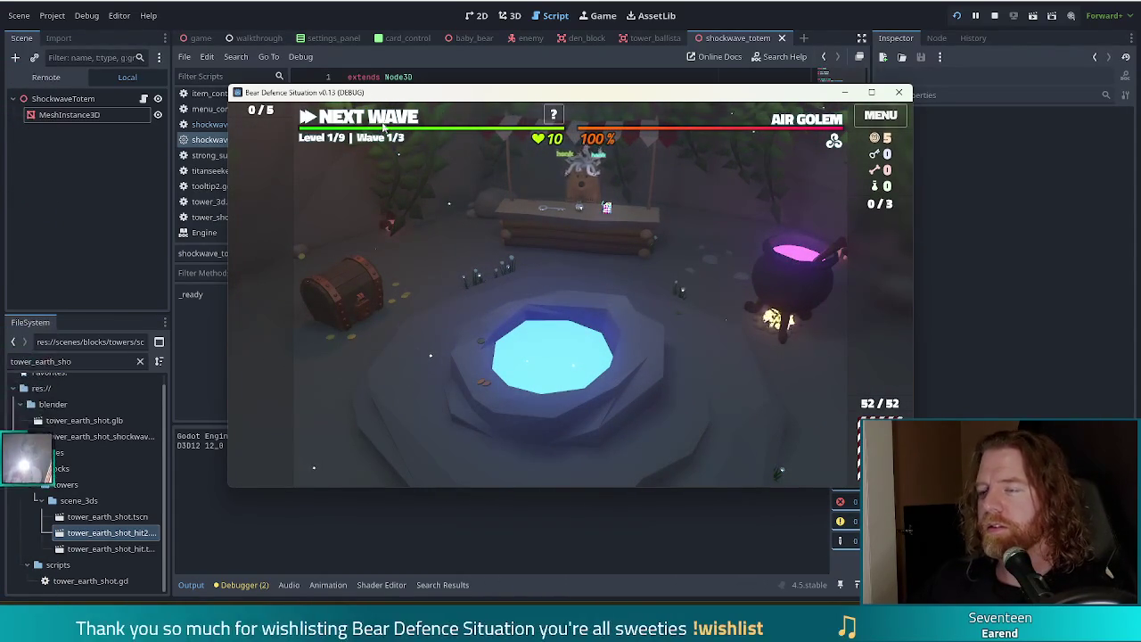
click(384, 126)
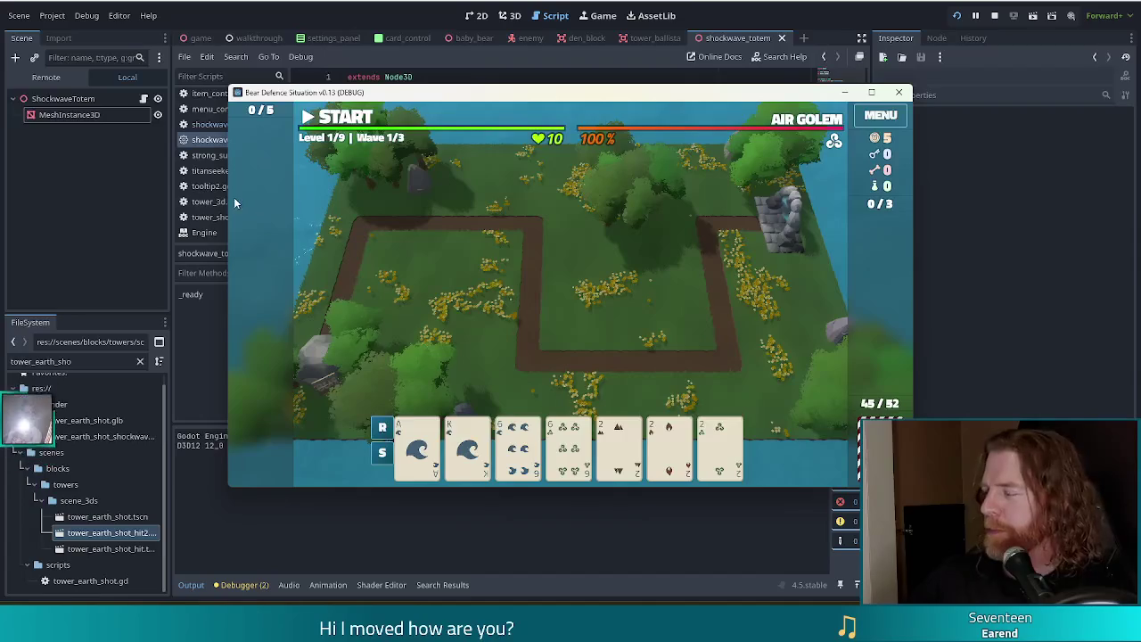
mouse_move(664, 91)
mouse_down()
mouse_move(622, 56)
mouse_move(667, 63)
mouse_move(616, 80)
mouse_up()
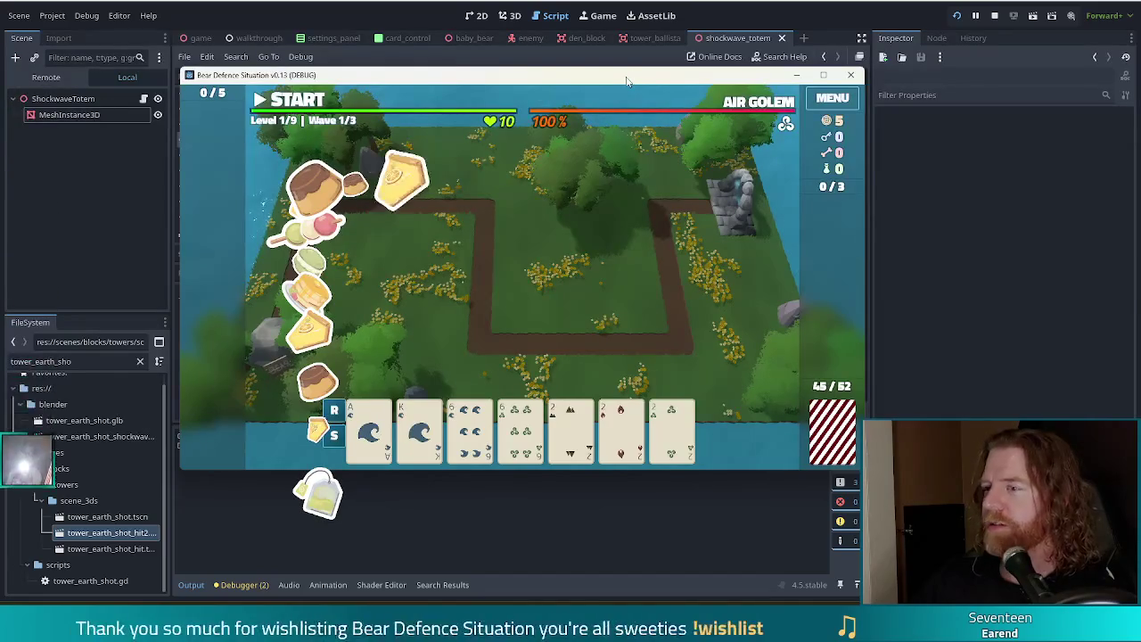
Step: Run 'add_wish shockwave_totem' in the game's command console
key(grave)
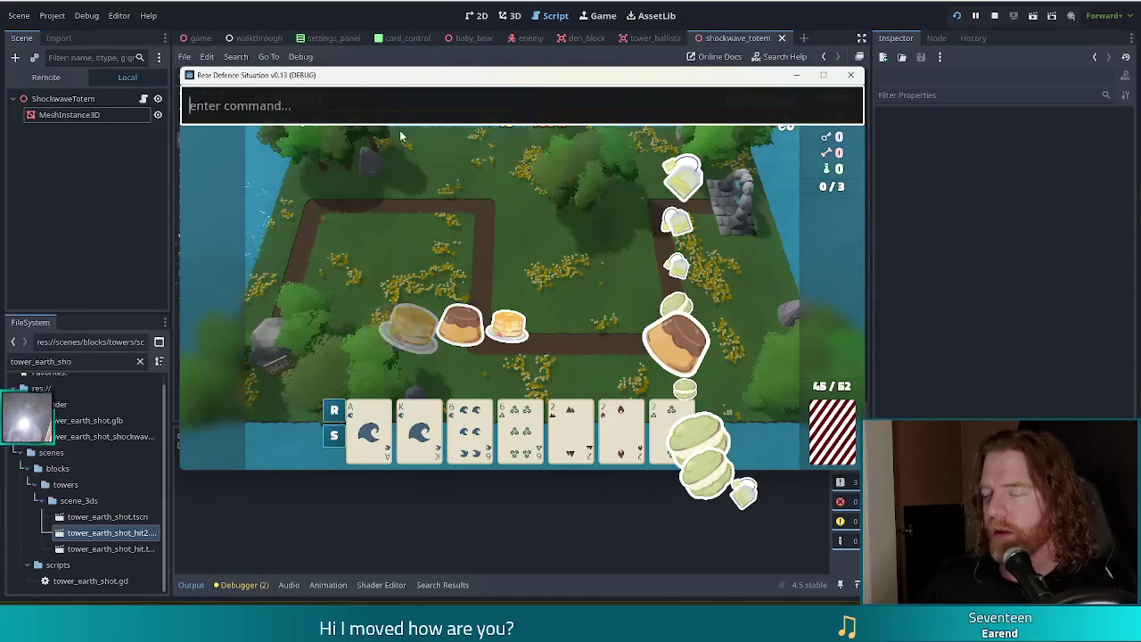
text(add_wi)
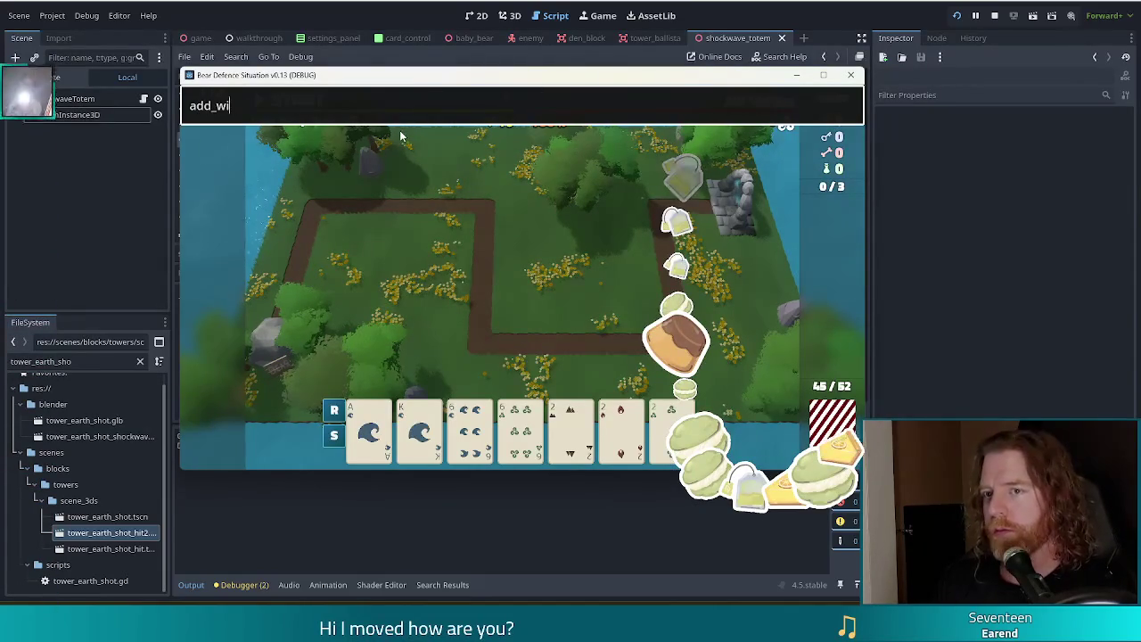
text(sh shockwave_totem)
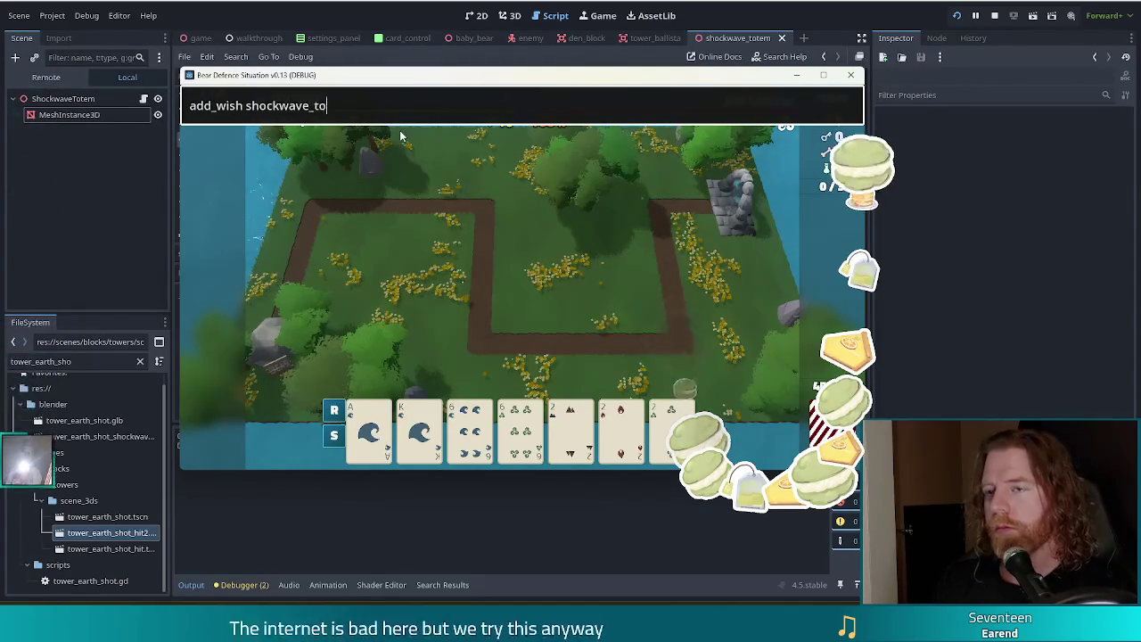
key(Return)
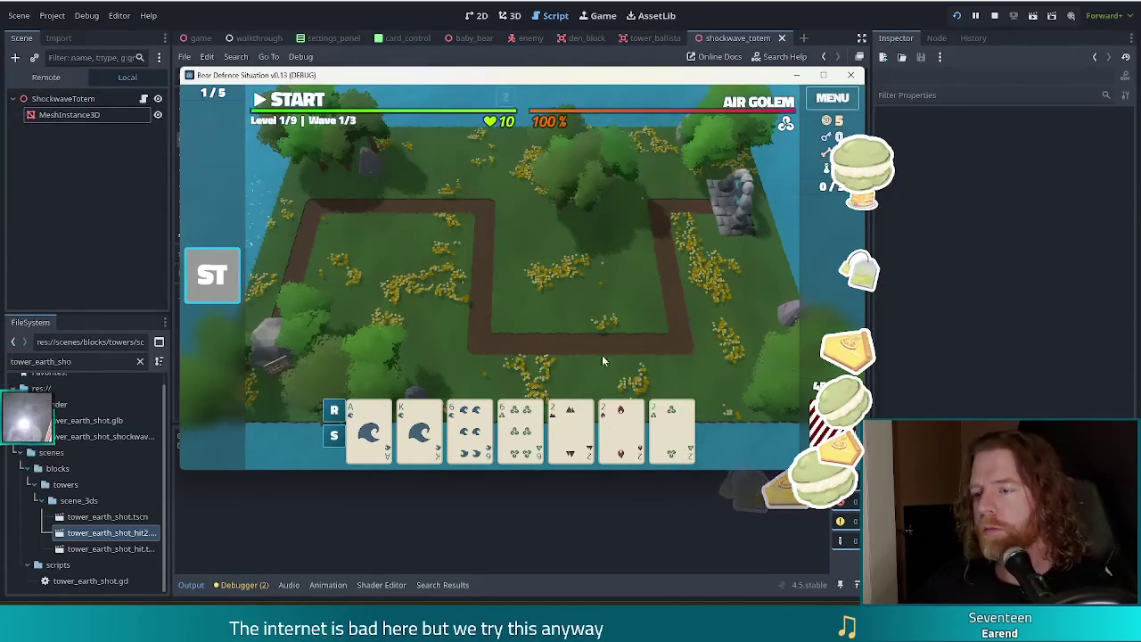
Step: Play the Ballista Tower card, place the tower on the map, and start the first wave
click(602, 355)
click(473, 358)
click(618, 293)
click(294, 100)
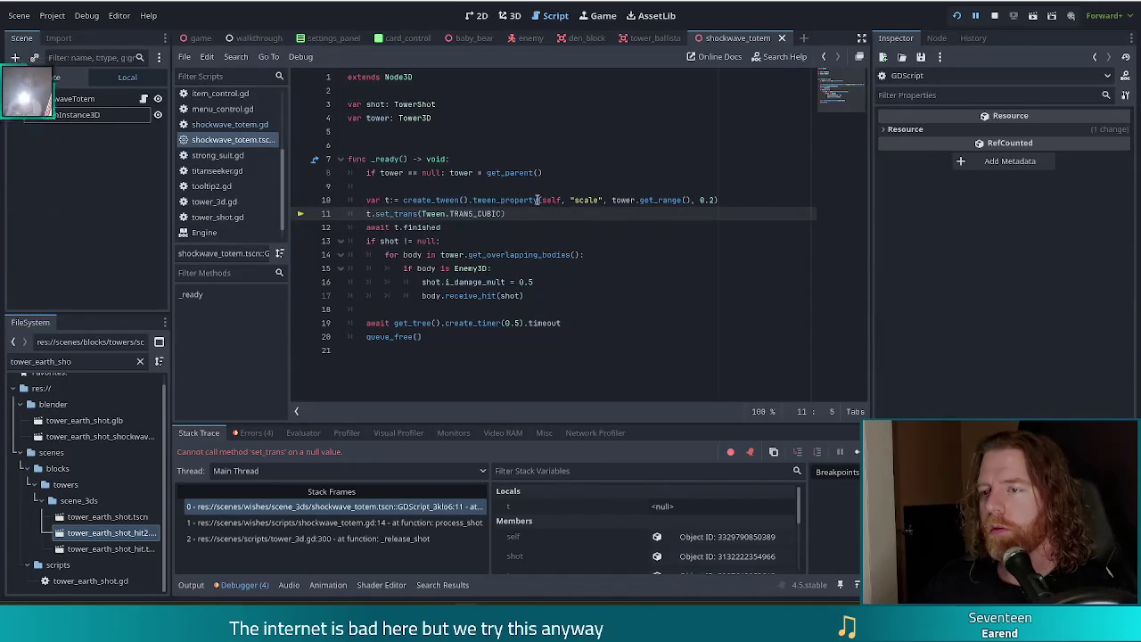
Step: Comment out the t.set_trans(Tween.TRANS_CUBIC) line with # and resume the game with F12
click(727, 200)
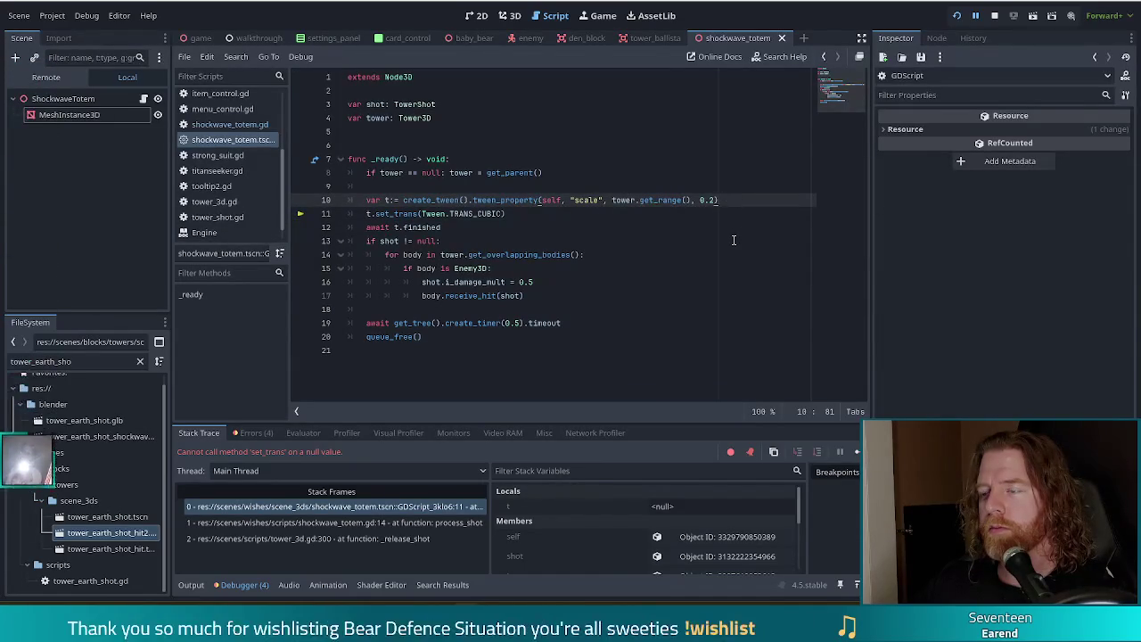
click(367, 214)
text(#)
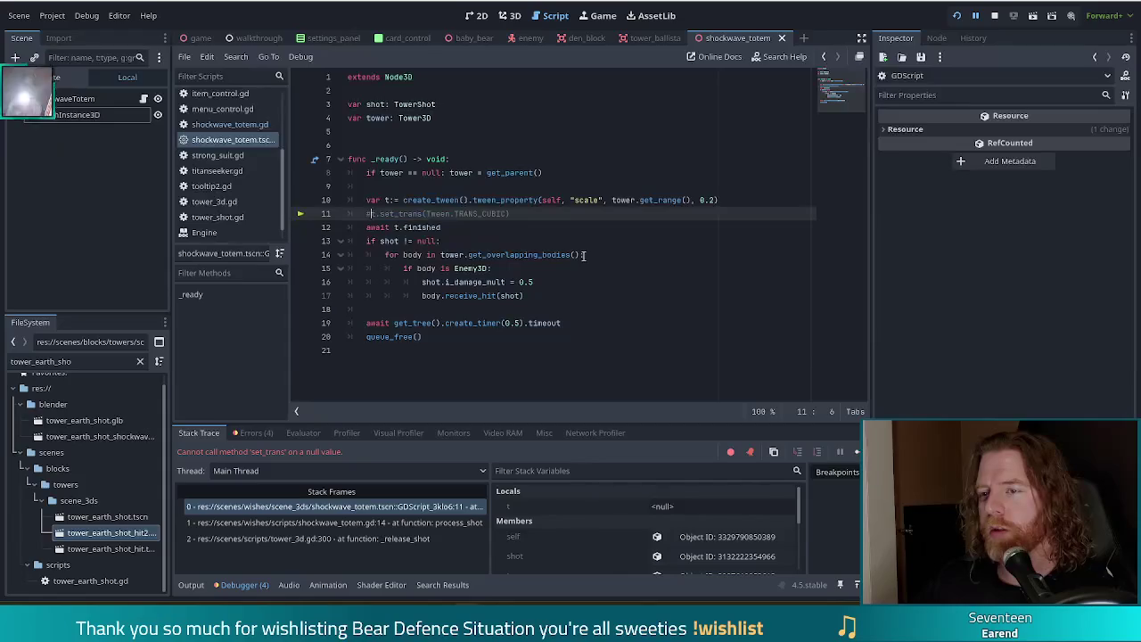
key(F12)
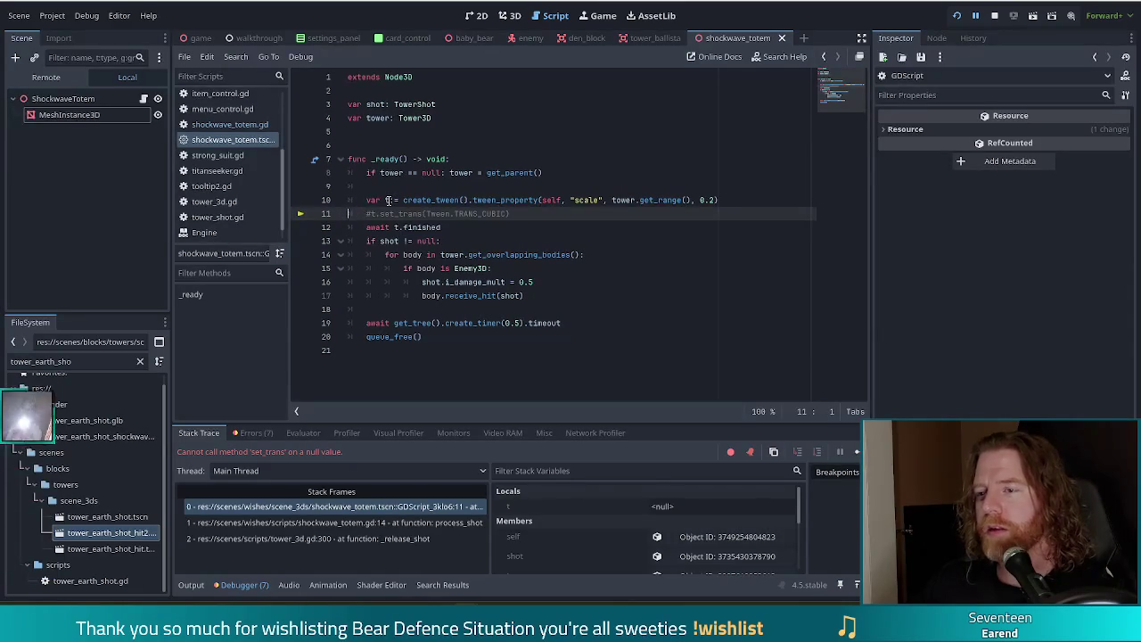
Step: Stop the debugger and delete the commented set_trans line and the 'await t.finished' line
click(975, 18)
click(655, 212)
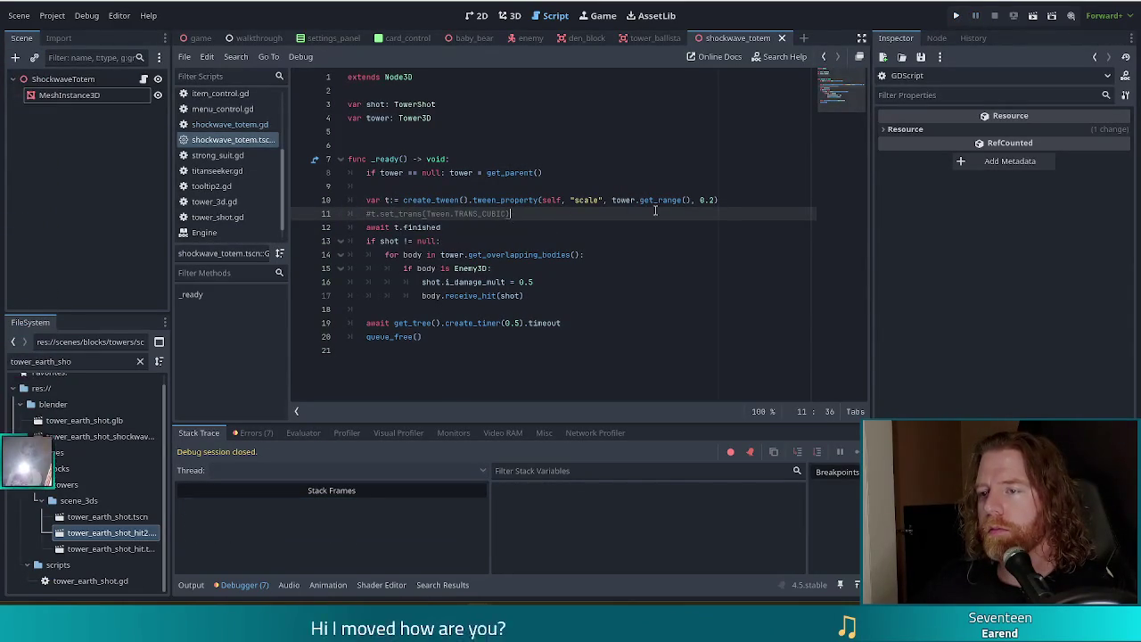
drag(655, 211, 738, 201)
key(Delete)
key(shift+Down)
key(Delete)
Step: Change line 10 to 'await create_tween().tween_property(...).finished' and run the project
drag(401, 200, 366, 199)
text(await)
key(End)
text(.finished)
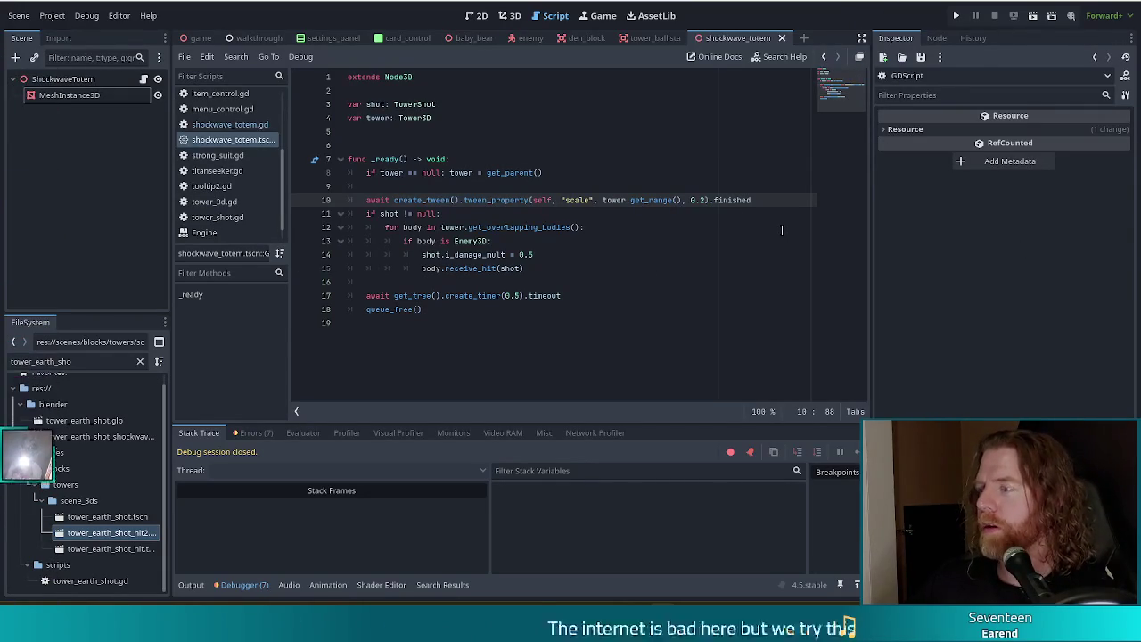
click(959, 17)
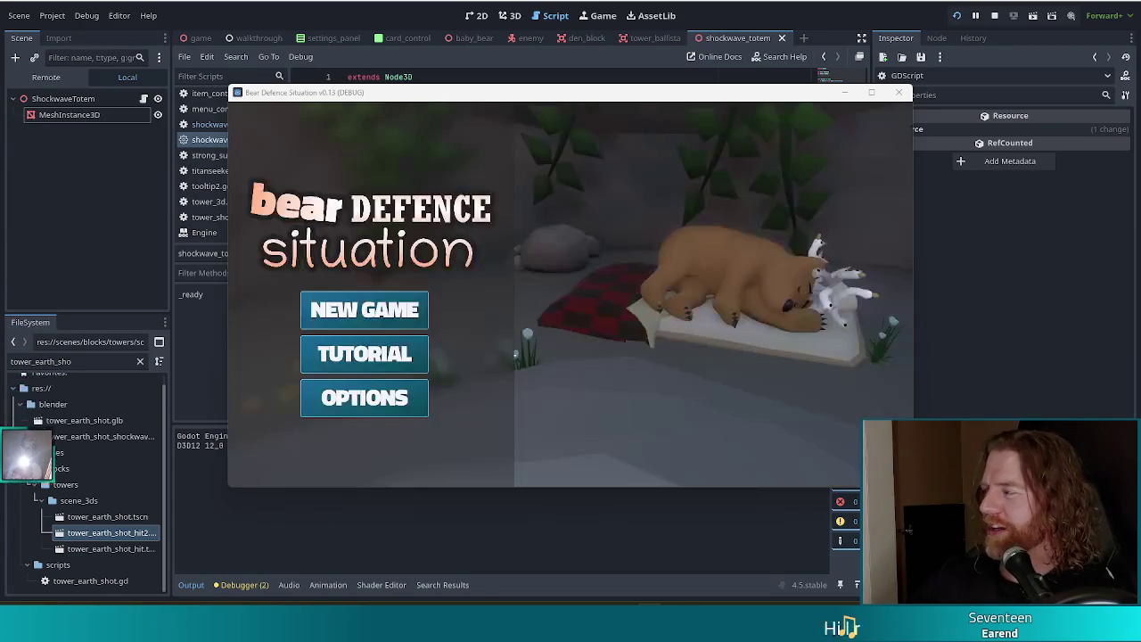
Step: Start a new game and run 'add_wish shockwave_totem' in the console
click(365, 309)
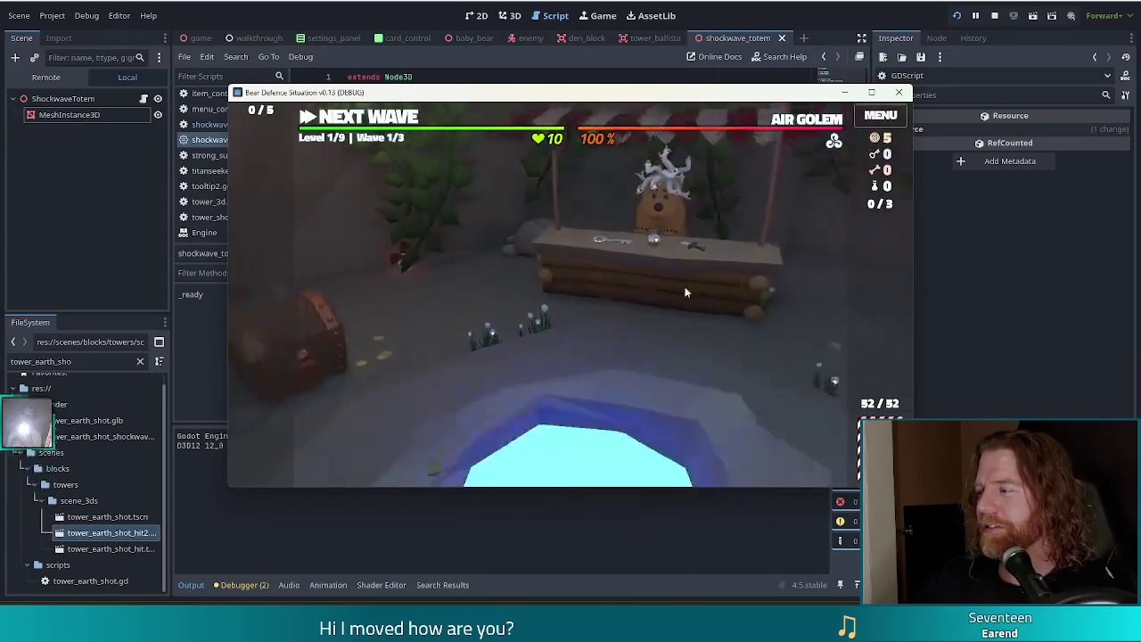
key(grave)
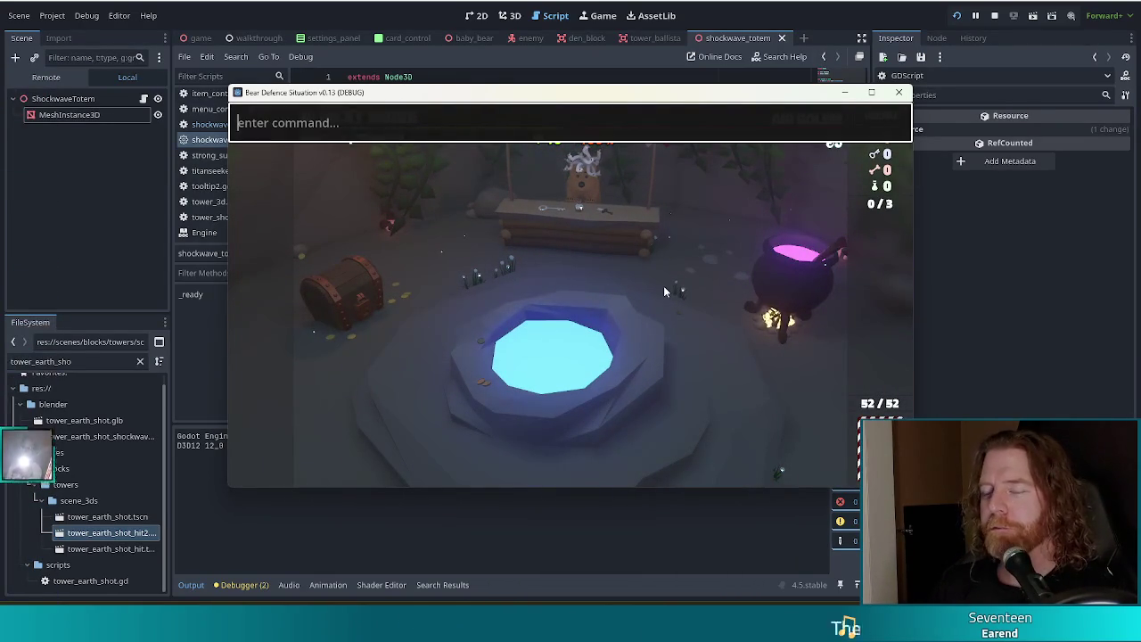
text(se)
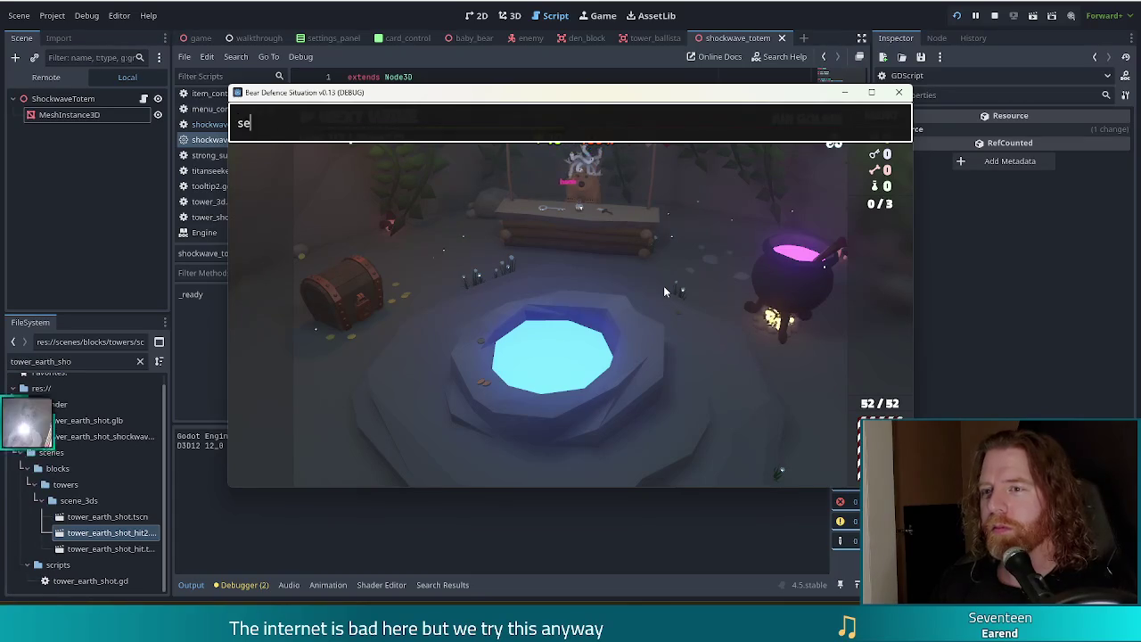
key(BackSpace)
key(BackSpace)
text(add_wish shock)
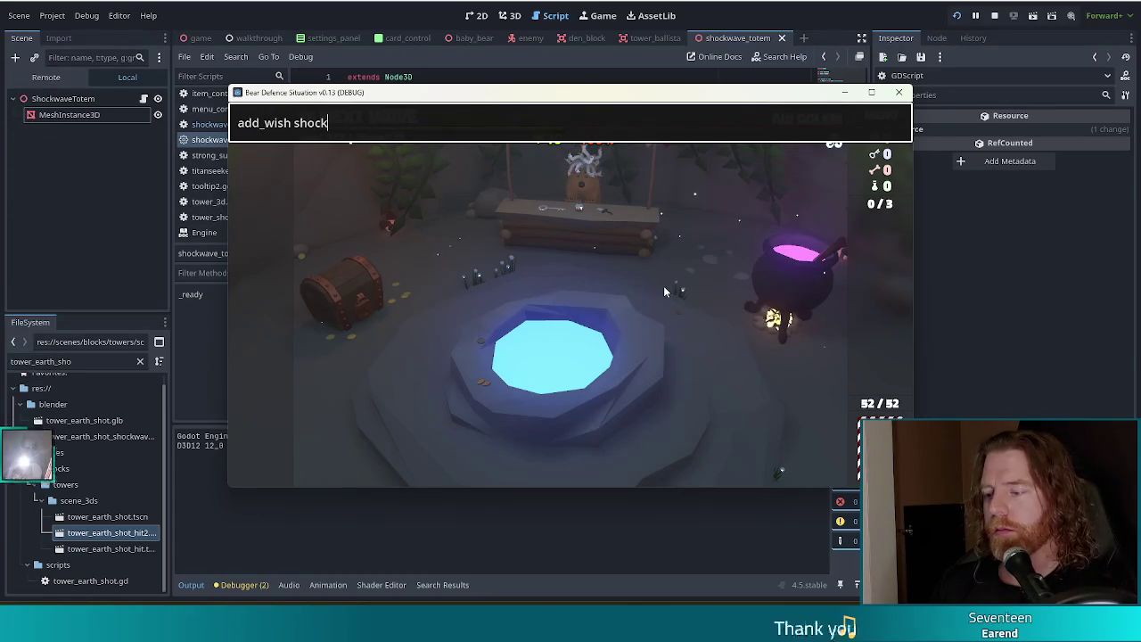
text(wave_totem)
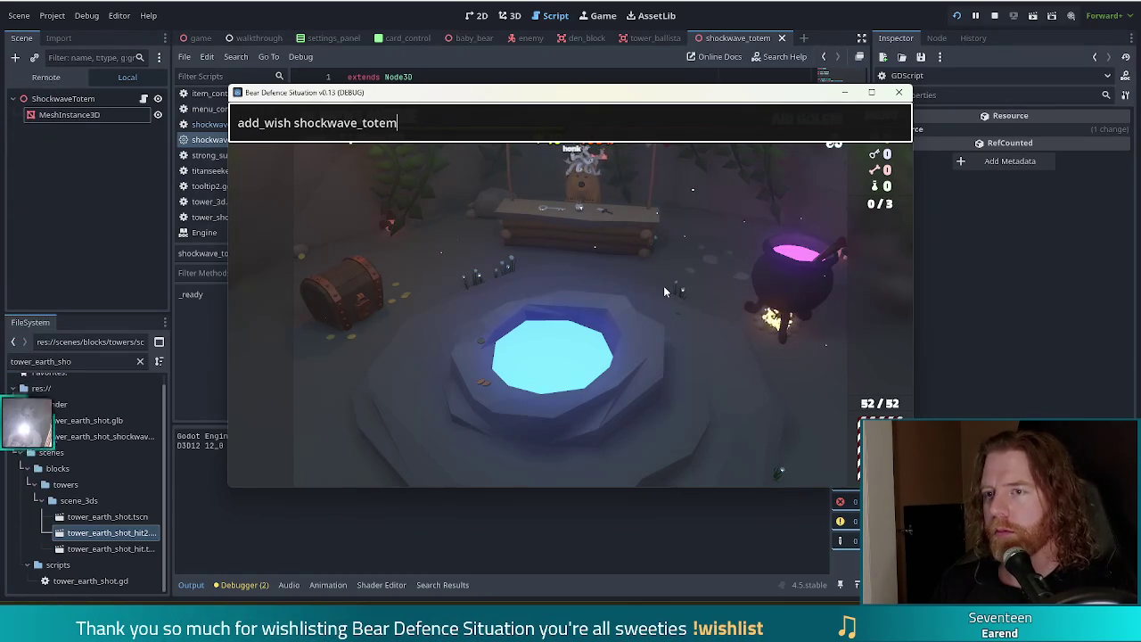
key(Return)
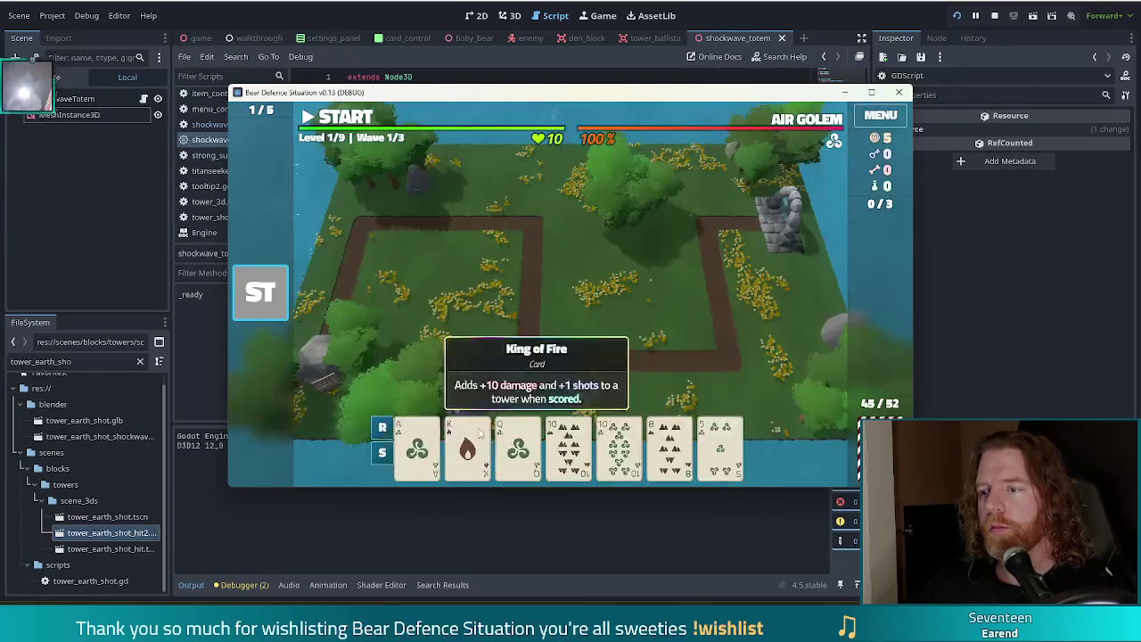
Step: Play the Ballista Tower card, place it beside the path, and start the first wave
click(618, 445)
click(522, 377)
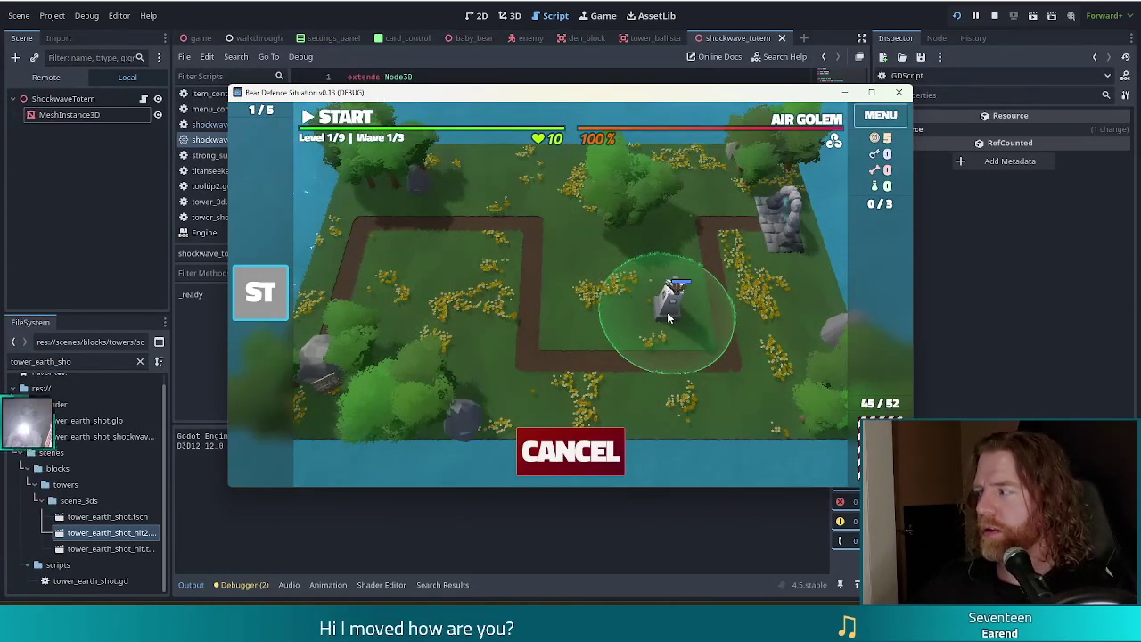
click(667, 312)
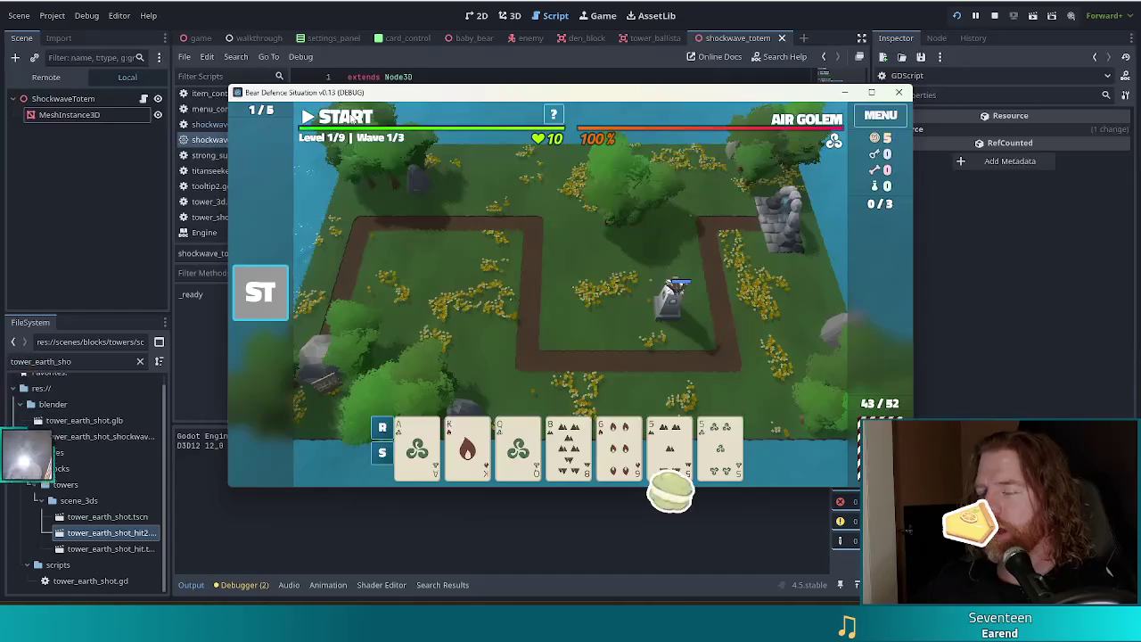
click(347, 116)
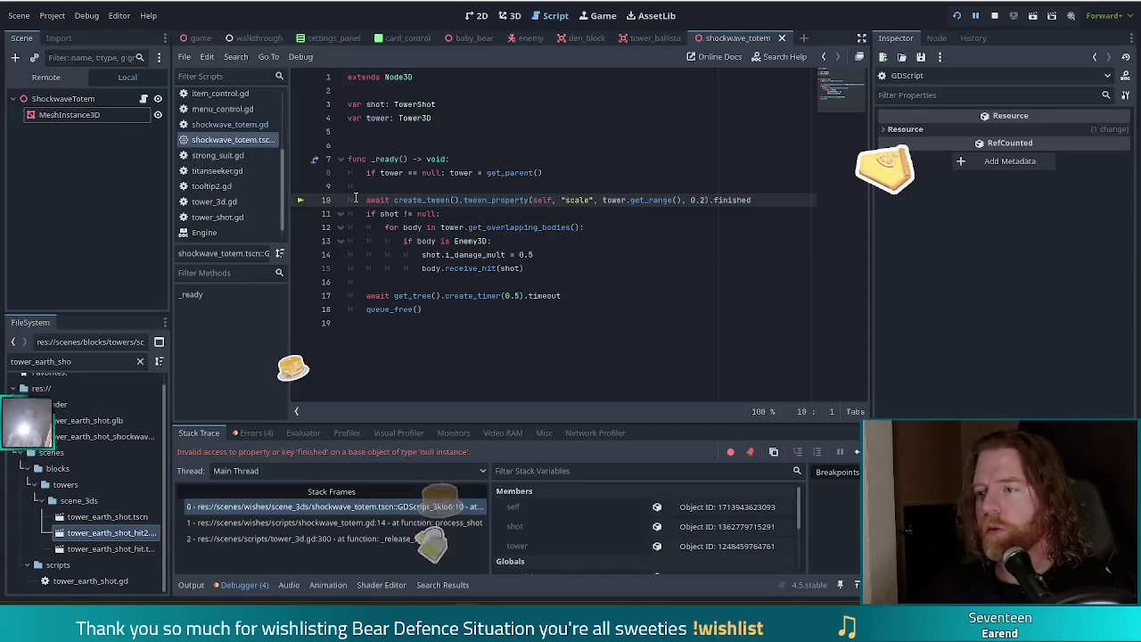
Step: Change line 10's target scale to 'Vector3.ONE * tower.get_range()', then restart the game
click(536, 214)
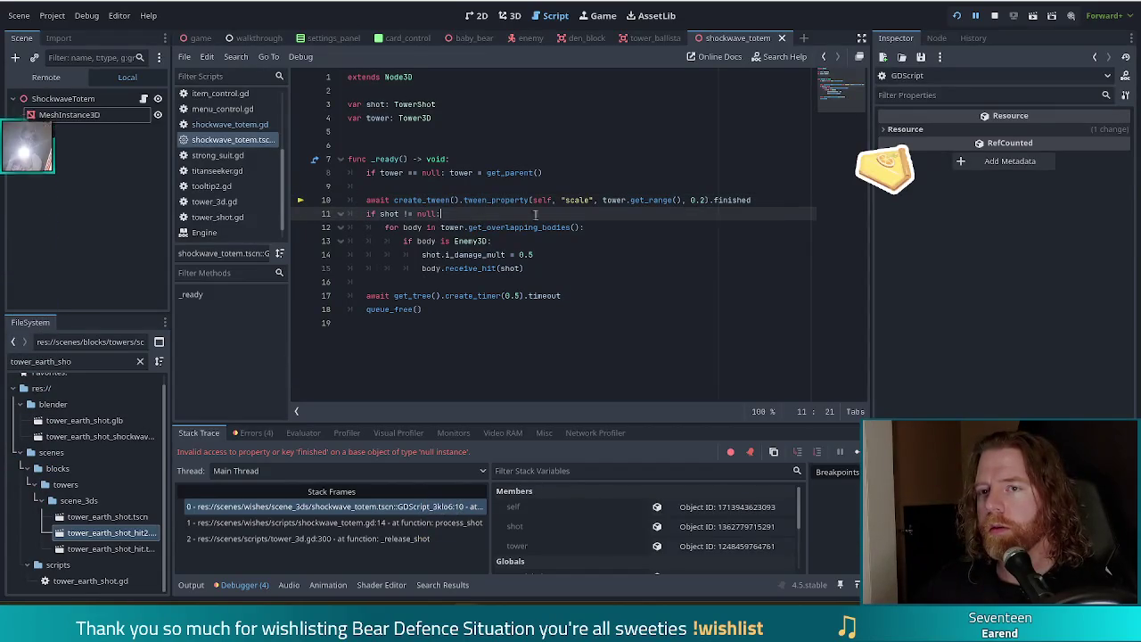
click(594, 201)
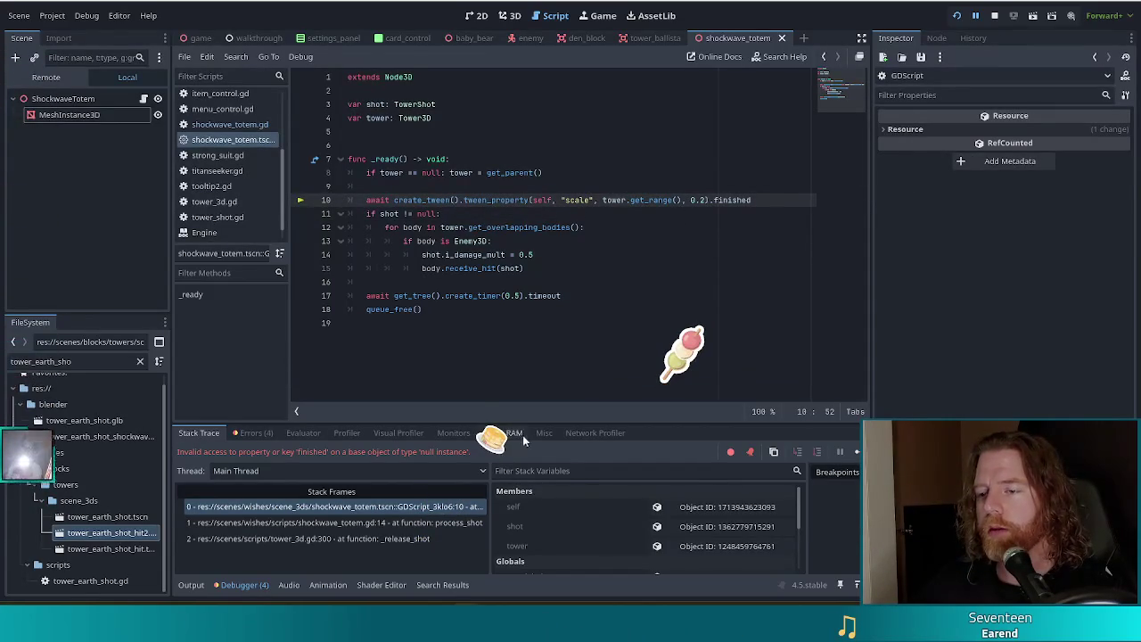
click(641, 200)
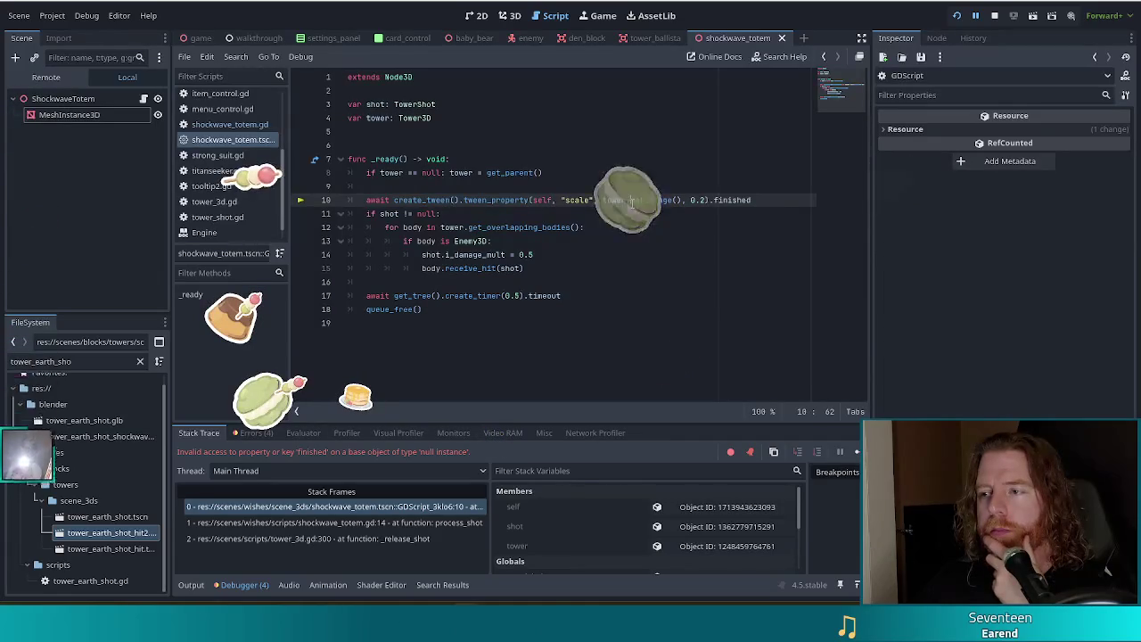
key(Left)
key(Left)
key(Left)
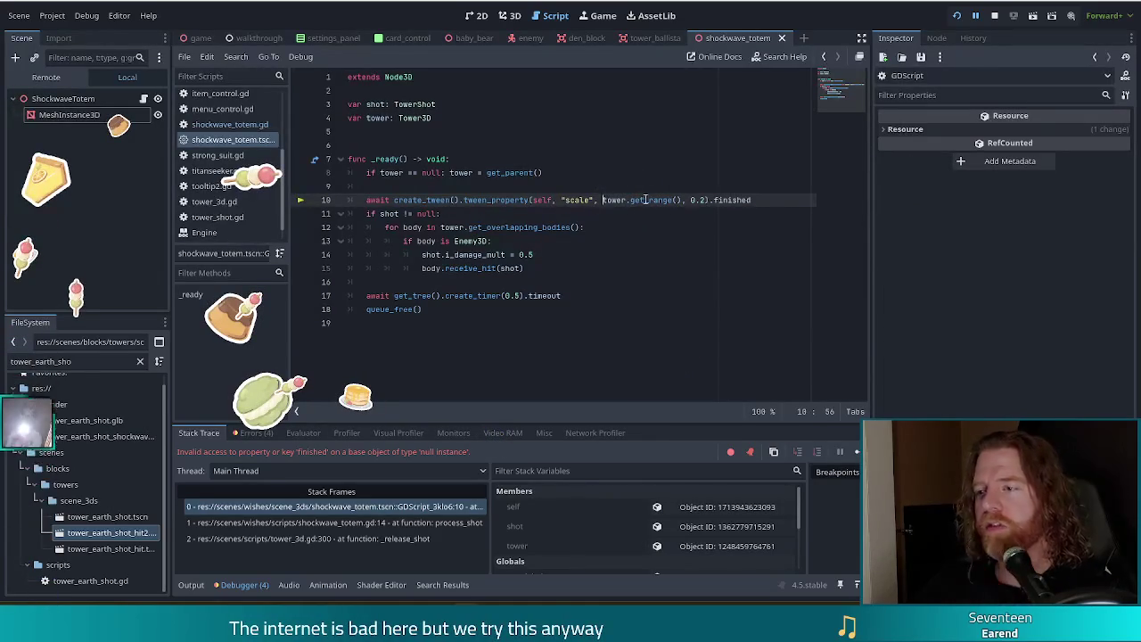
text(Vector3)
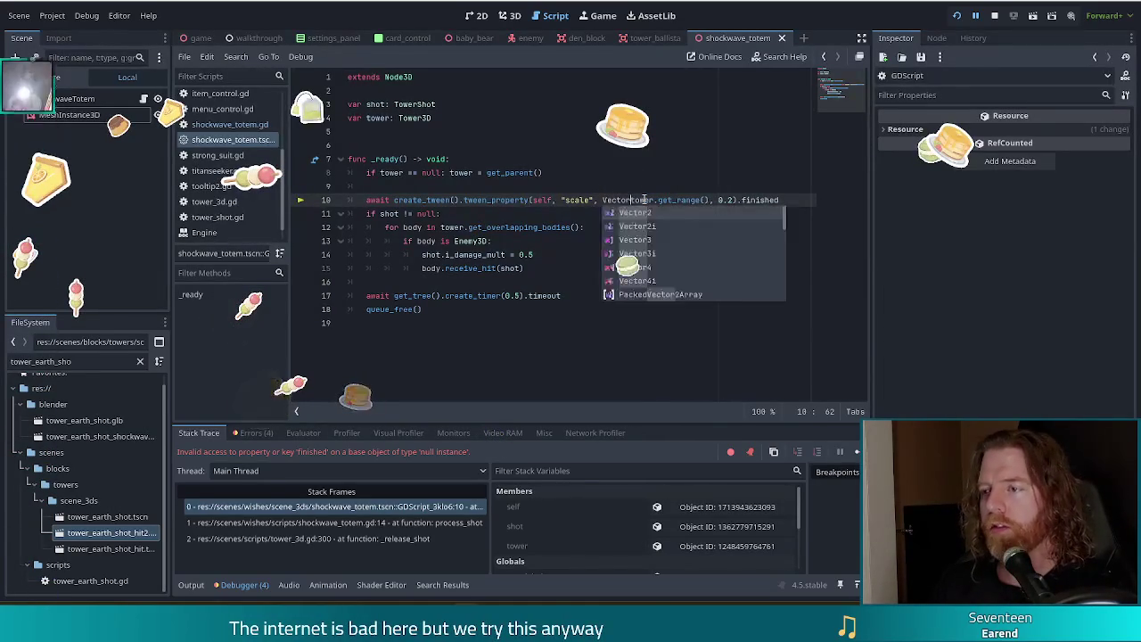
key(BackSpace)
text(.ONE *)
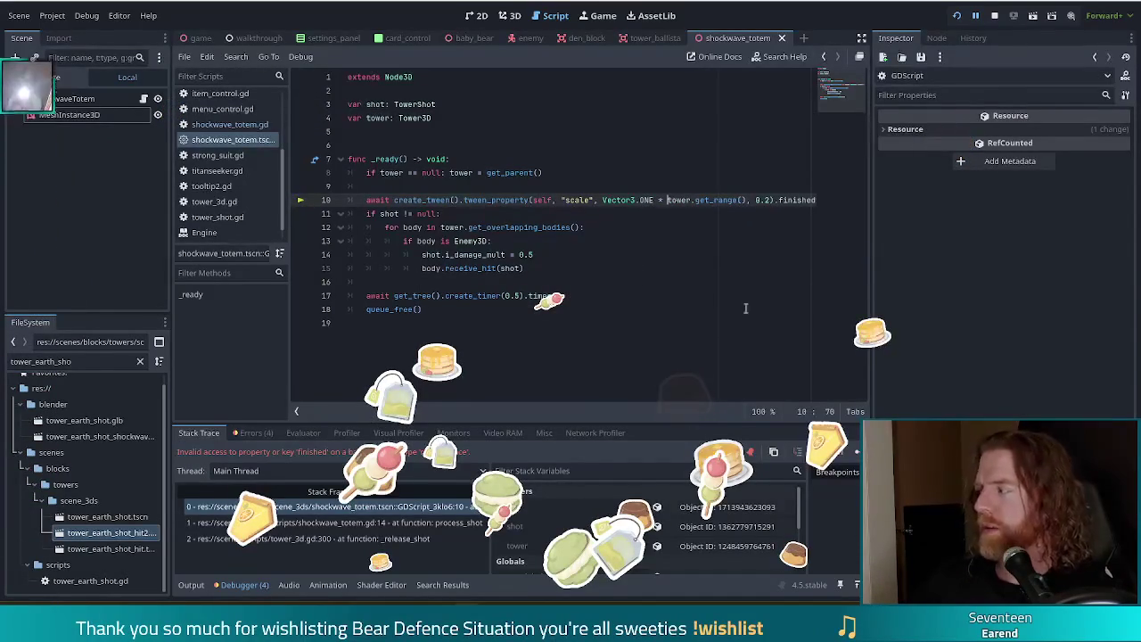
click(993, 16)
click(956, 15)
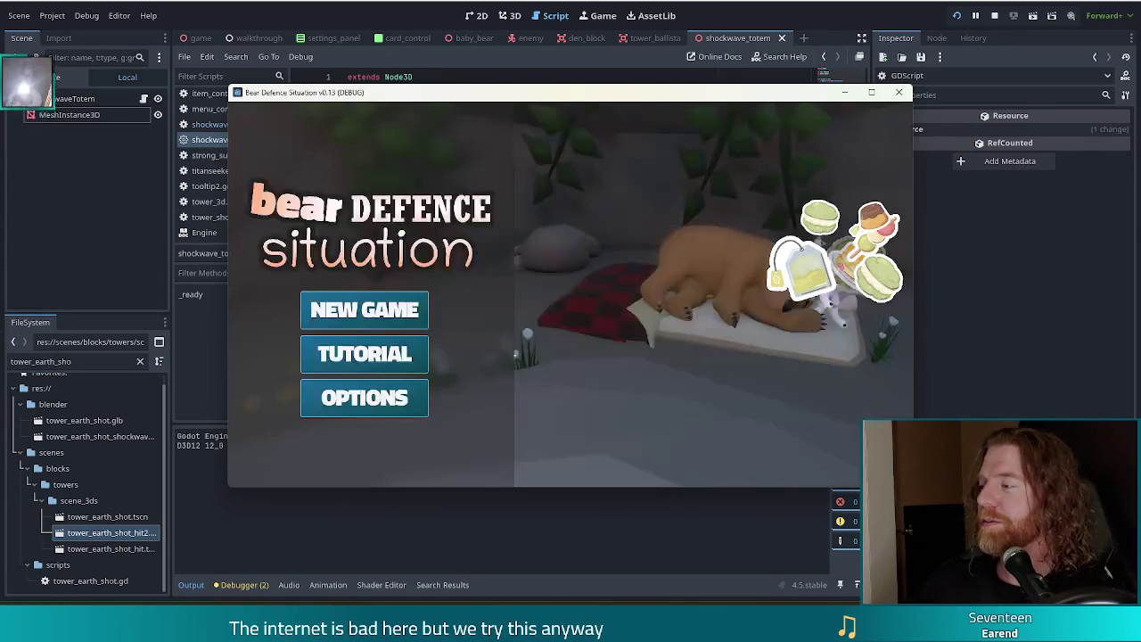
Step: Start a new game and run 'add_wish shockwave_totem' in the console
click(396, 311)
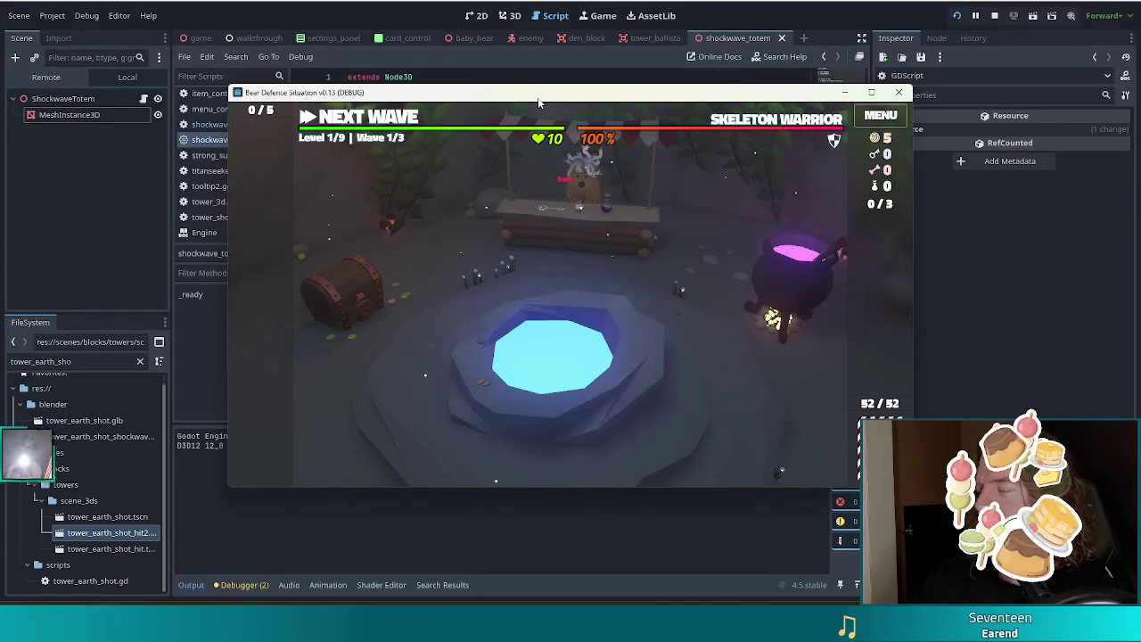
key(grave)
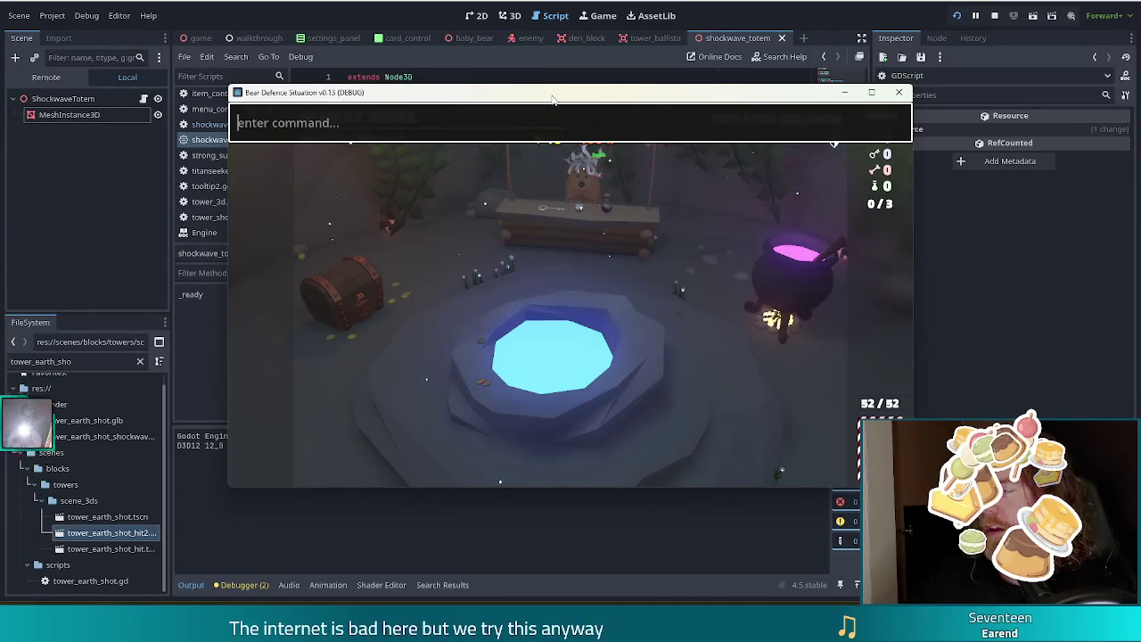
text(add-wish)
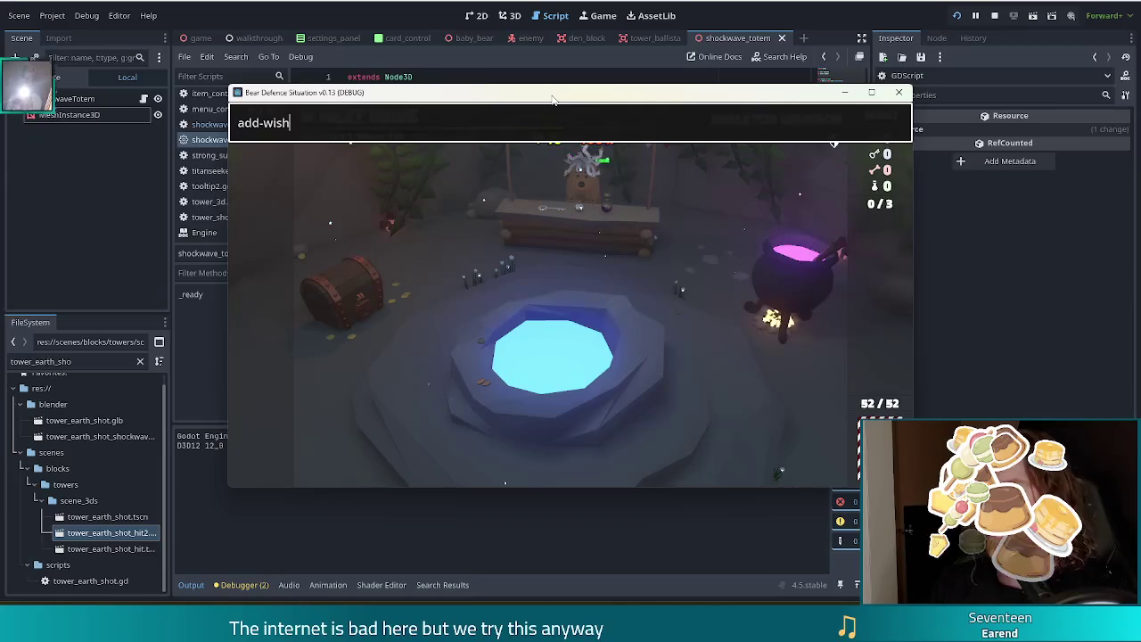
key(BackSpace)
key(BackSpace)
key(BackSpace)
key(BackSpace)
key(BackSpace)
text(_wish)
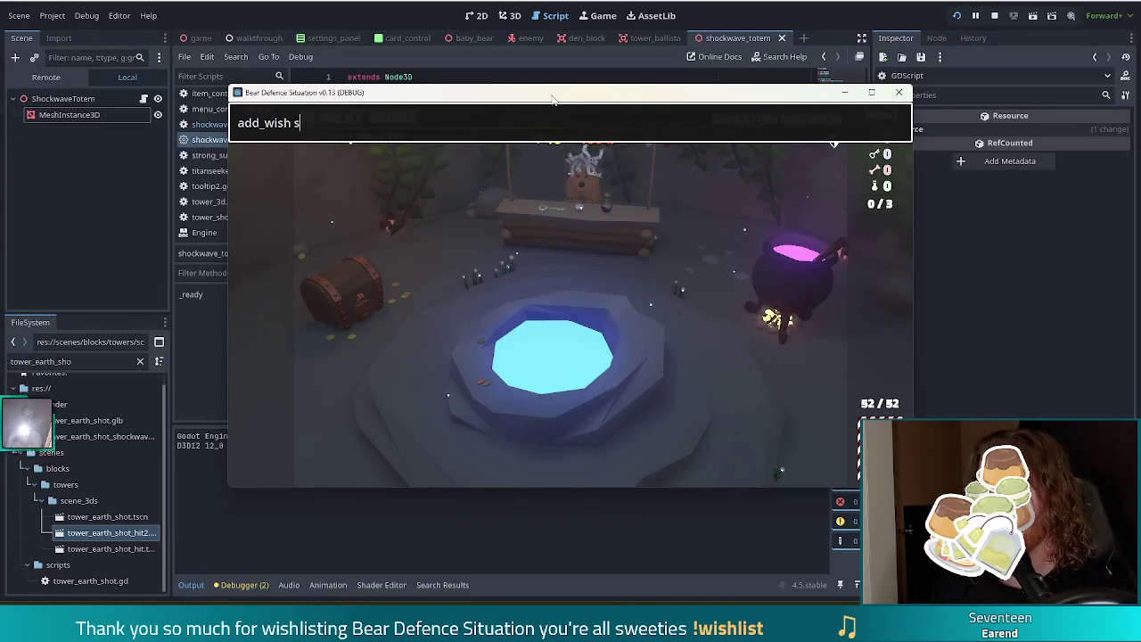
key(BackSpace)
key(BackSpace)
key(BackSpace)
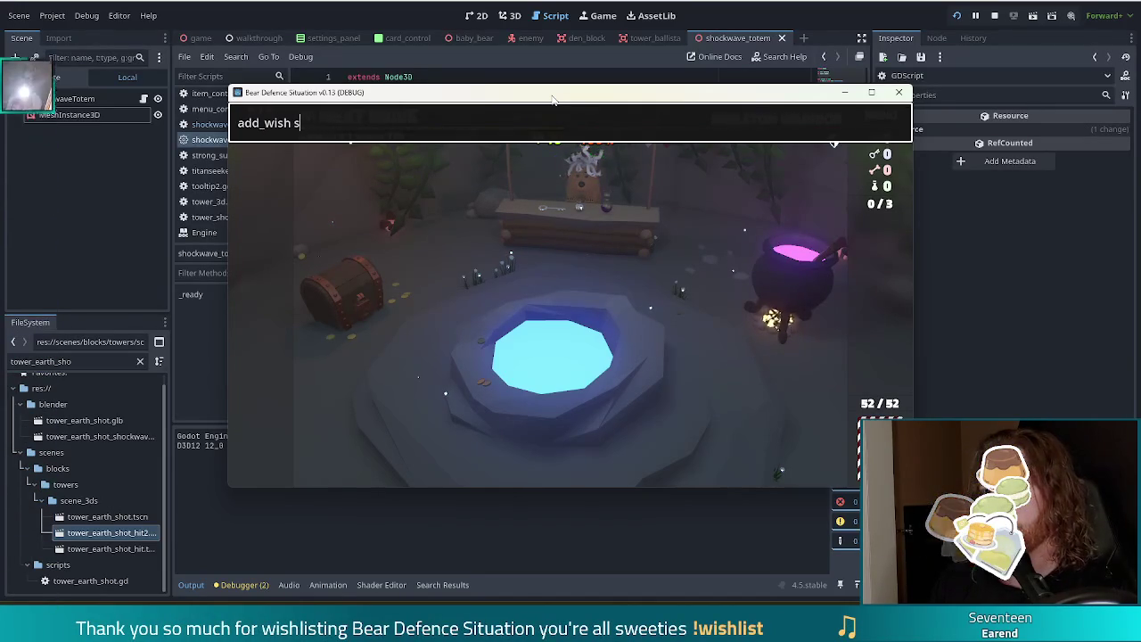
text(hockwave_totem)
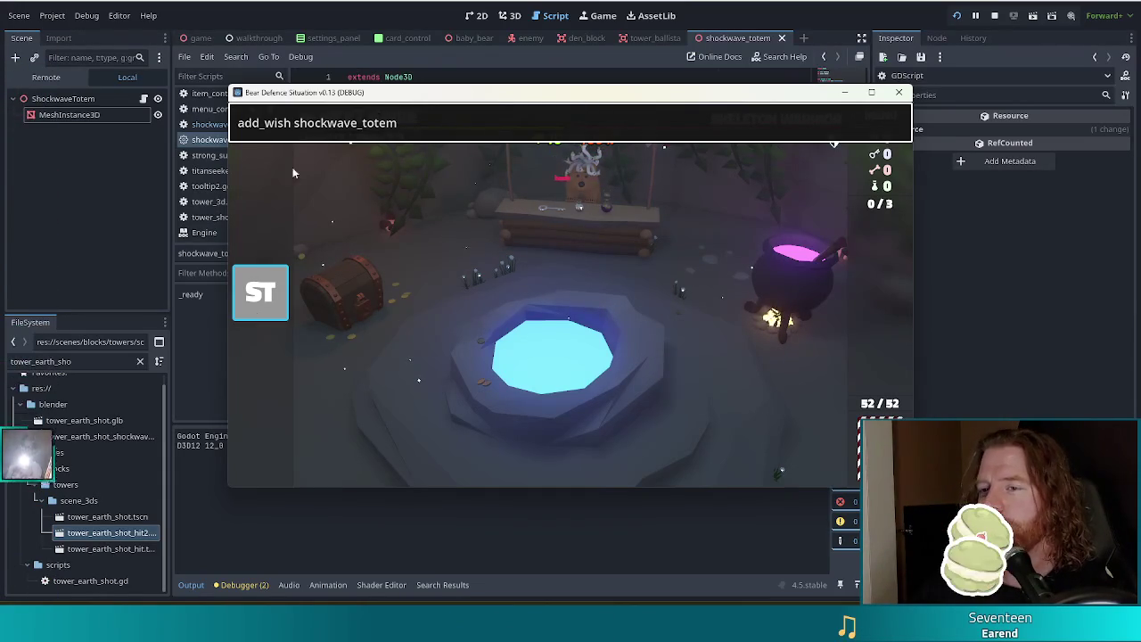
key(Return)
Step: Redraw the hand, build a tower, run the first wave, then stop the game
click(359, 120)
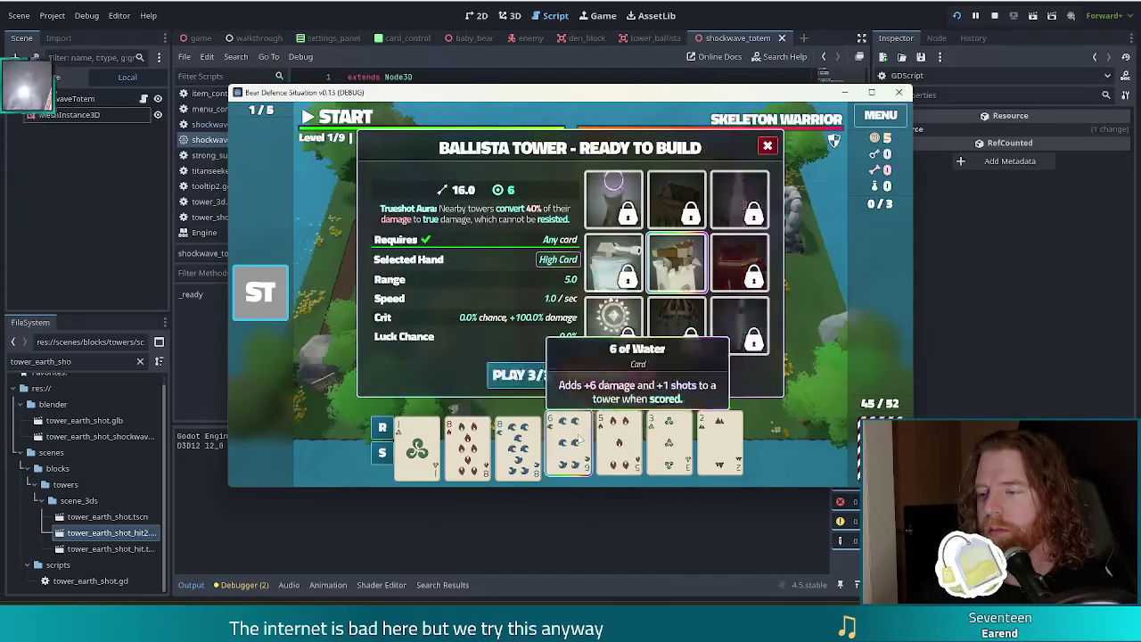
key(r)
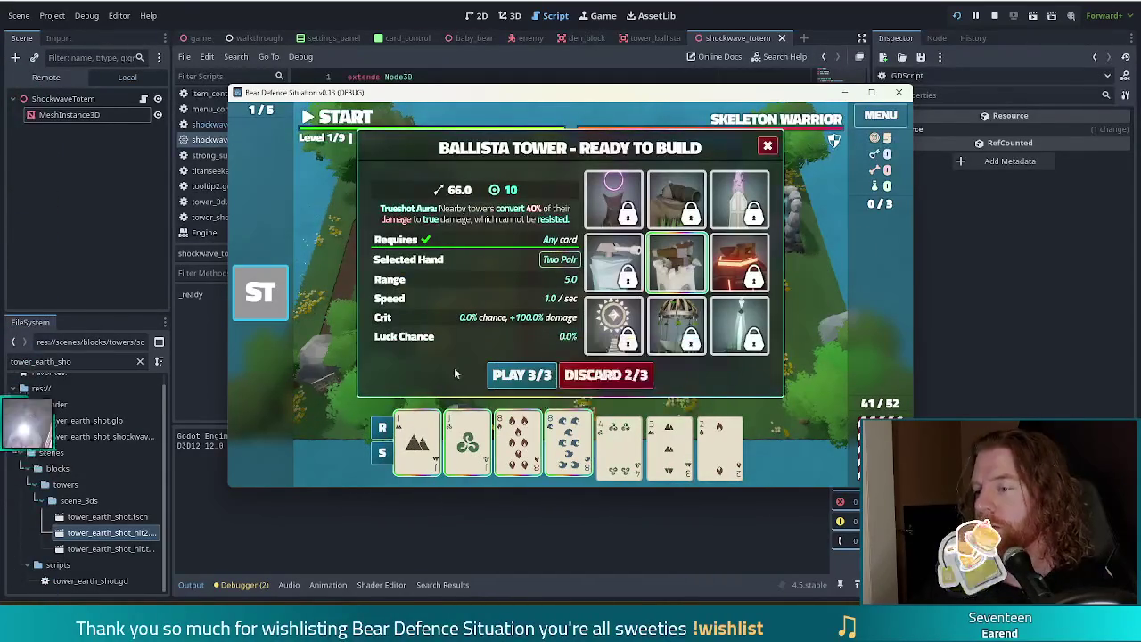
click(524, 378)
click(666, 330)
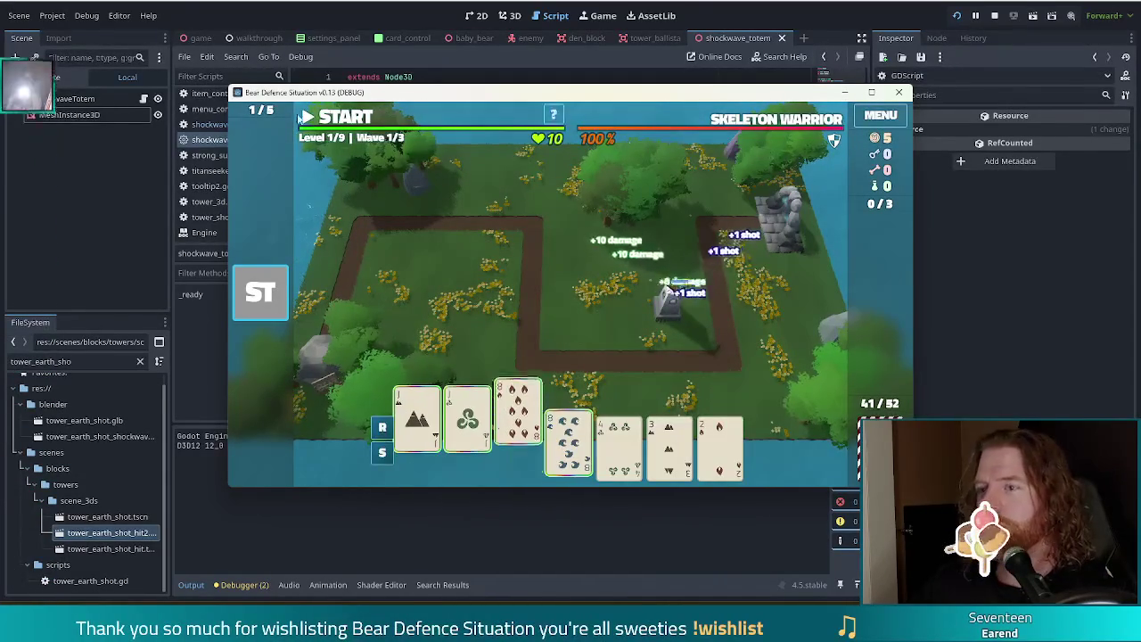
click(350, 120)
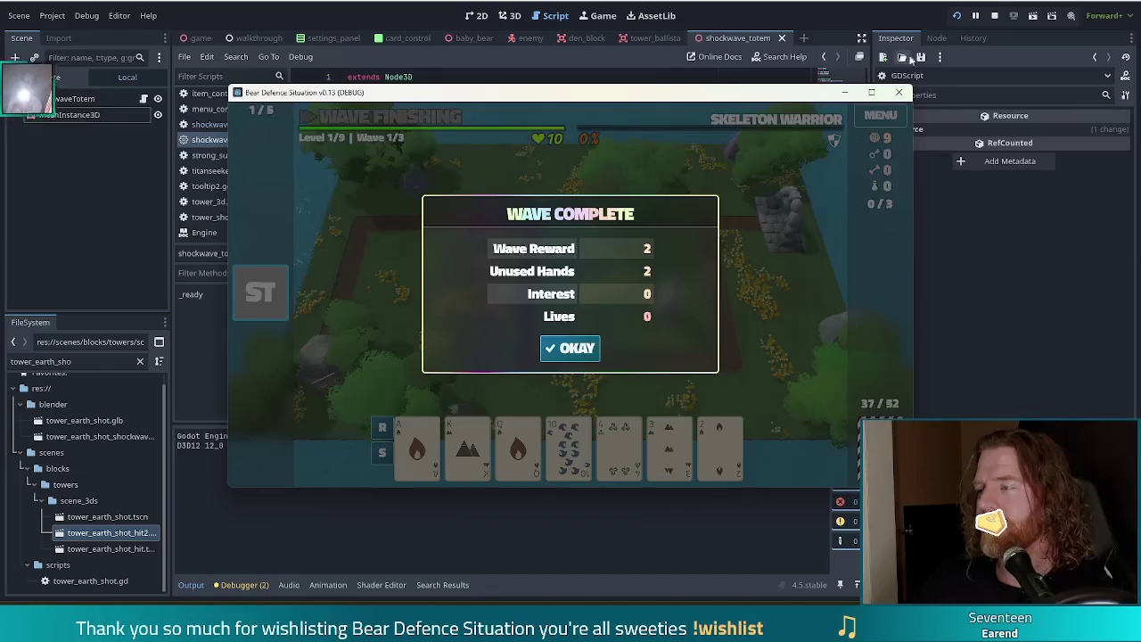
click(995, 15)
click(551, 224)
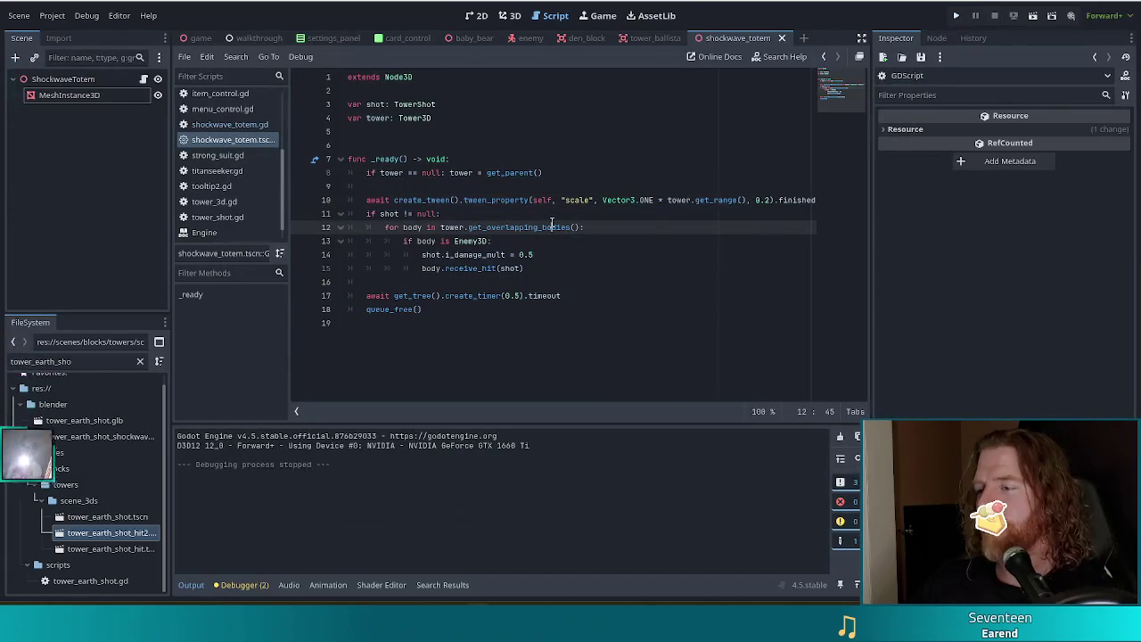
Step: Store the line 10 scale tween in 'var t :=' instead of awaiting '.finished', and begin 't.st' below
mouse_move(468, 203)
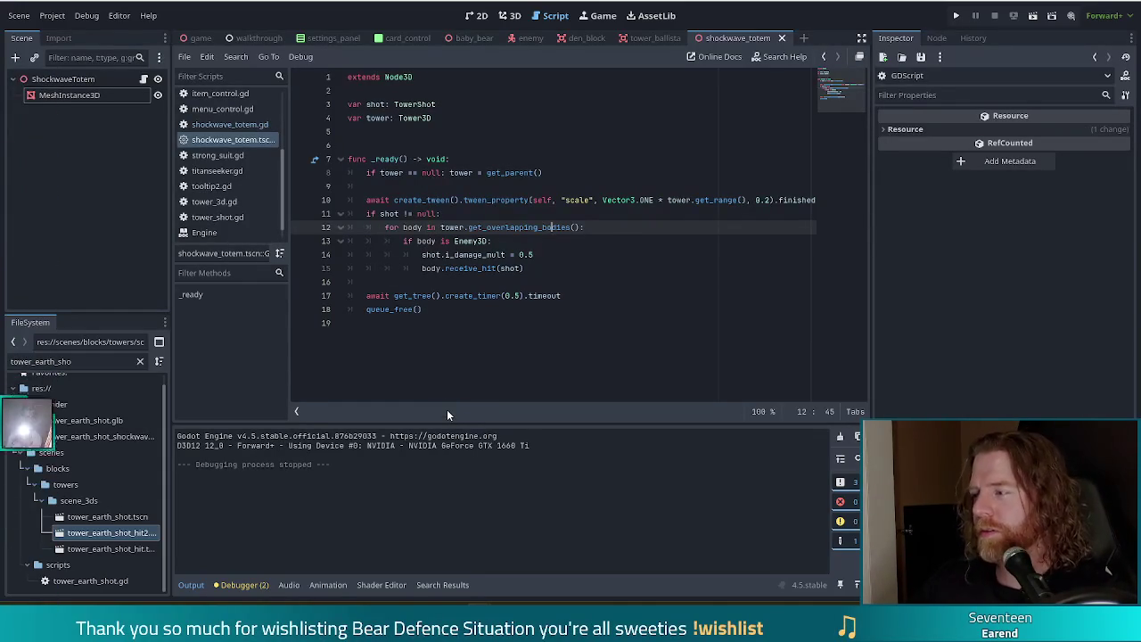
click(514, 254)
click(394, 199)
key(BackSpace)
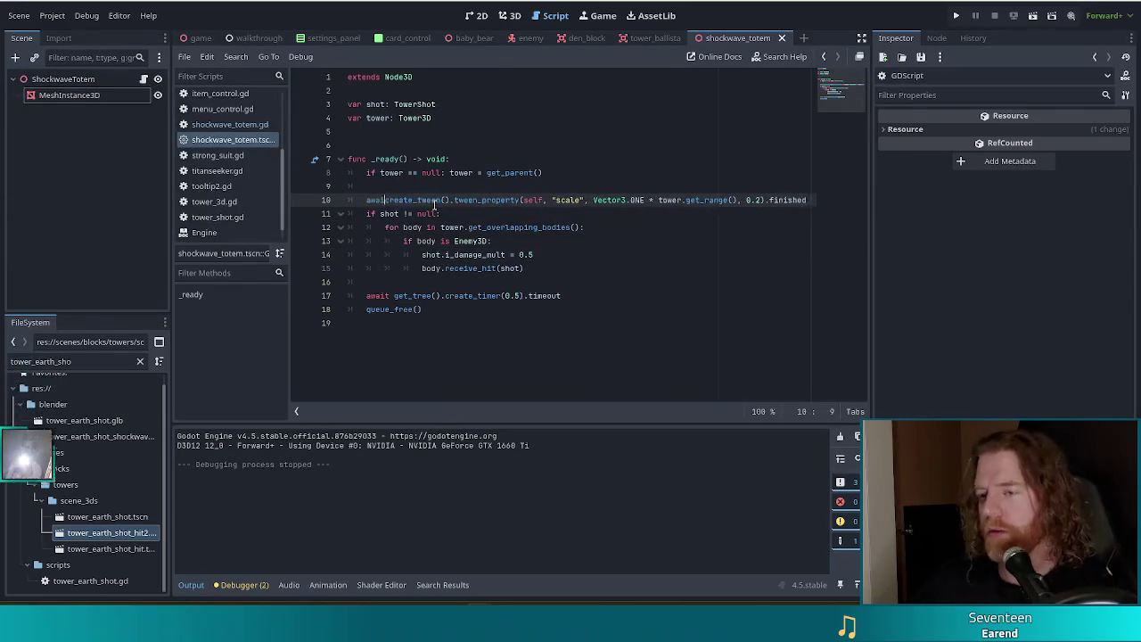
key(BackSpace)
key(BackSpace)
key(BackSpace)
text(var t)
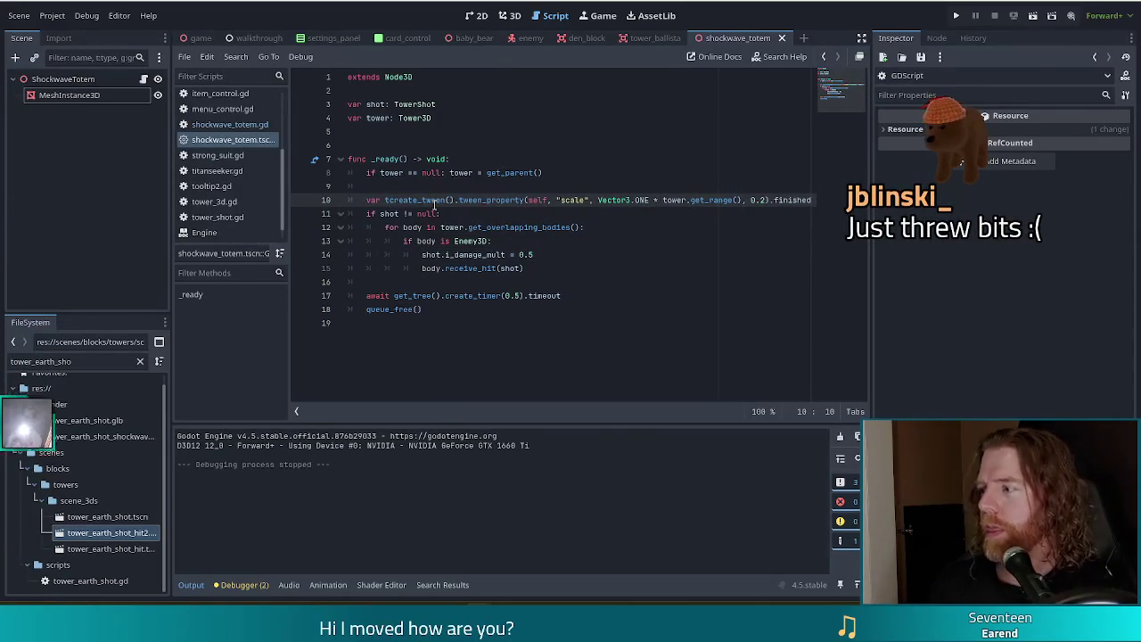
text( :=)
key(End)
key(BackSpace)
key(BackSpace)
key(BackSpace)
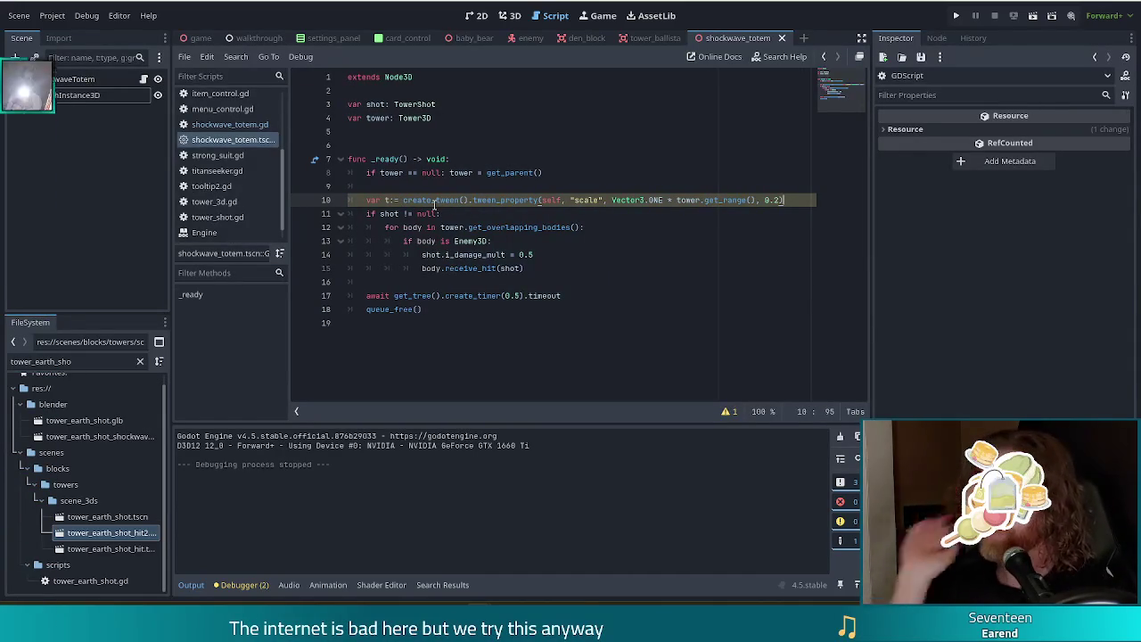
key(Return)
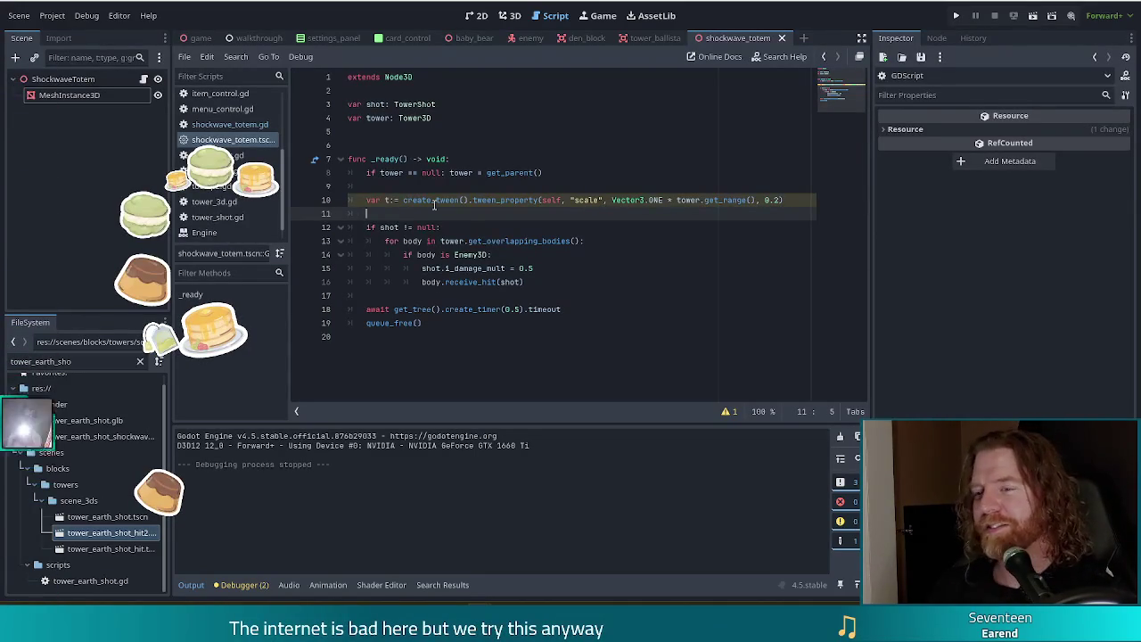
text(t)
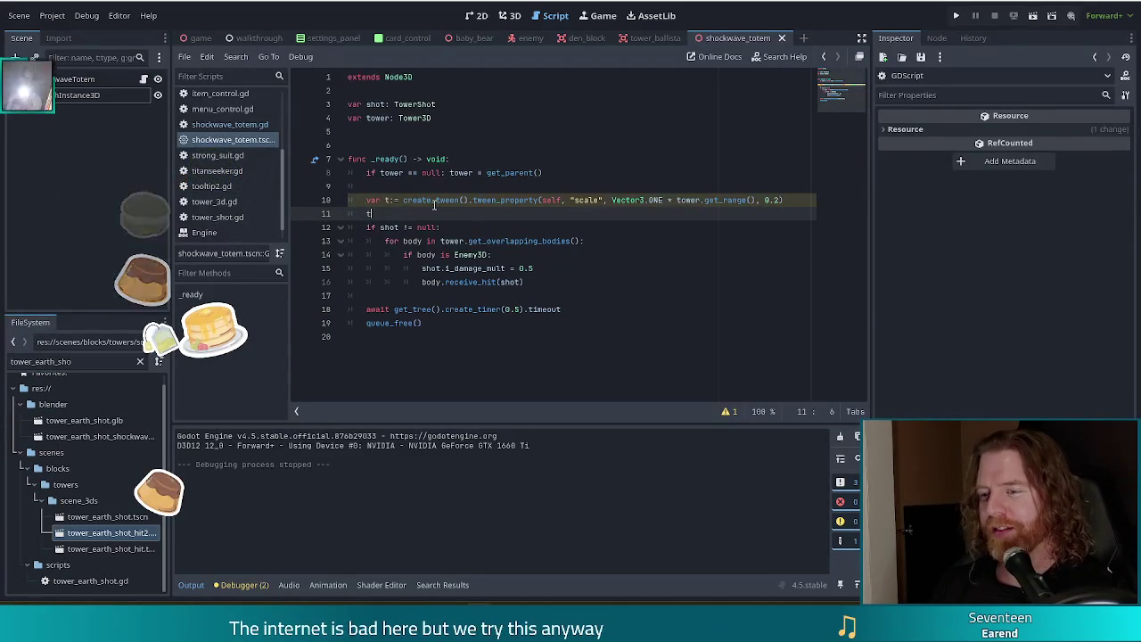
text(.st)
Step: Make line 11 set the tween t to Tween.TRANS_CUBIC with set_trans
key(BackSpace)
text(et_tra)
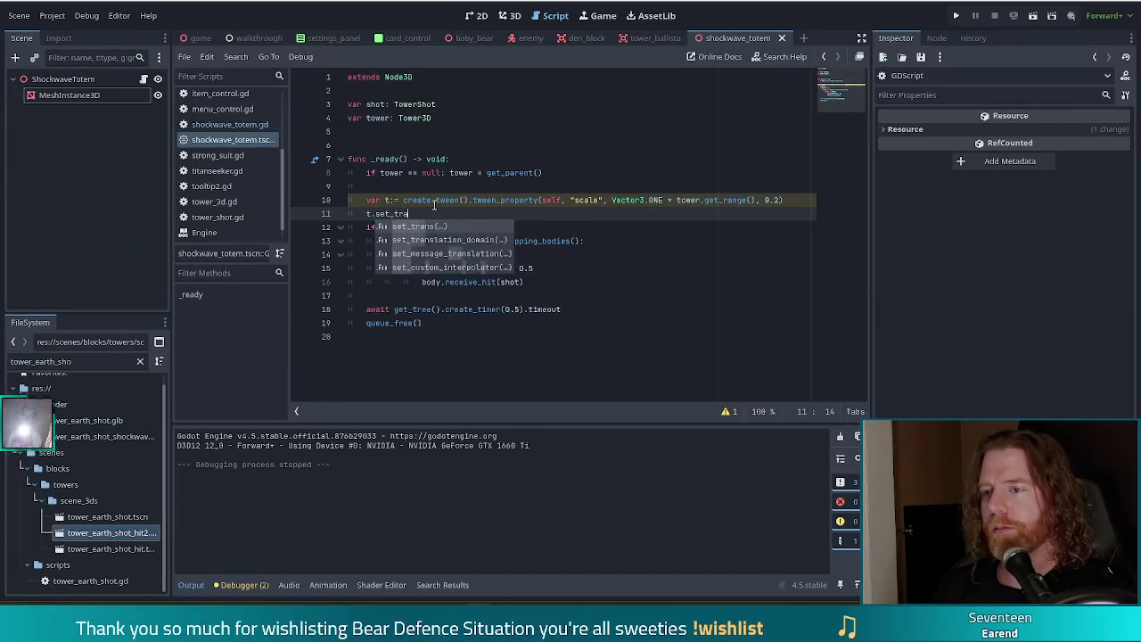
key(Return)
key(Down)
key(Down)
key(Down)
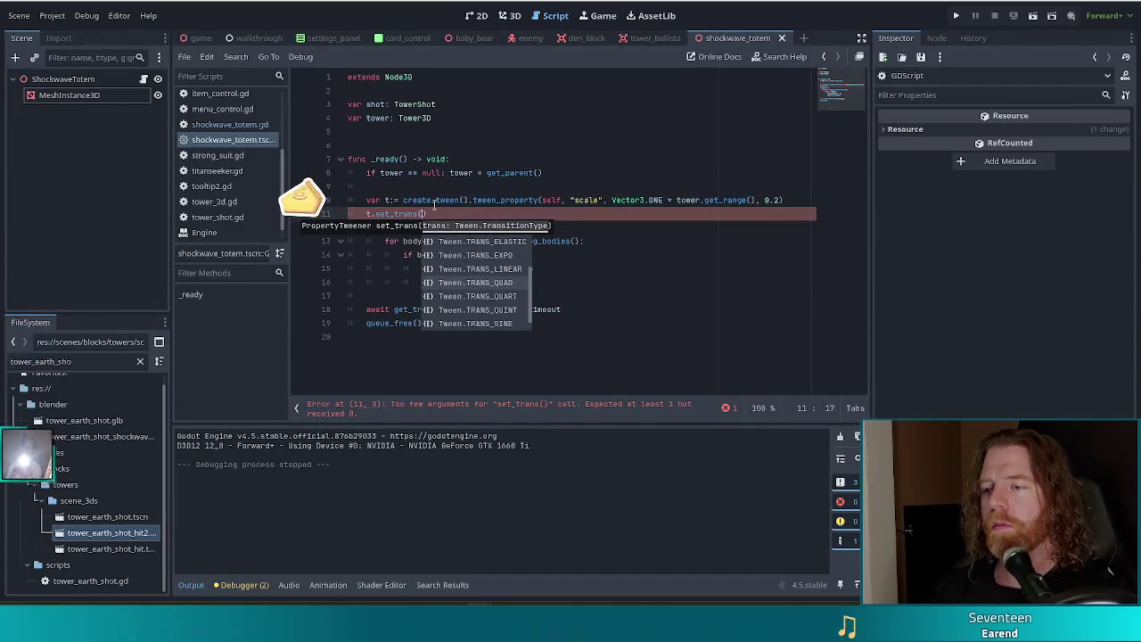
key(Up)
key(Up)
key(Up)
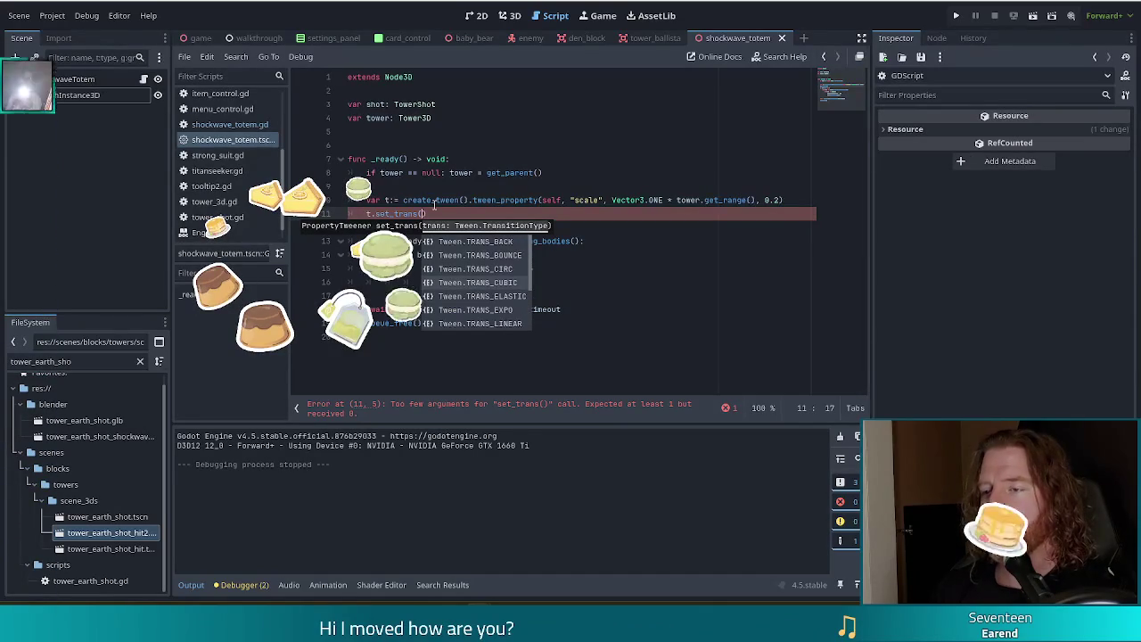
key(Return)
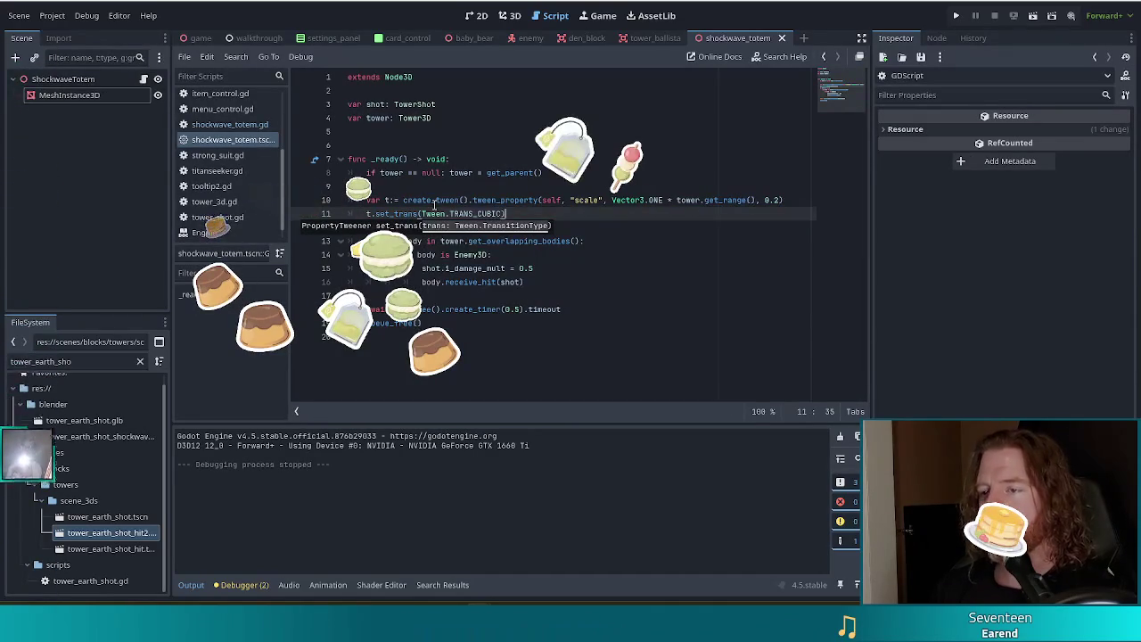
Step: Add line 12 giving the tween t Tween.EASE_IN_OUT easing with set_ease
key(Return)
text(t)
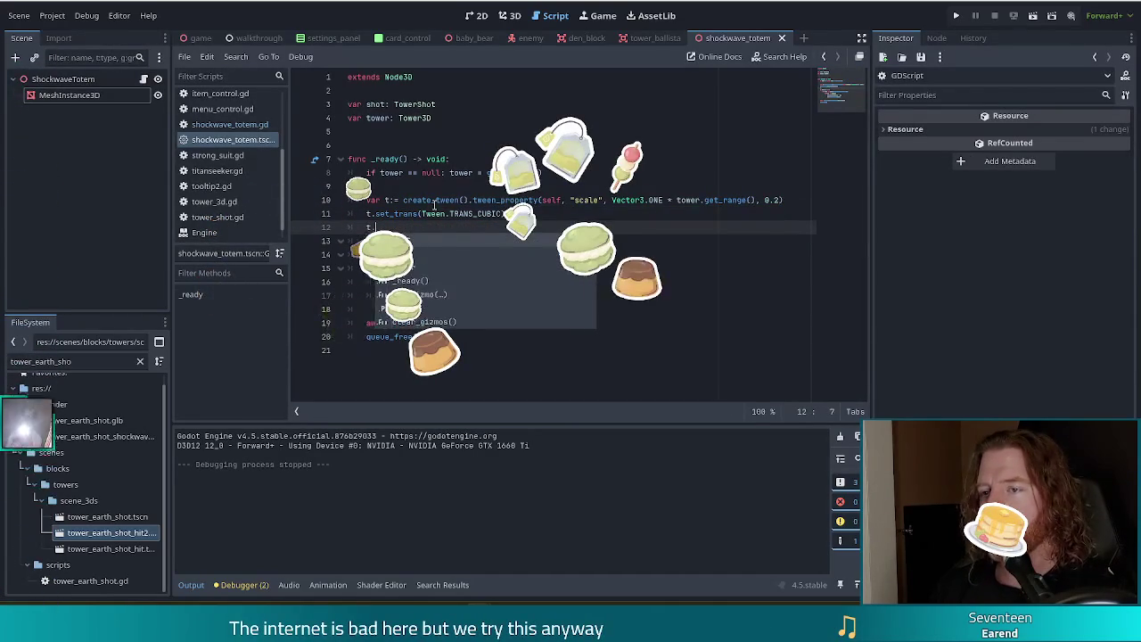
text(.set_ea)
key(Return)
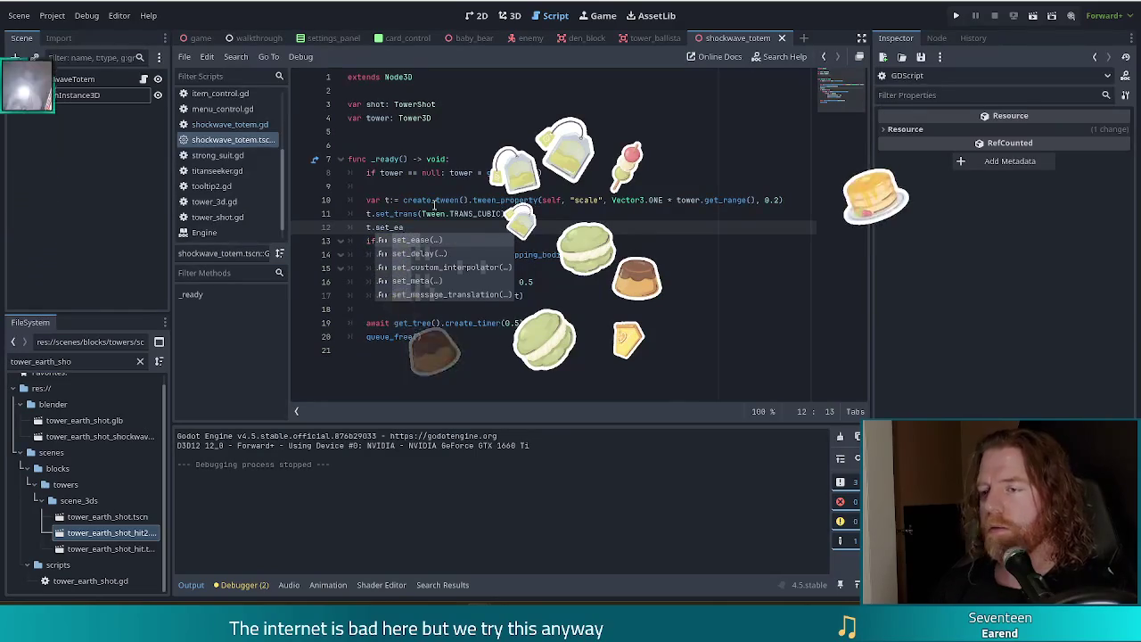
text(se(Tween.)
key(Return)
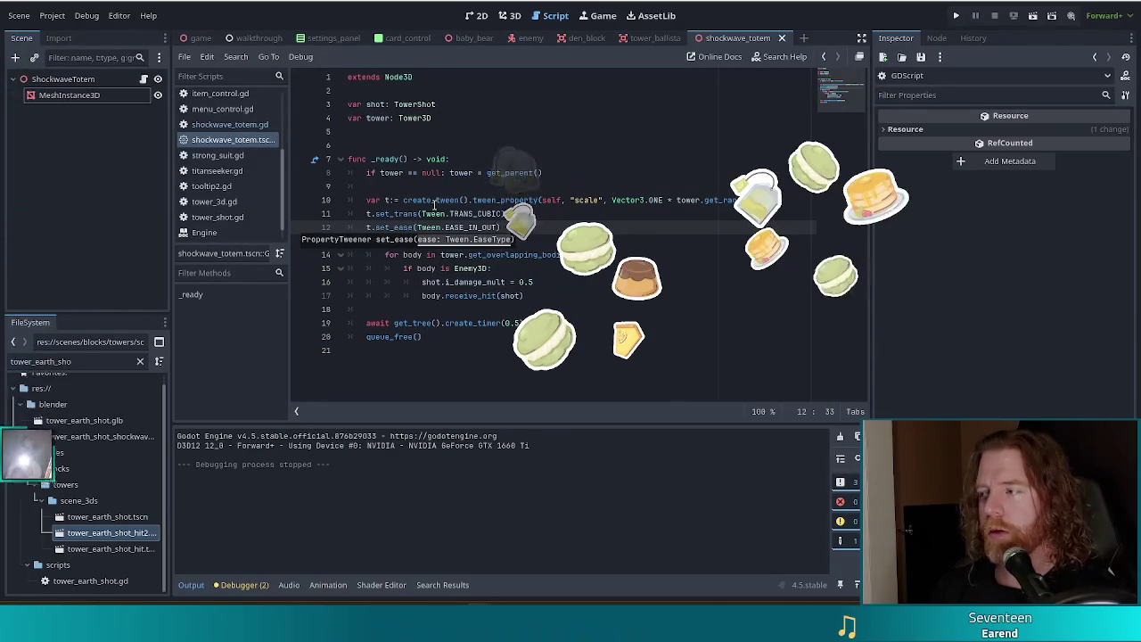
text())
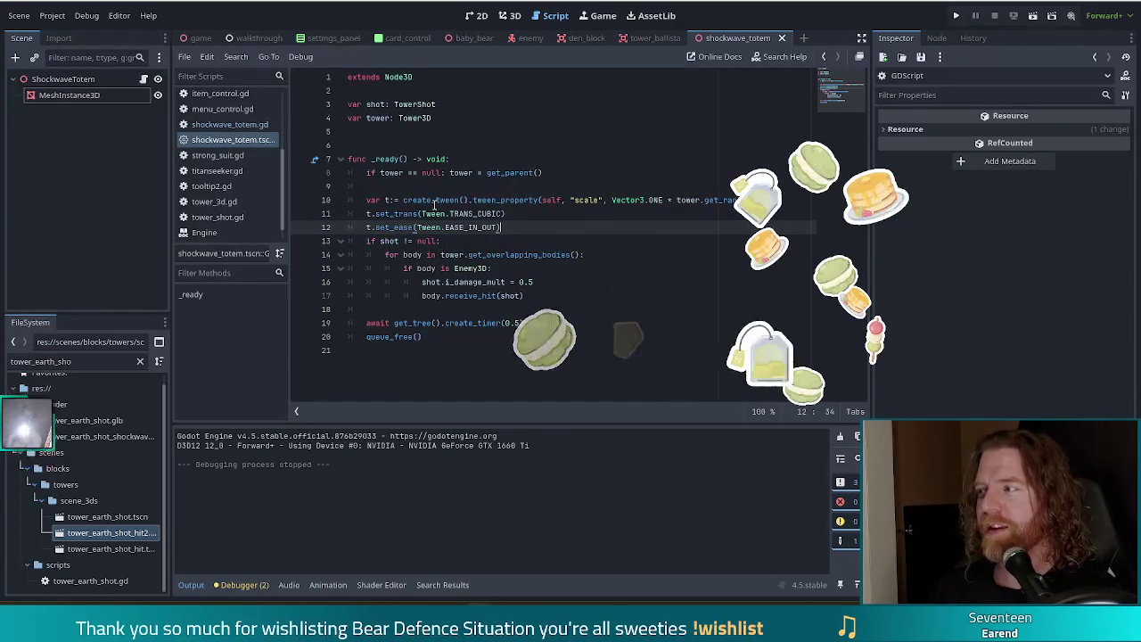
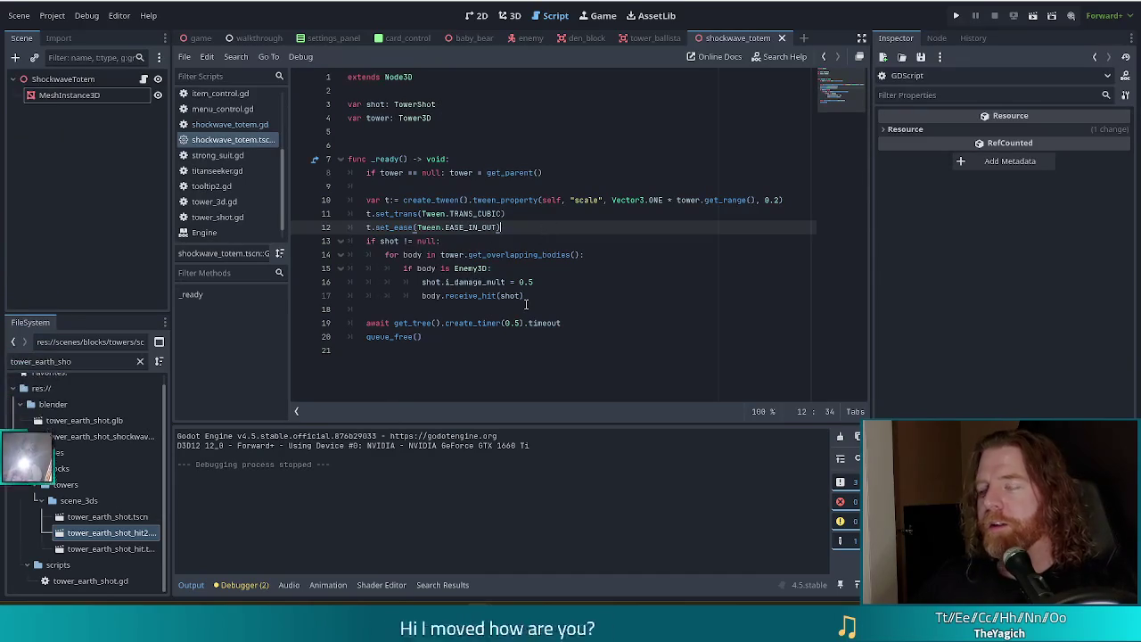
Step: Insert 'await t.finished' on a new line right after the t.set_ease(...) call
click(499, 237)
click(518, 227)
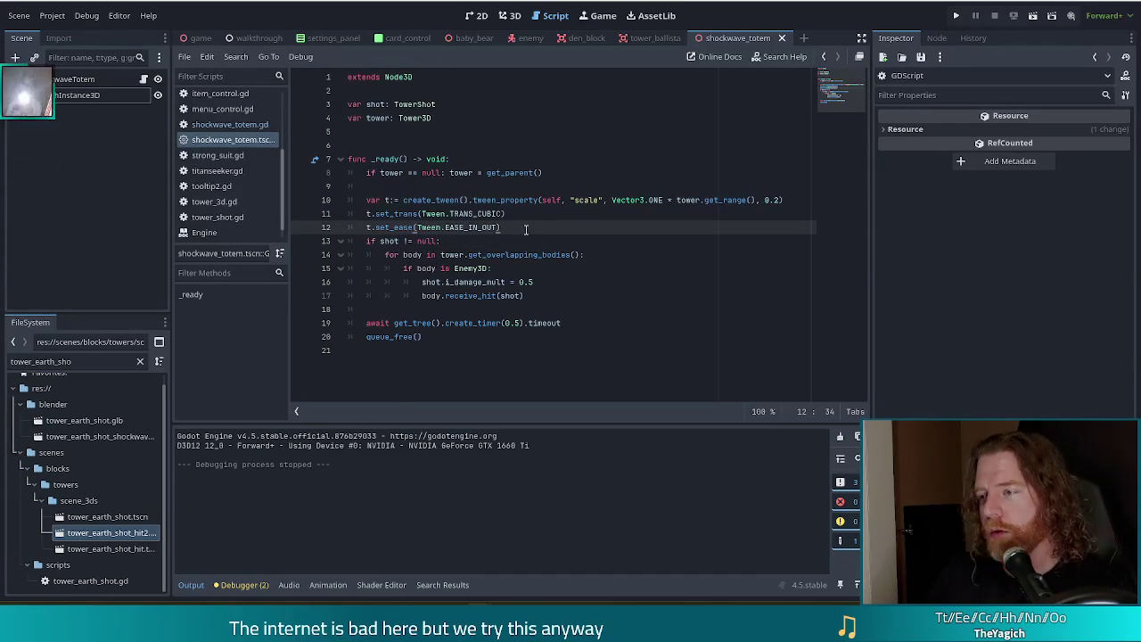
key(Return)
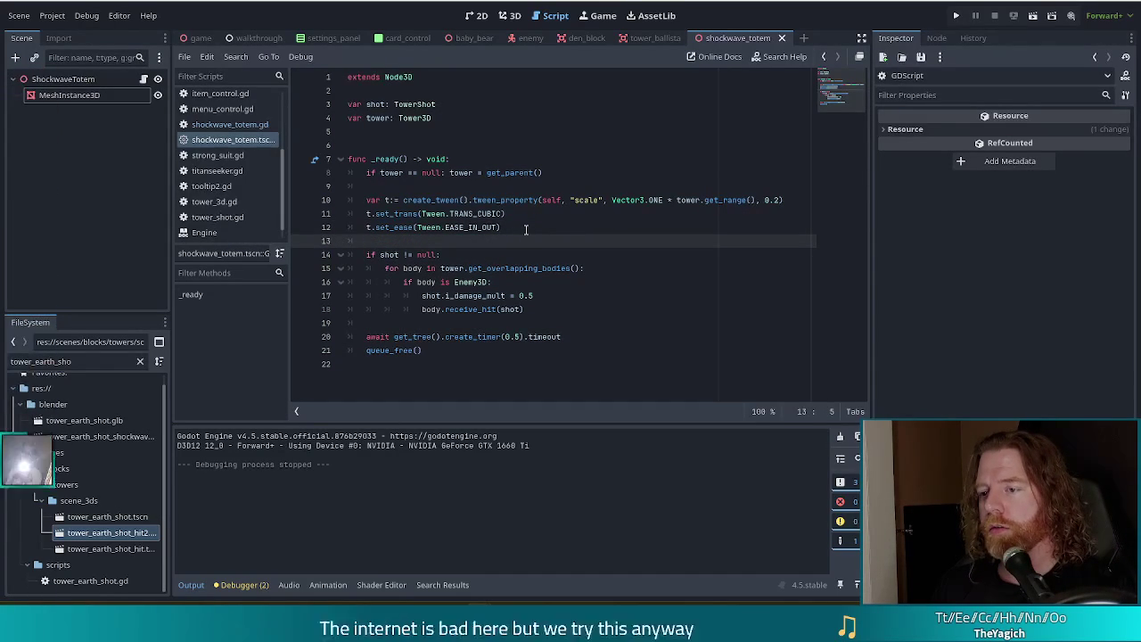
text(awa)
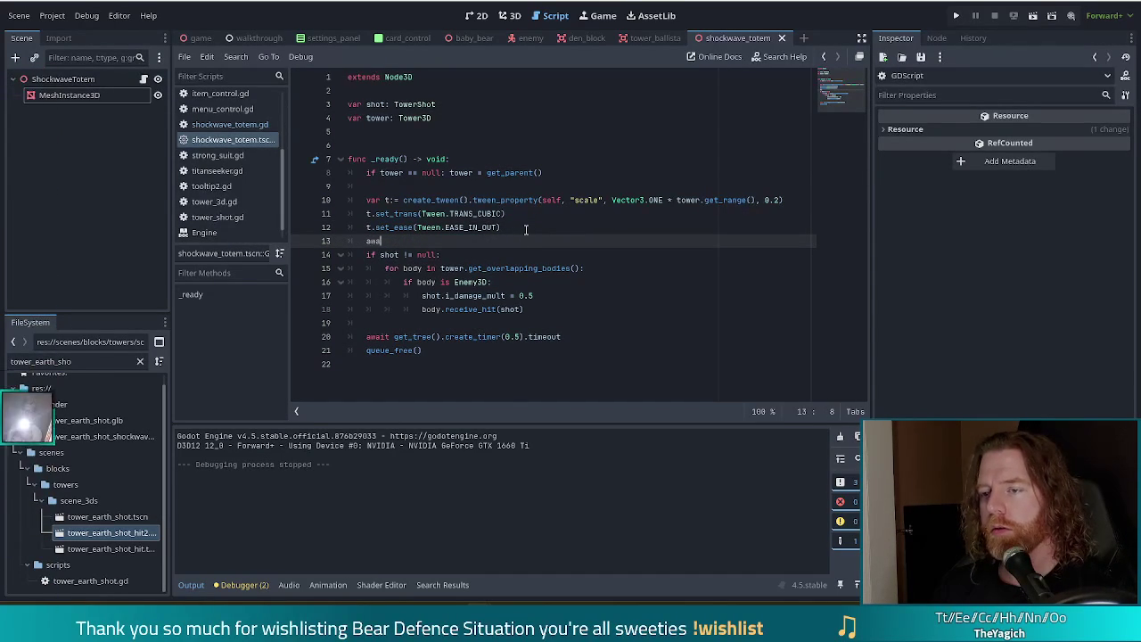
text(it t)
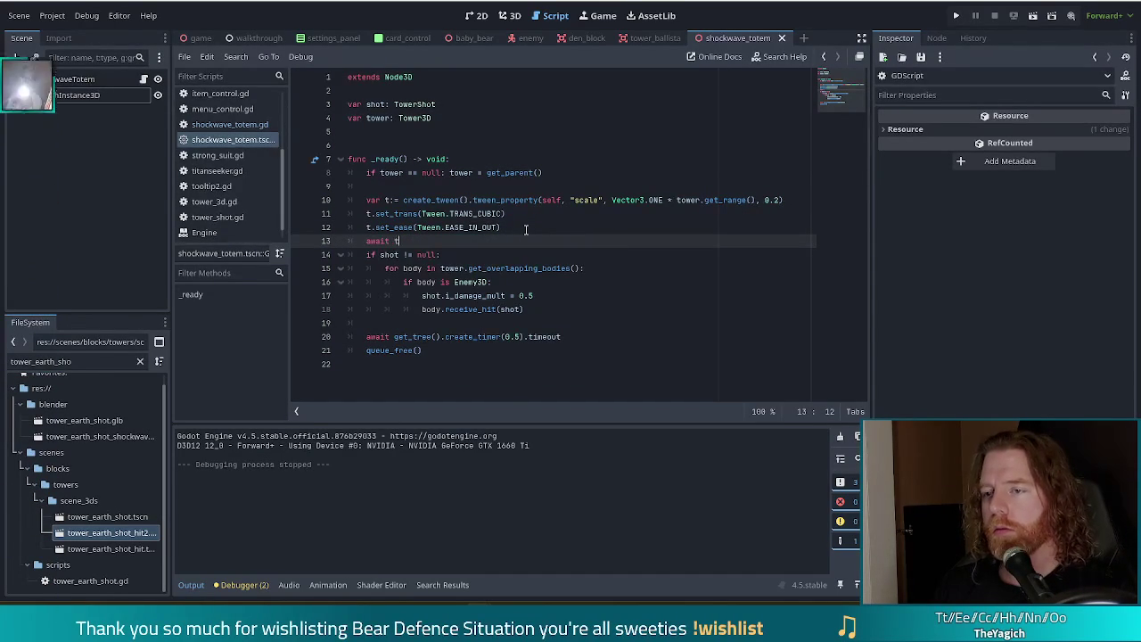
text(.fini)
key(Return)
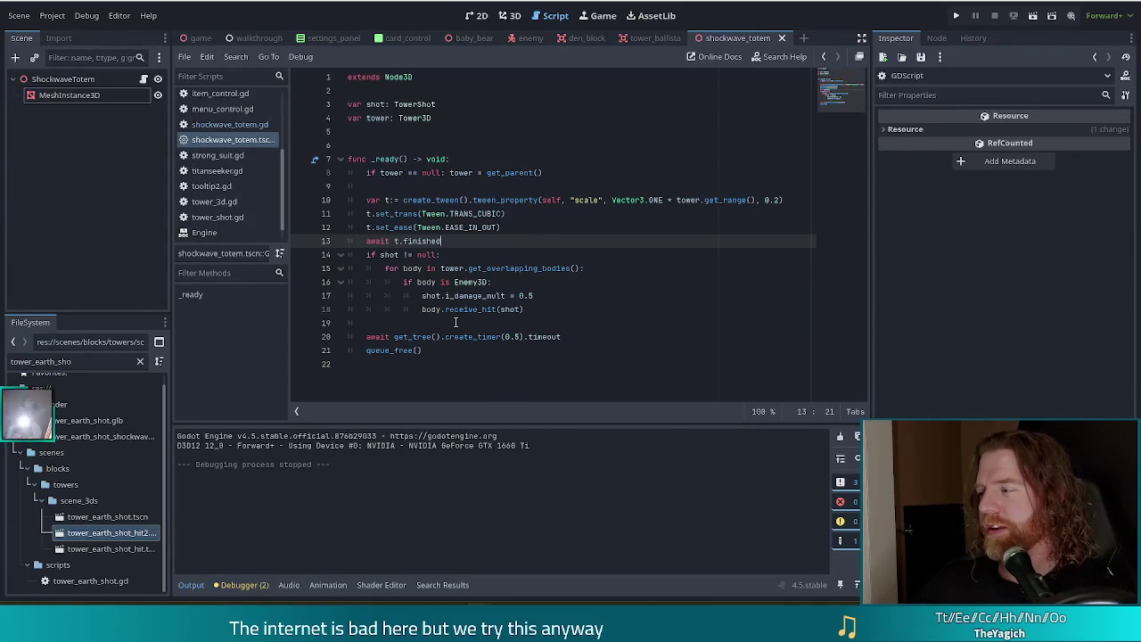
mouse_move(455, 336)
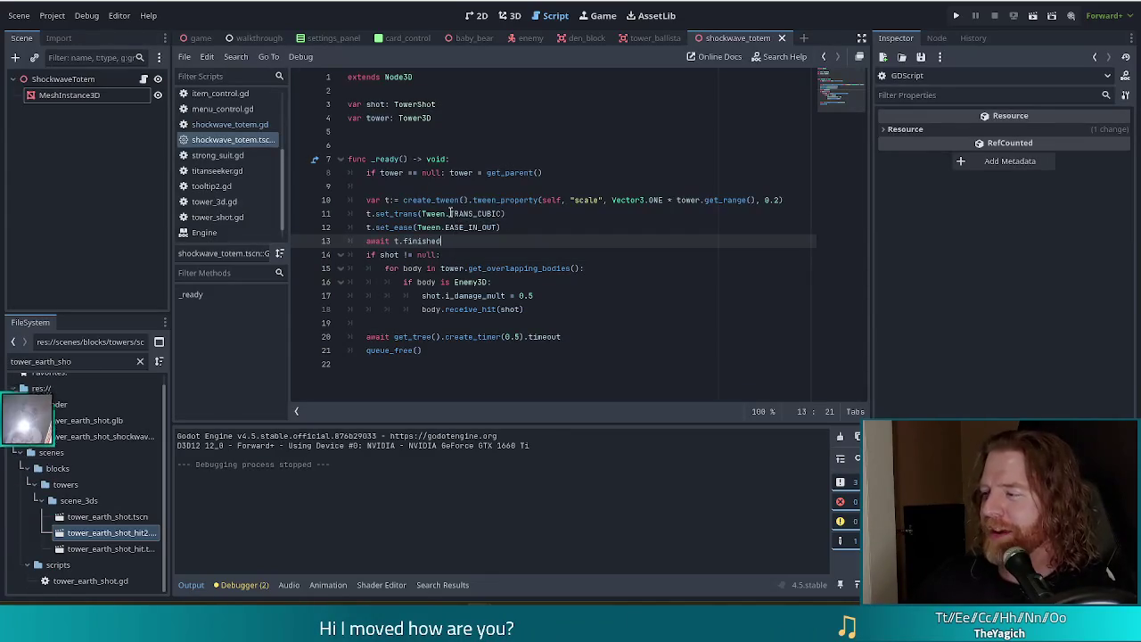
mouse_move(450, 214)
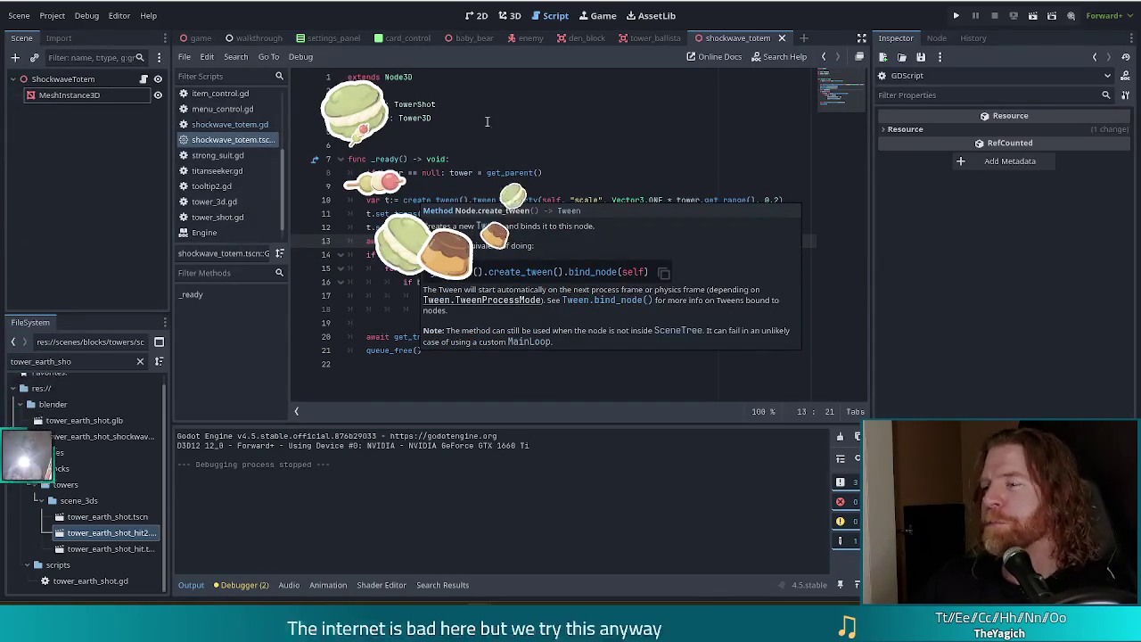
click(508, 214)
click(440, 240)
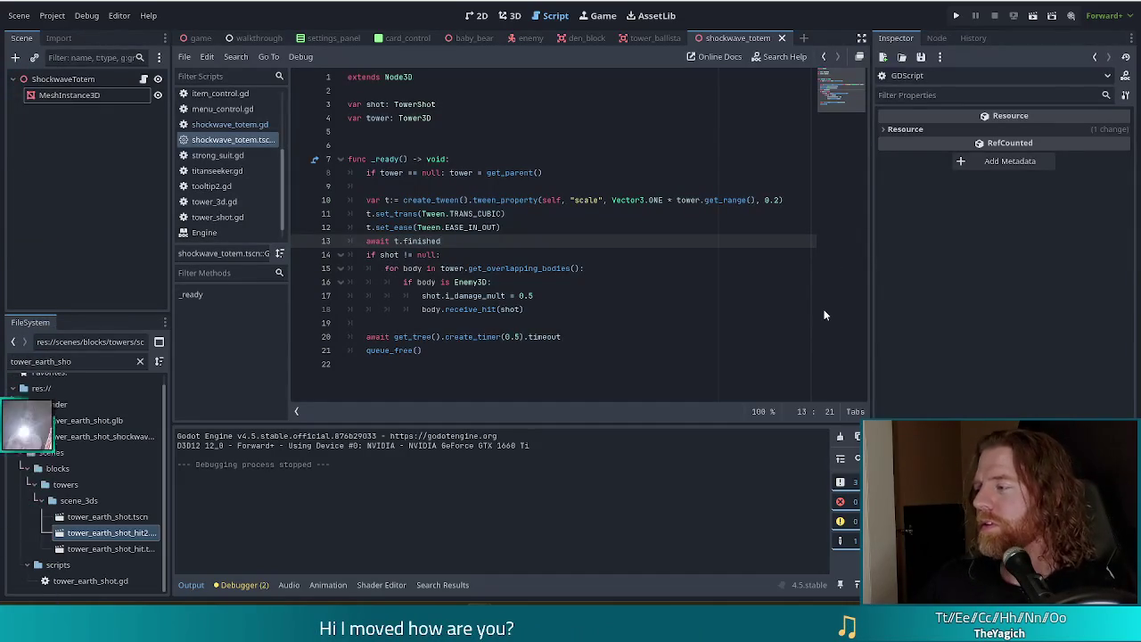
click(600, 254)
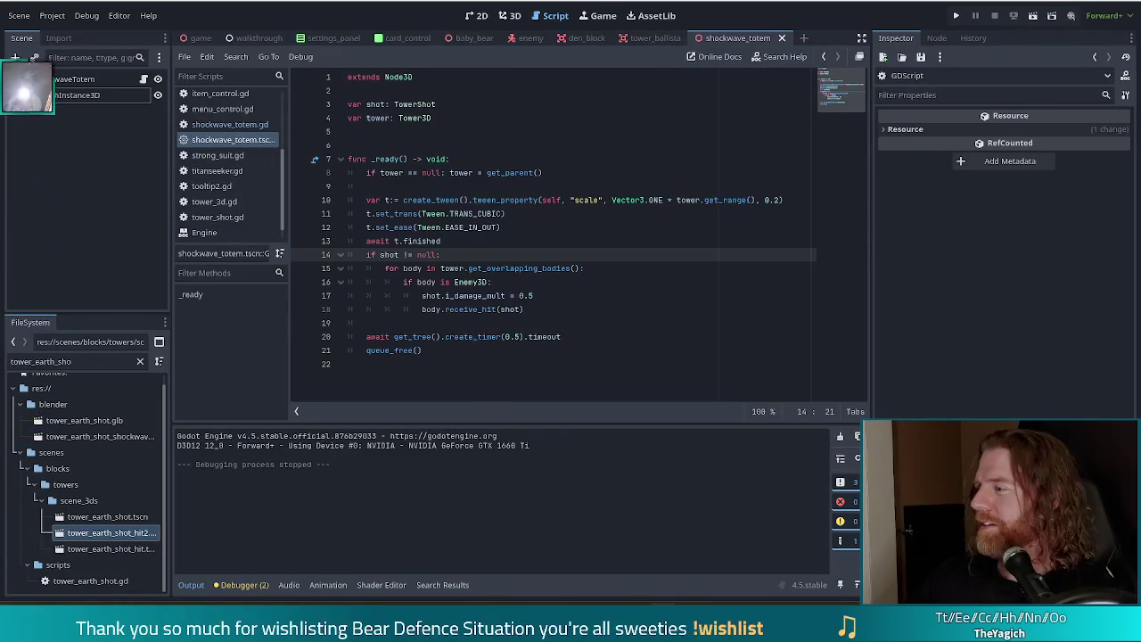
click(524, 295)
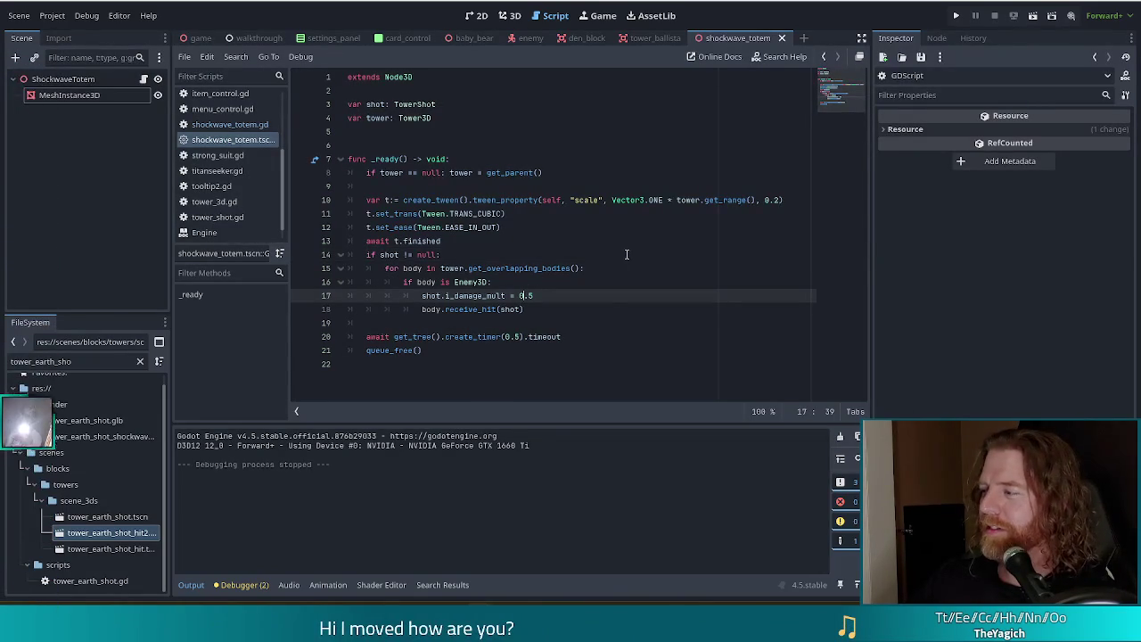
click(464, 348)
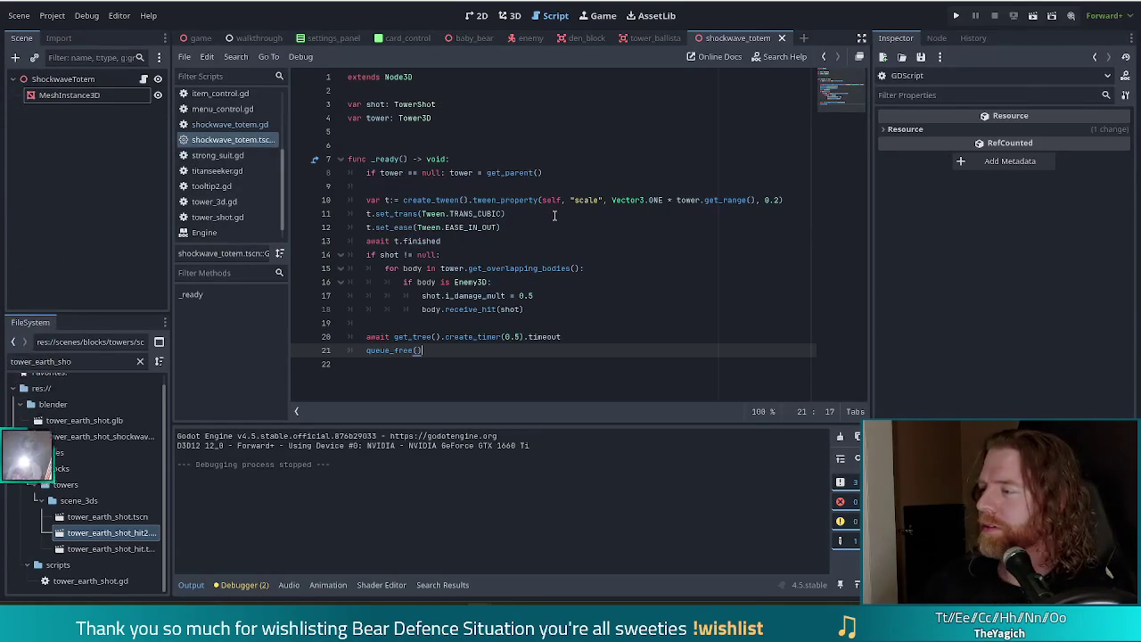
click(501, 173)
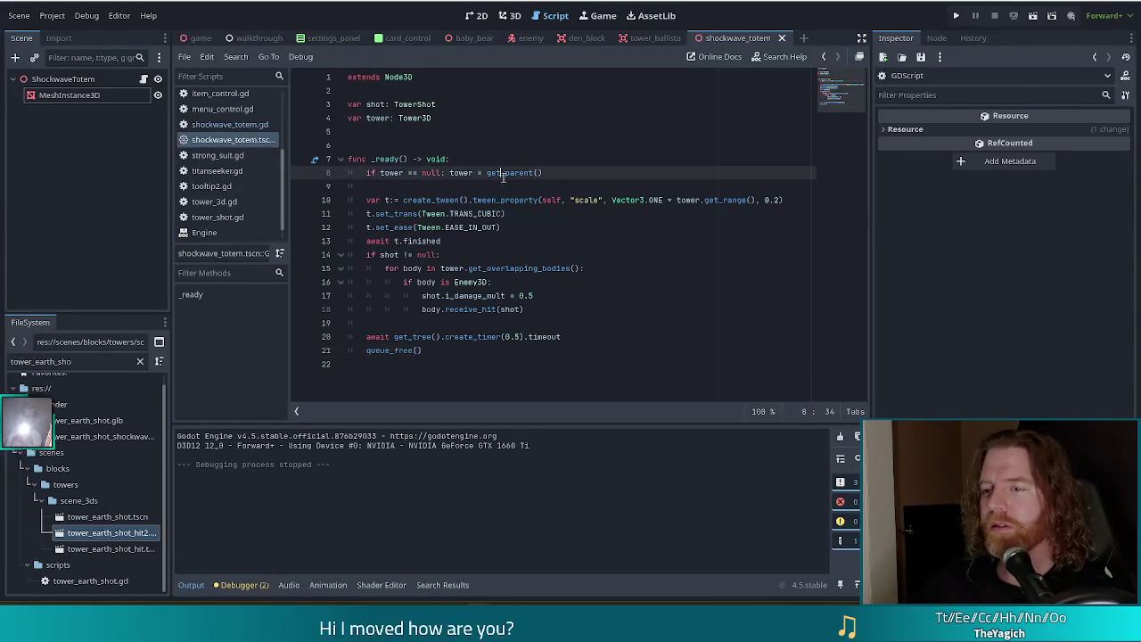
drag(567, 336, 361, 337)
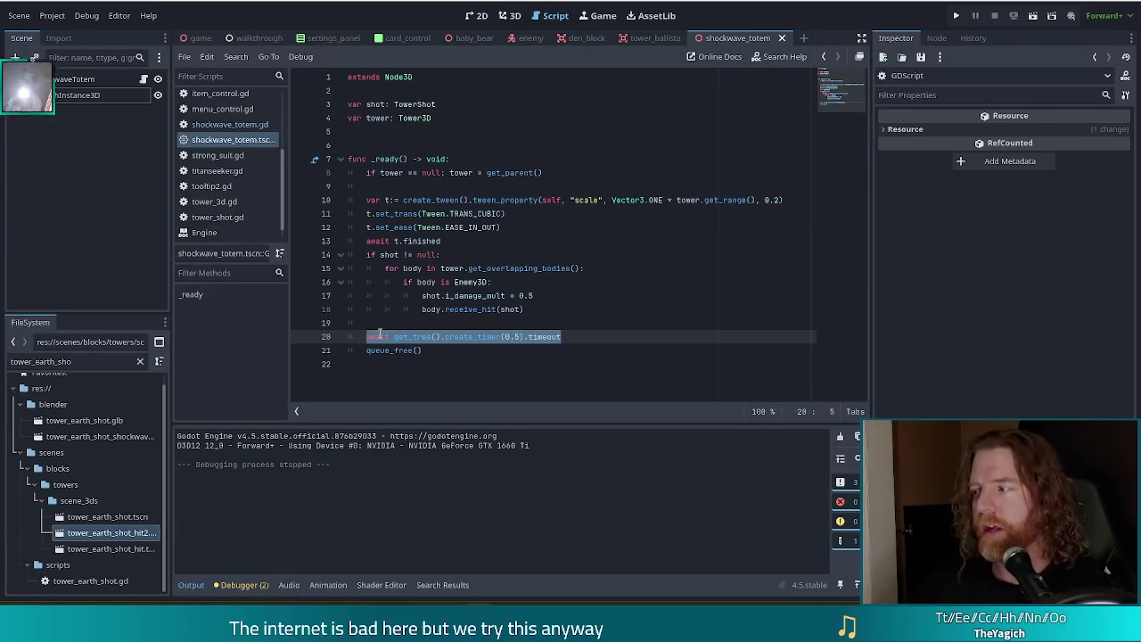
click(89, 94)
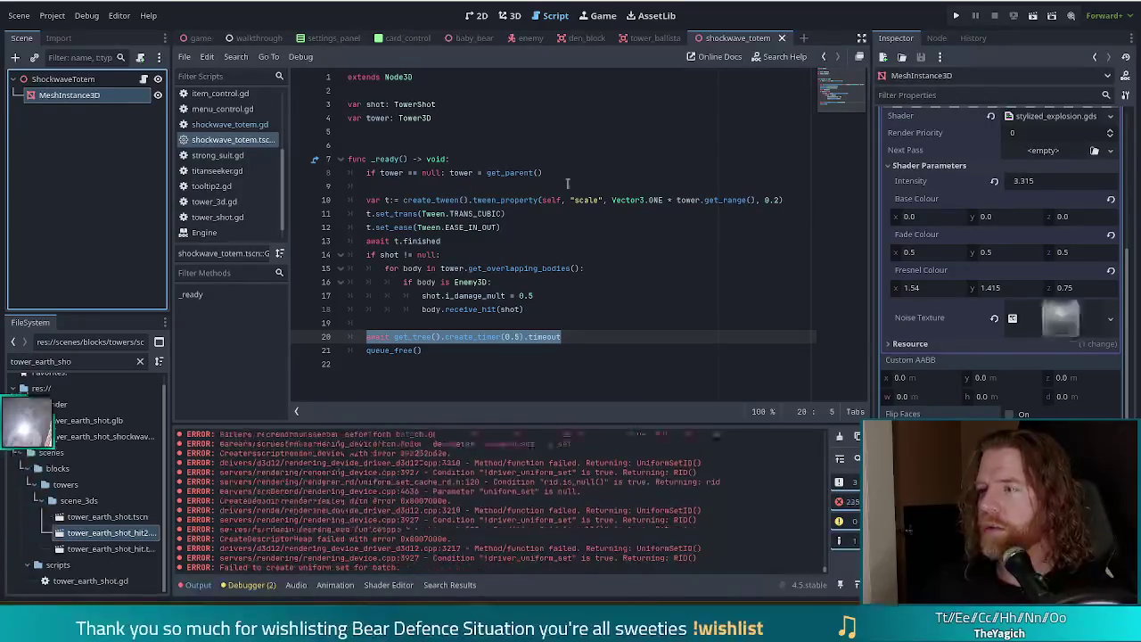
Step: Select MeshInstance3D, reveal its Instance Shader Parameters (Alpha Mult 1.0), and view the sphere in 3D
click(92, 79)
click(74, 97)
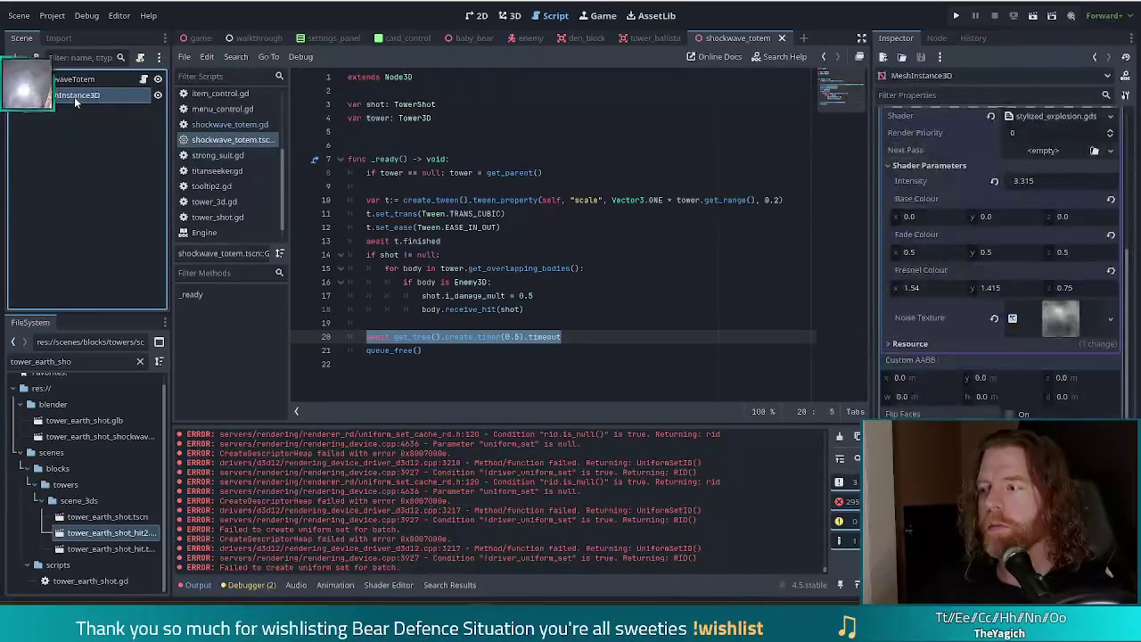
scroll(1005, 337, down, 5)
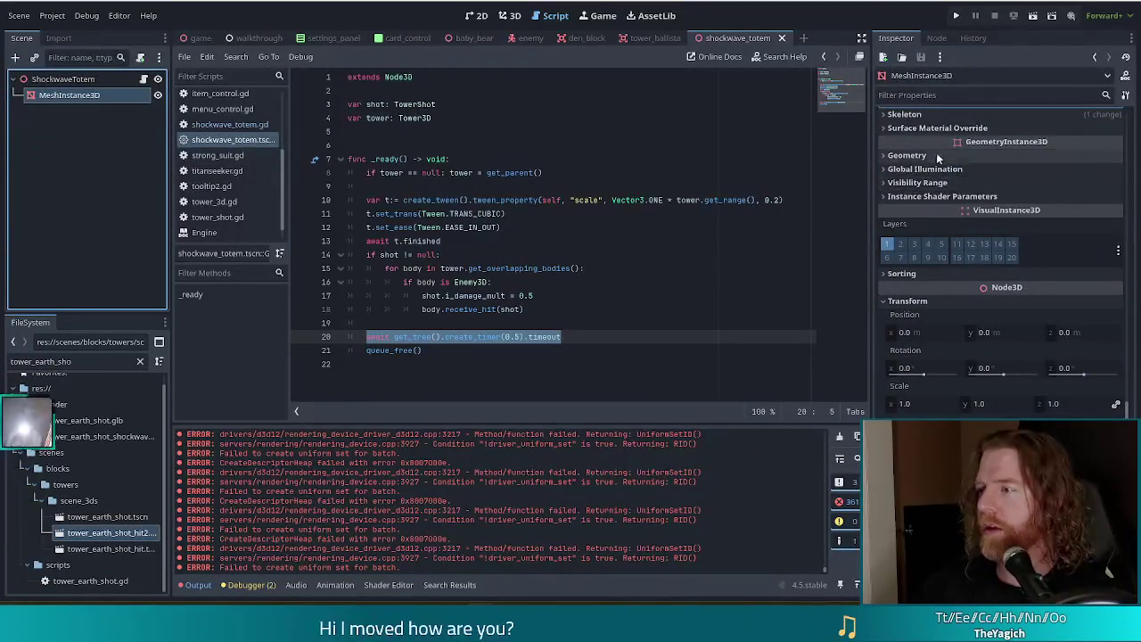
scroll(969, 220, up, 3)
click(980, 317)
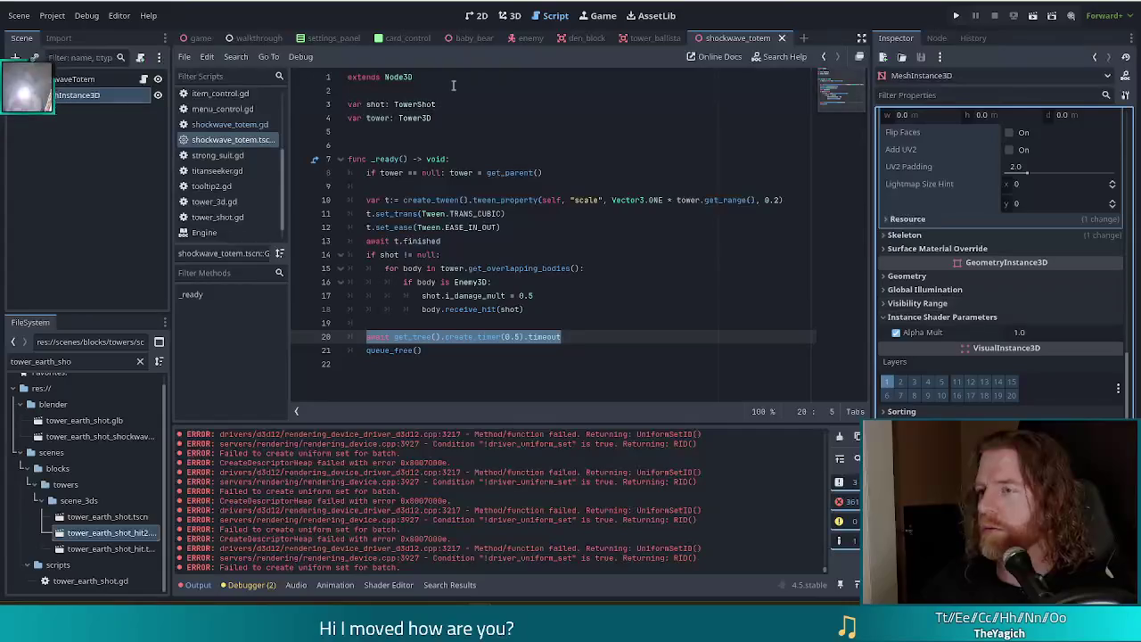
click(512, 13)
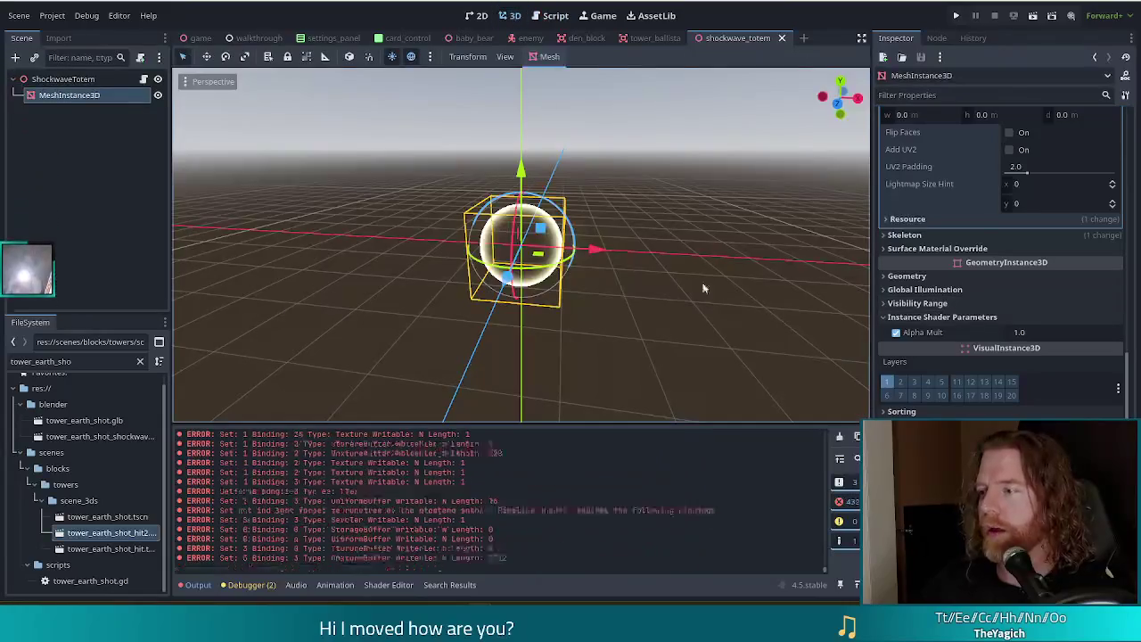
Step: Preview Alpha Mult values 0.62, 0.41, 0.365 and 1.21, then commit 1.211
click(1046, 330)
text(0.62)
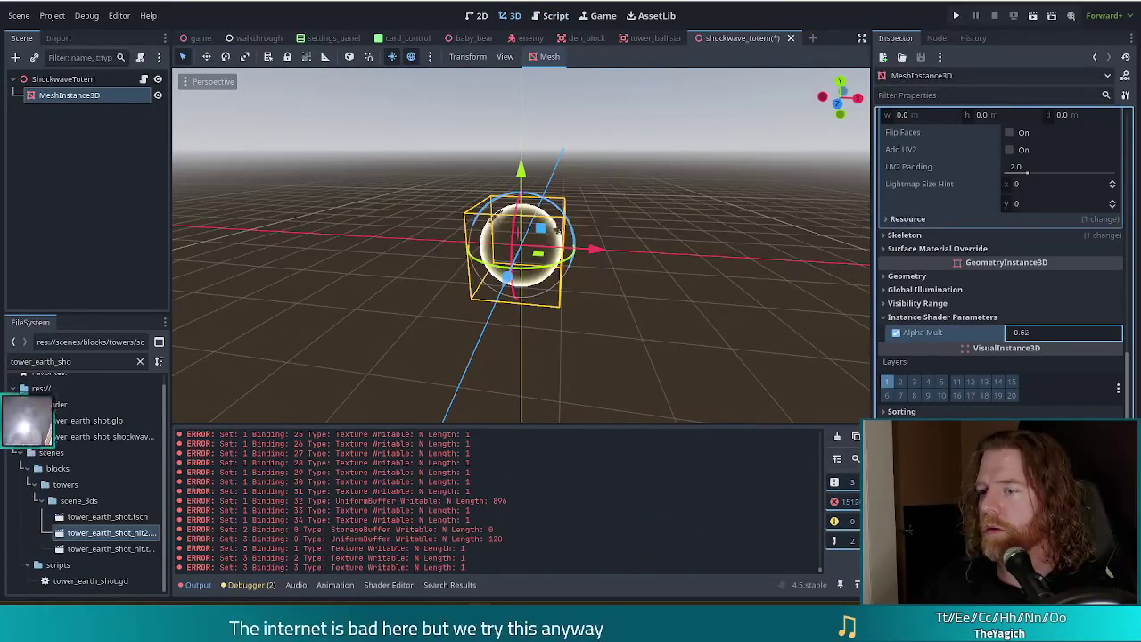
key(BackSpace)
key(BackSpace)
text(41)
key(BackSpace)
key(BackSpace)
text(365)
key(BackSpace)
key(BackSpace)
key(BackSpace)
text(1.21)
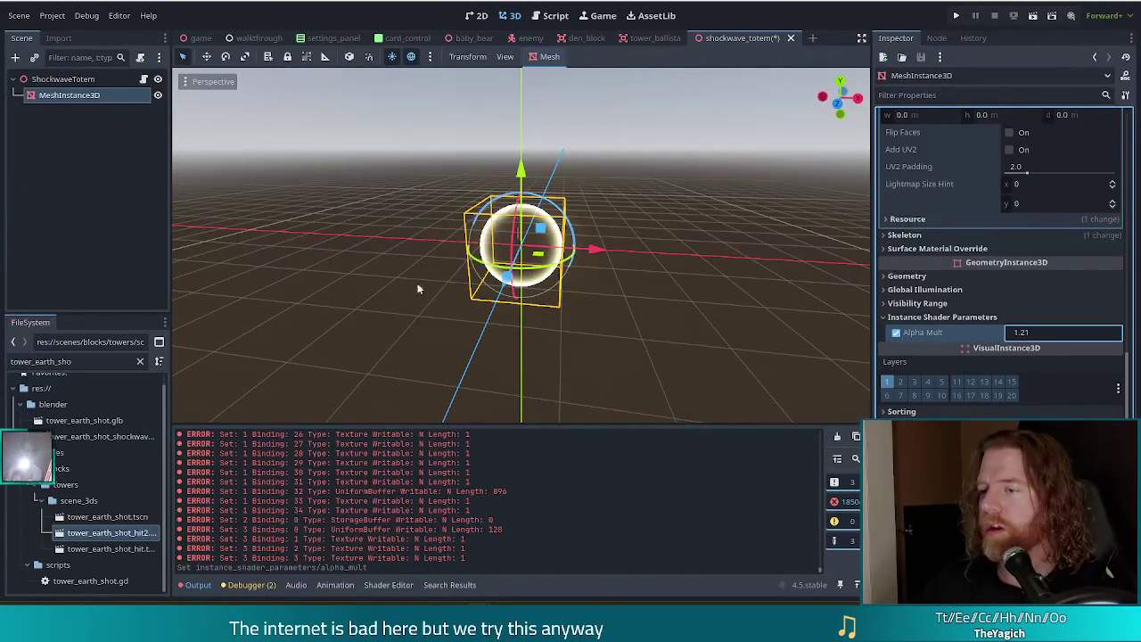
click(1039, 335)
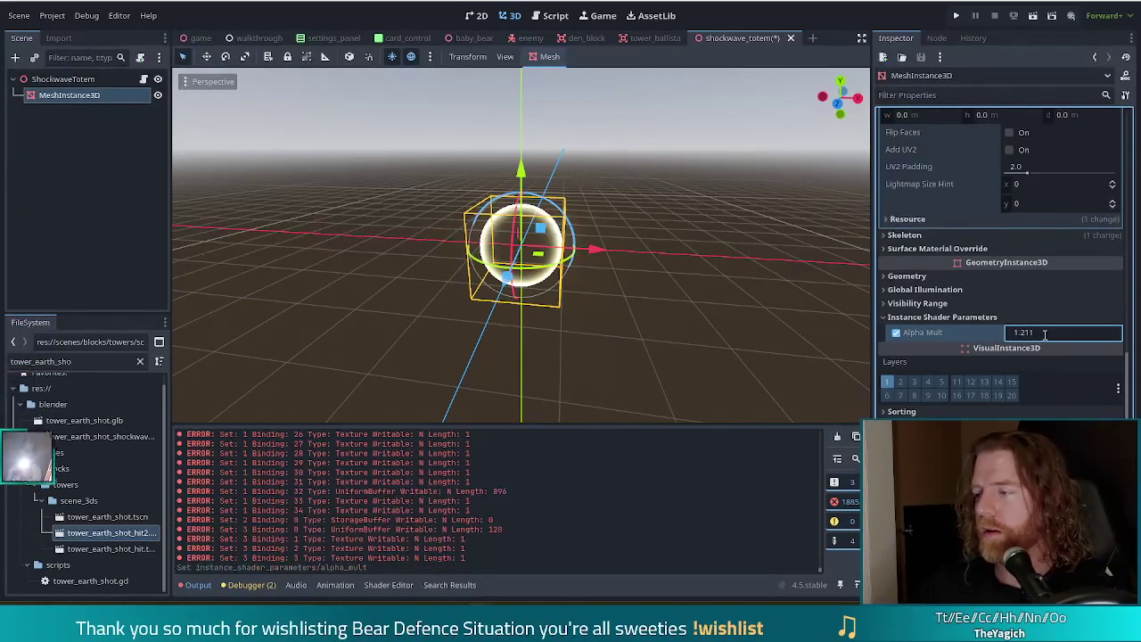
key(Return)
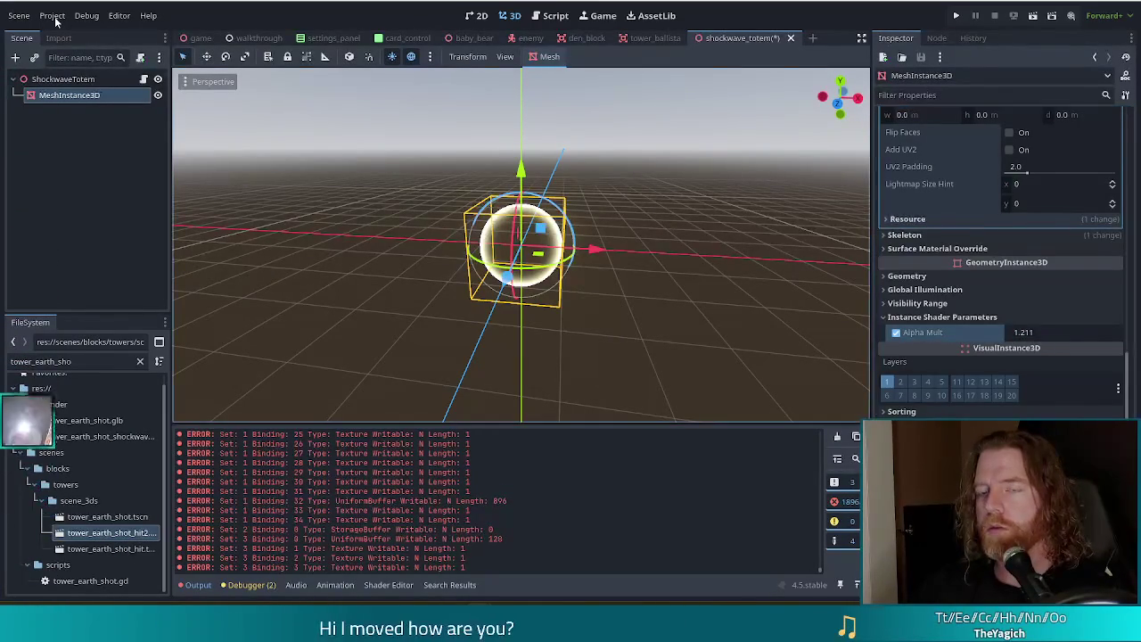
Step: Dismiss the Project menu, close the Godot editor window, and save with Ctrl+S
click(55, 16)
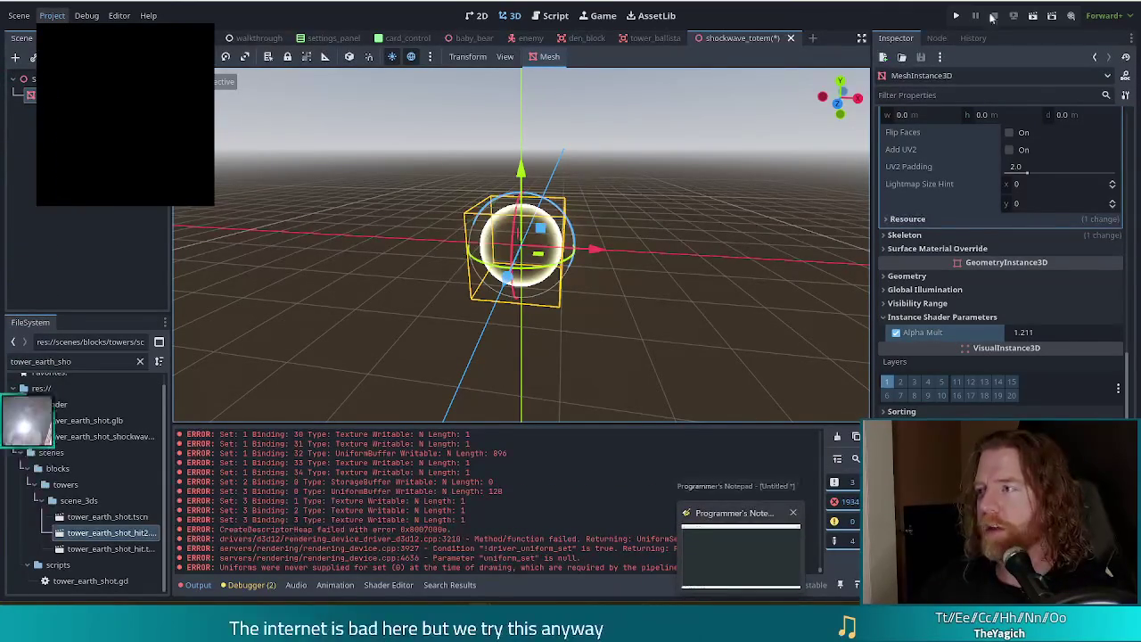
click(1130, 3)
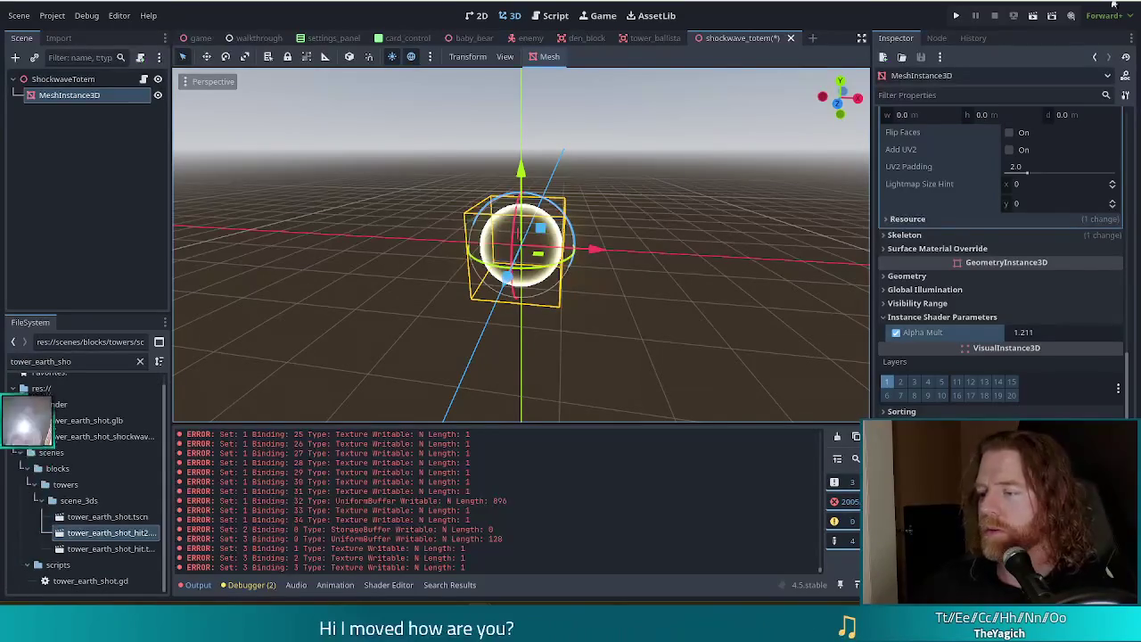
mouse_move(479, 638)
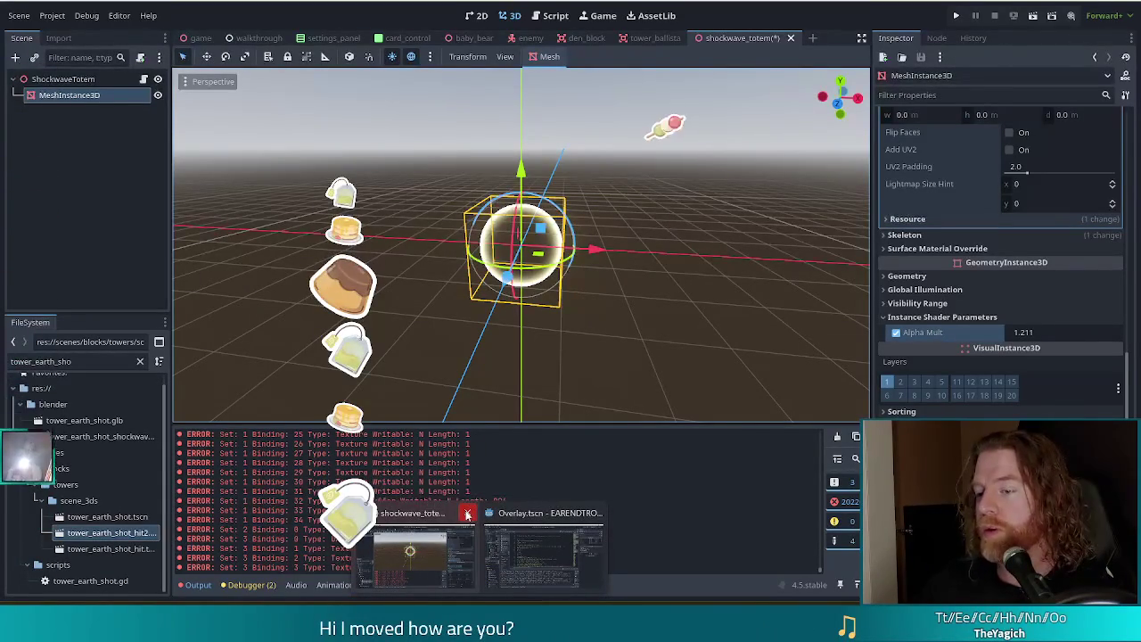
click(467, 514)
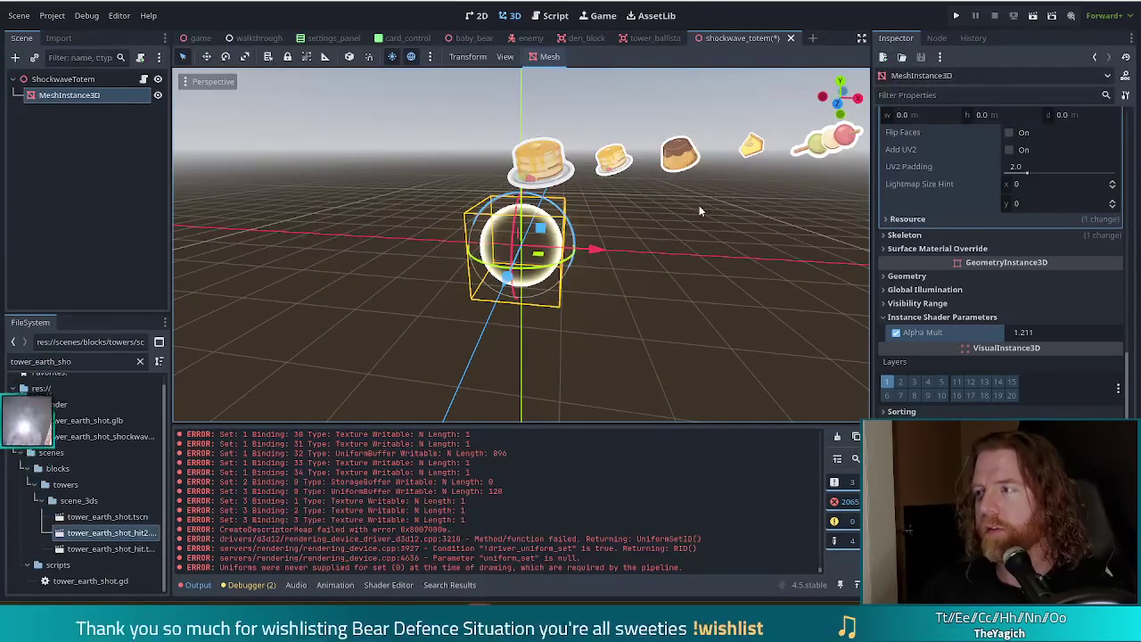
key(ctrl+s)
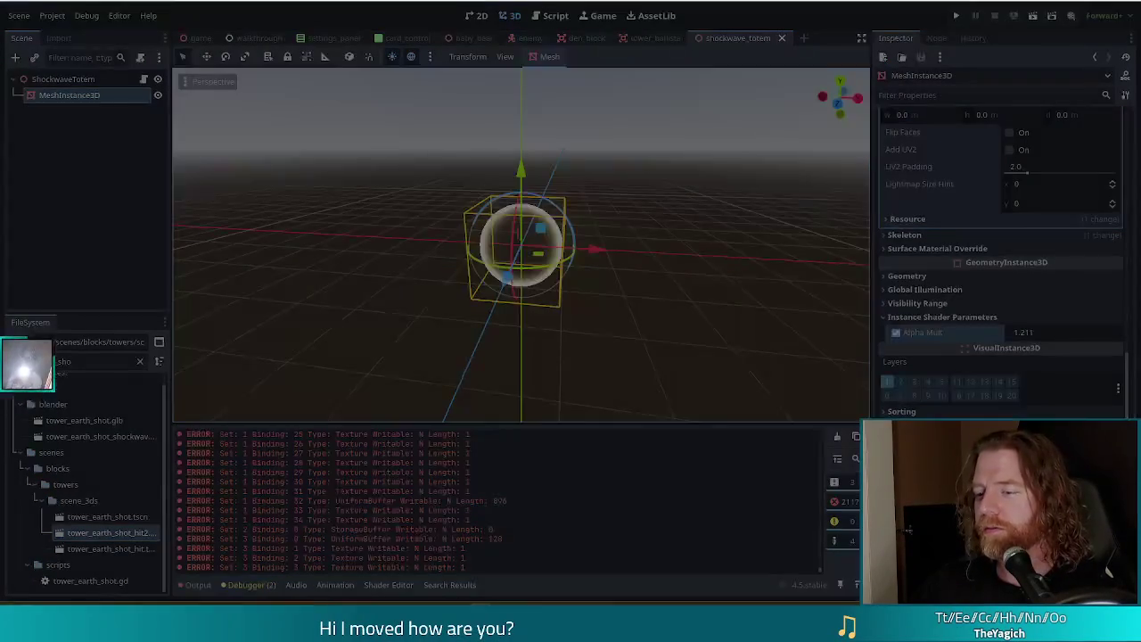
mouse_move(481, 595)
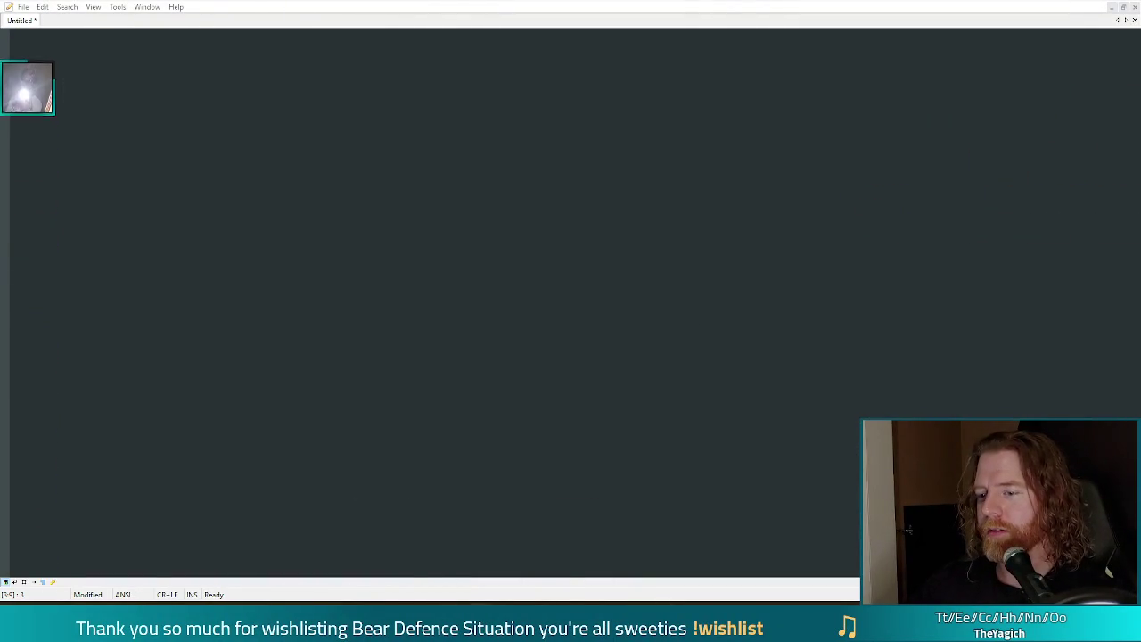
Step: Relaunch Godot from the taskbar to bring up the Project Manager
click(468, 541)
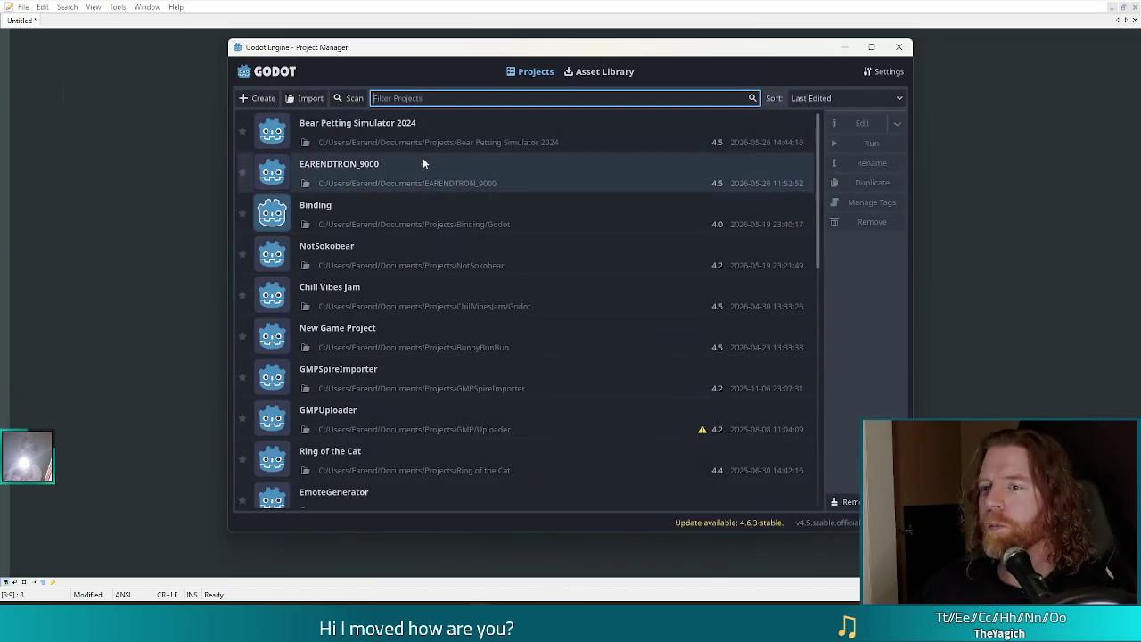
Step: Select and open the Bear Petting Simulator 2024 project in the editor
click(440, 138)
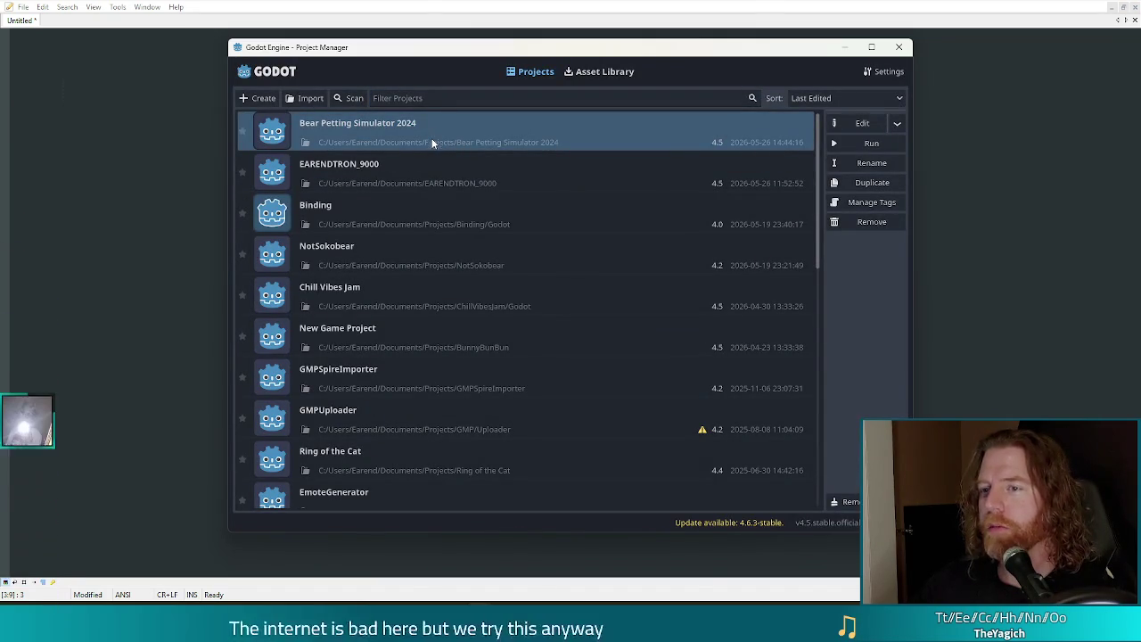
double_click(433, 143)
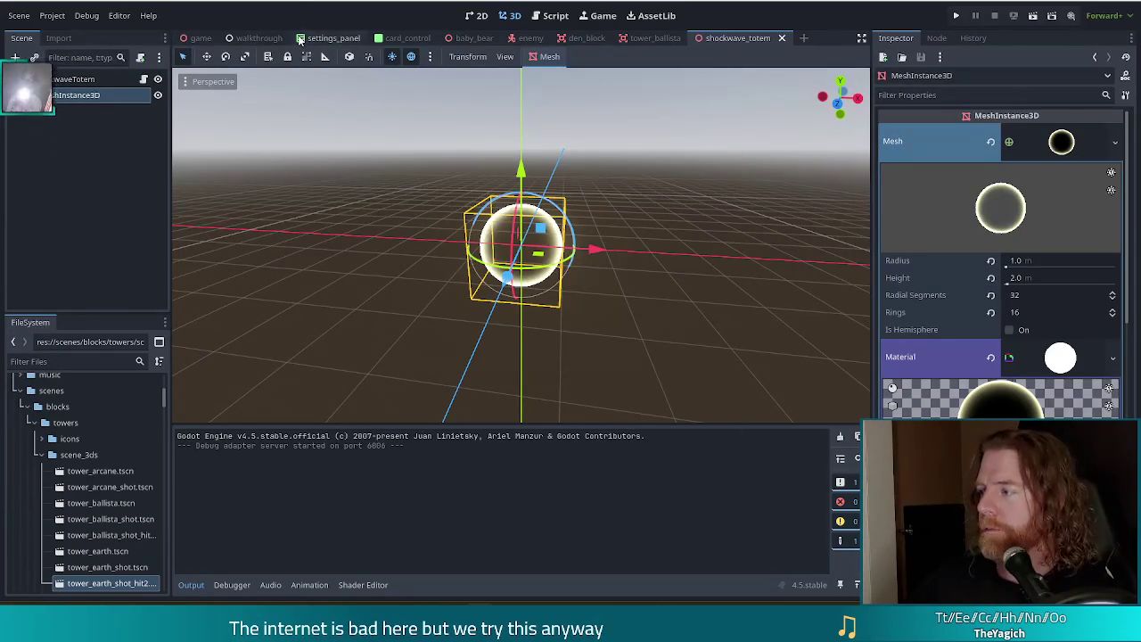
Step: Save the shockwave_totem scene and switch to the Script workspace
key(ctrl+s)
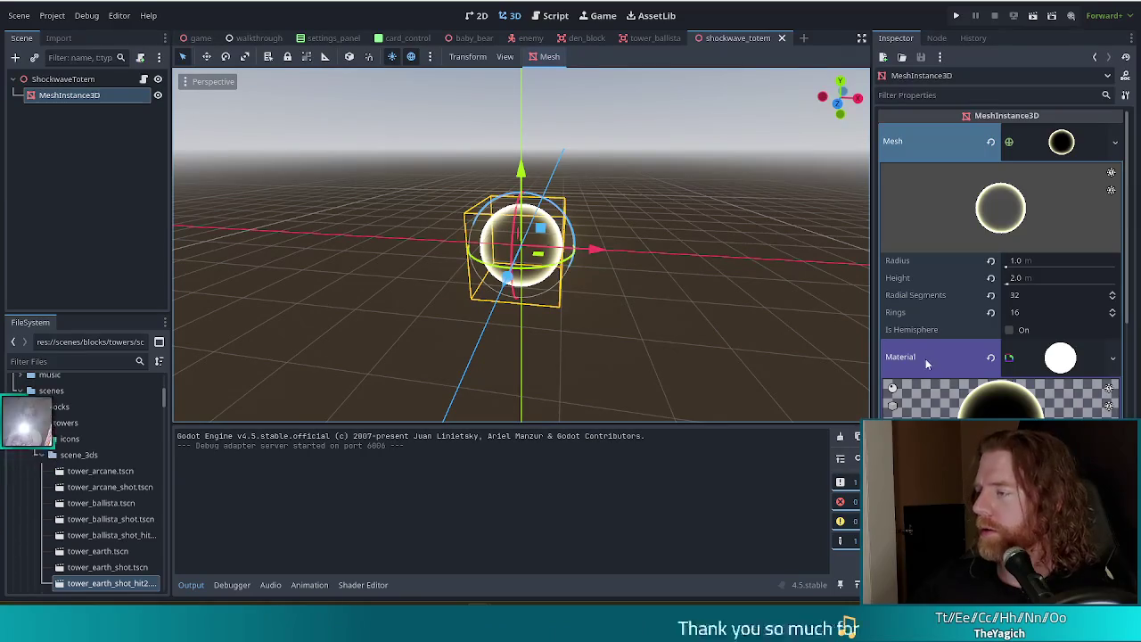
scroll(927, 364, down, 5)
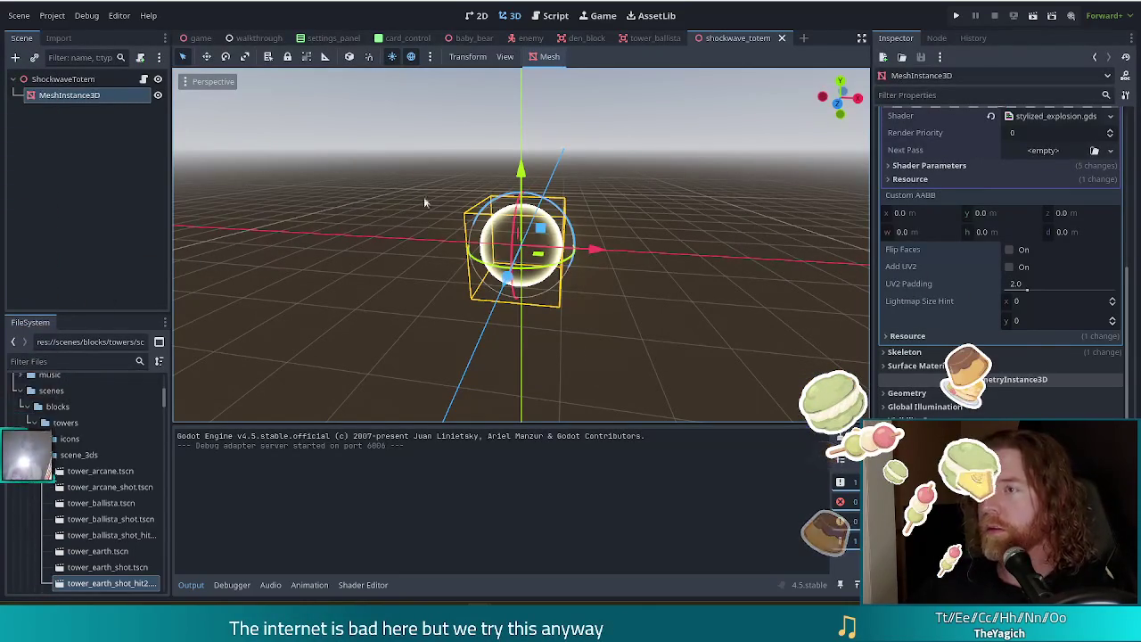
click(553, 15)
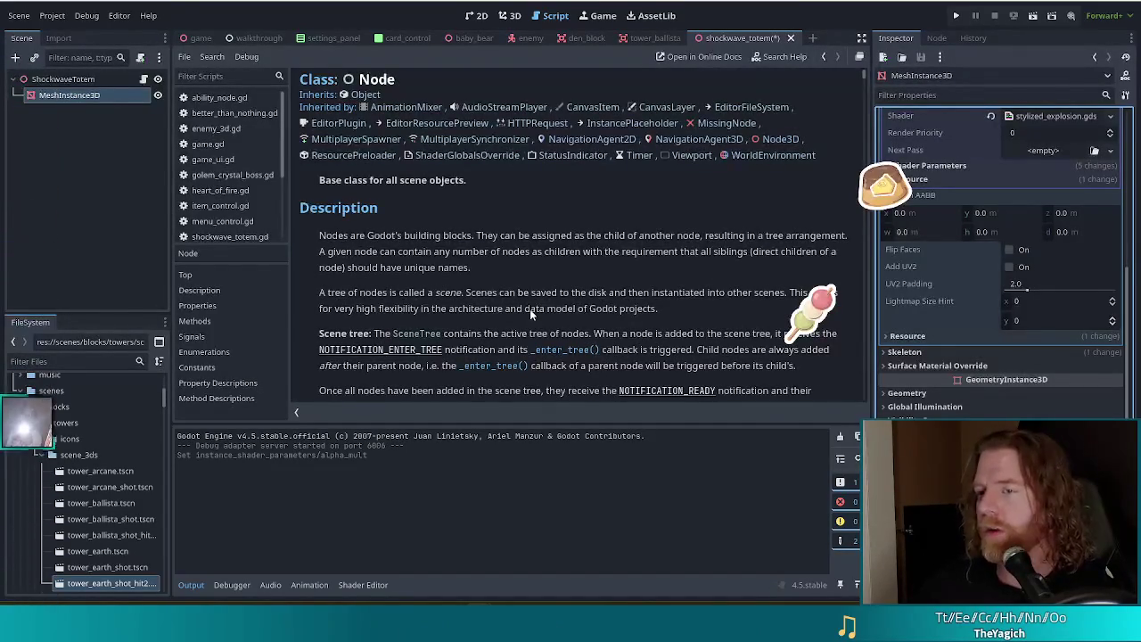
Step: Open shockwave_totem.gd from the script list and place the caret in its code
scroll(215, 190, down, 2)
click(219, 181)
click(507, 247)
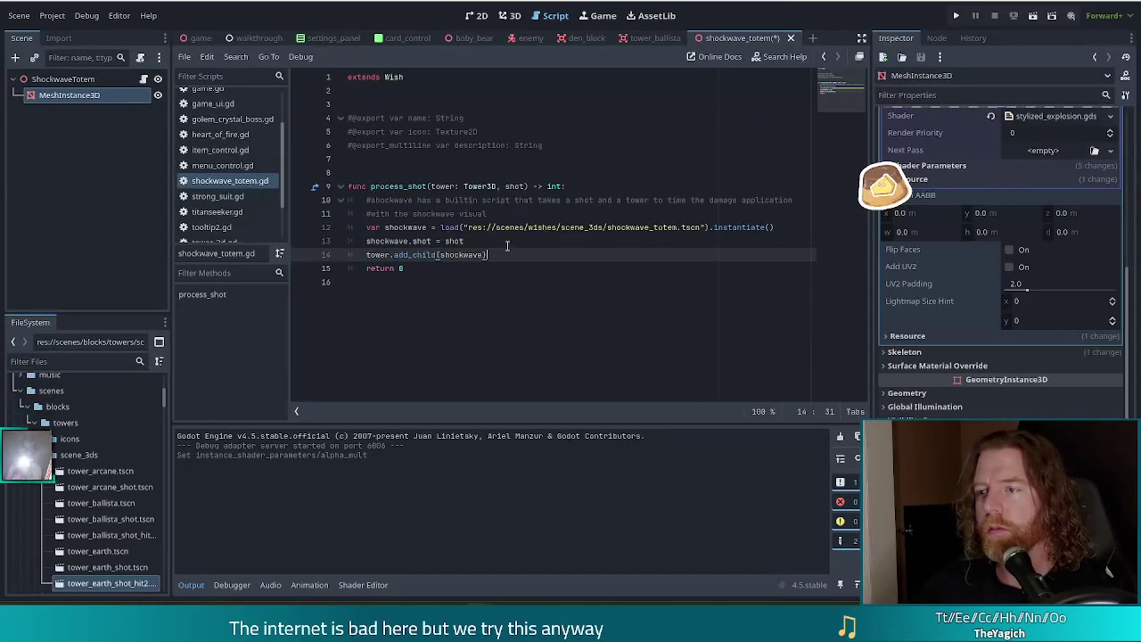
mouse_move(477, 218)
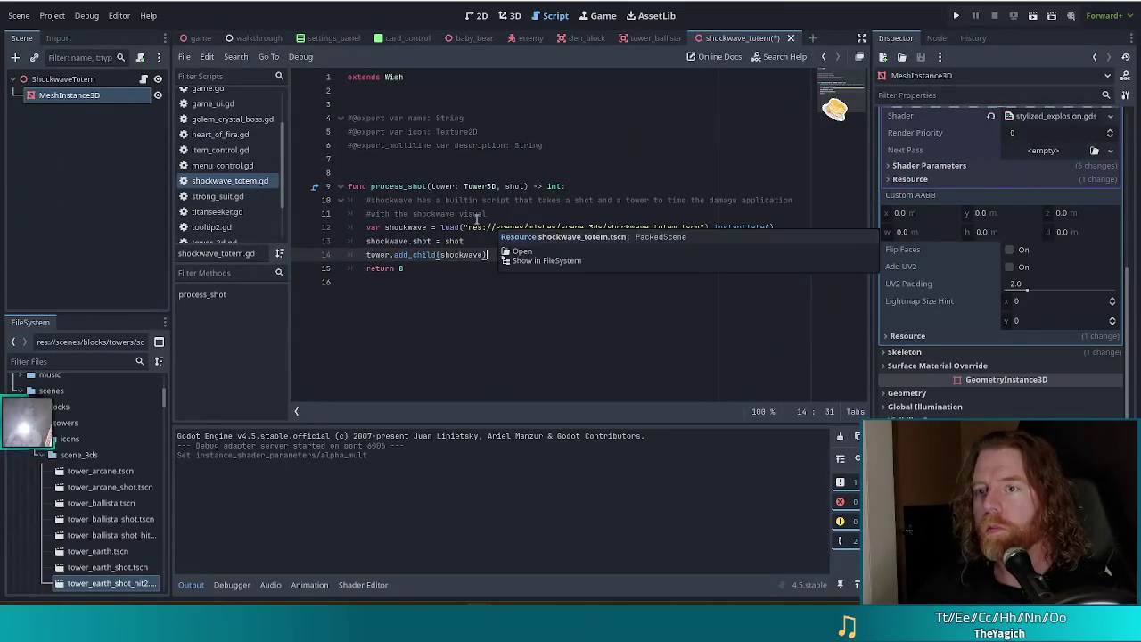
Step: Open the ShockwaveTotem node's built-in script and remove the extra blank line after the damage loop
click(143, 78)
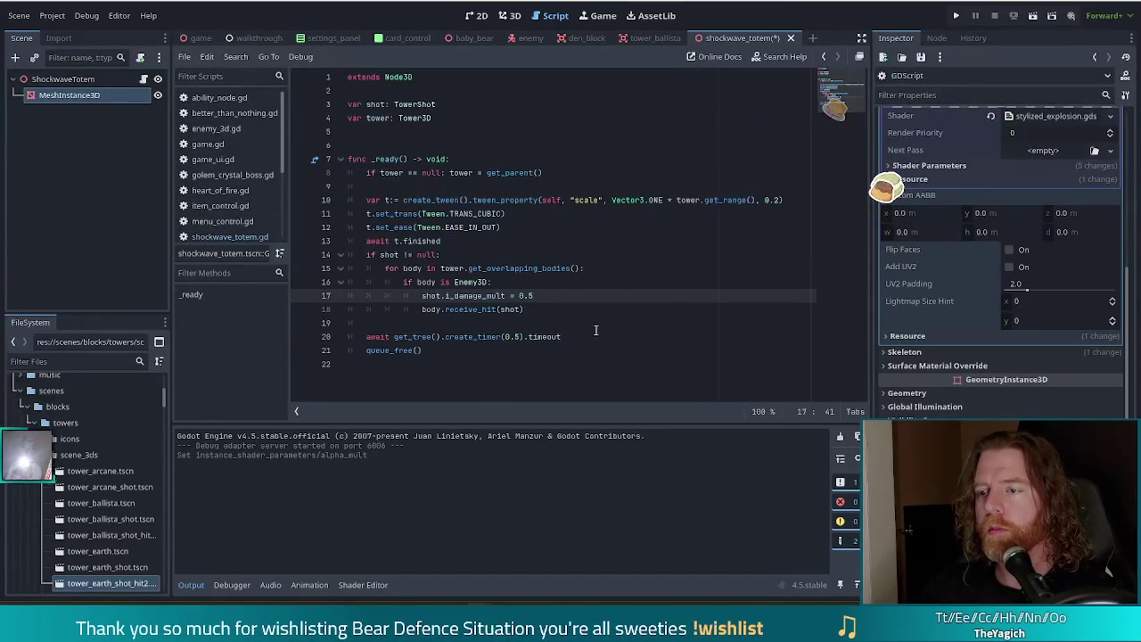
click(595, 324)
key(Return)
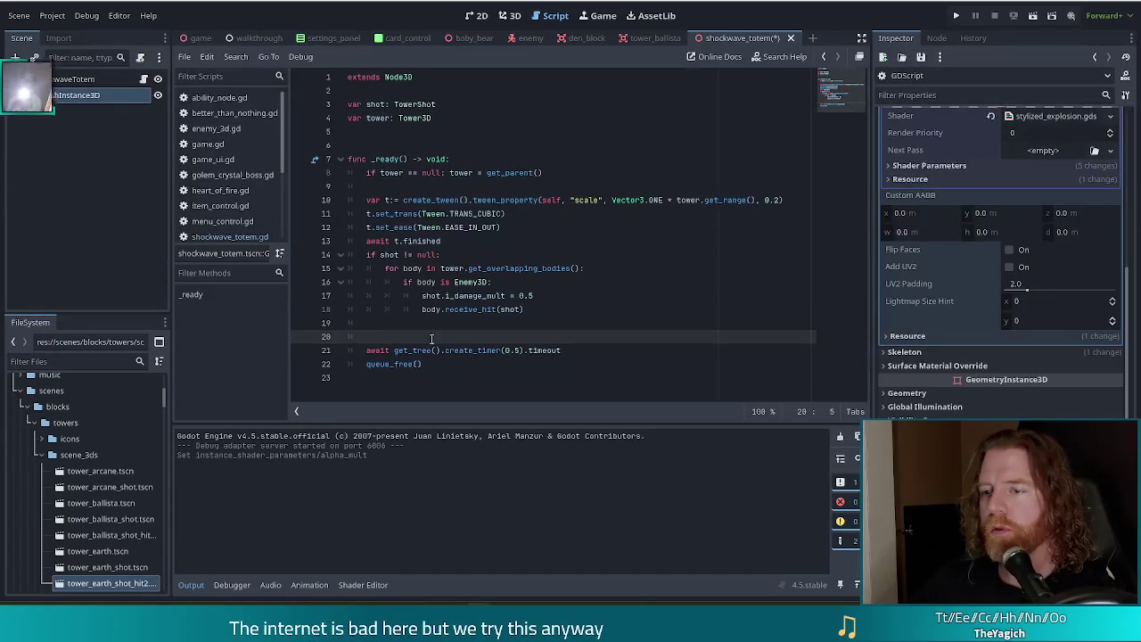
key(BackSpace)
key(BackSpace)
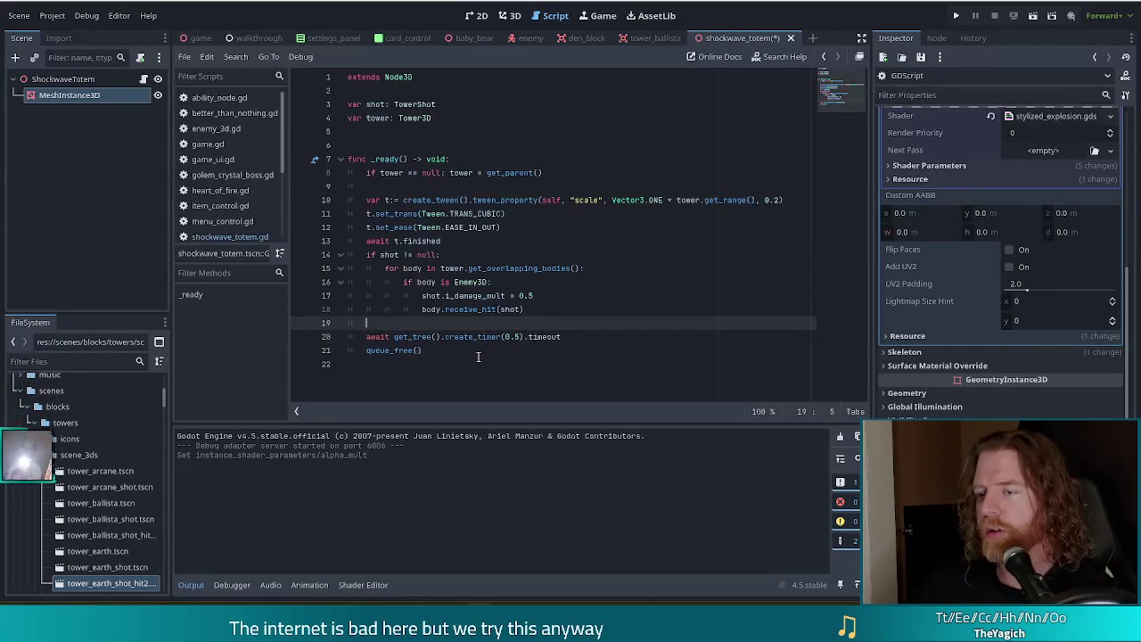
Step: Replace the half-second timer await with create_tween().tween_method(set_alpha_mult, ) before queue_free()
drag(578, 338, 369, 337)
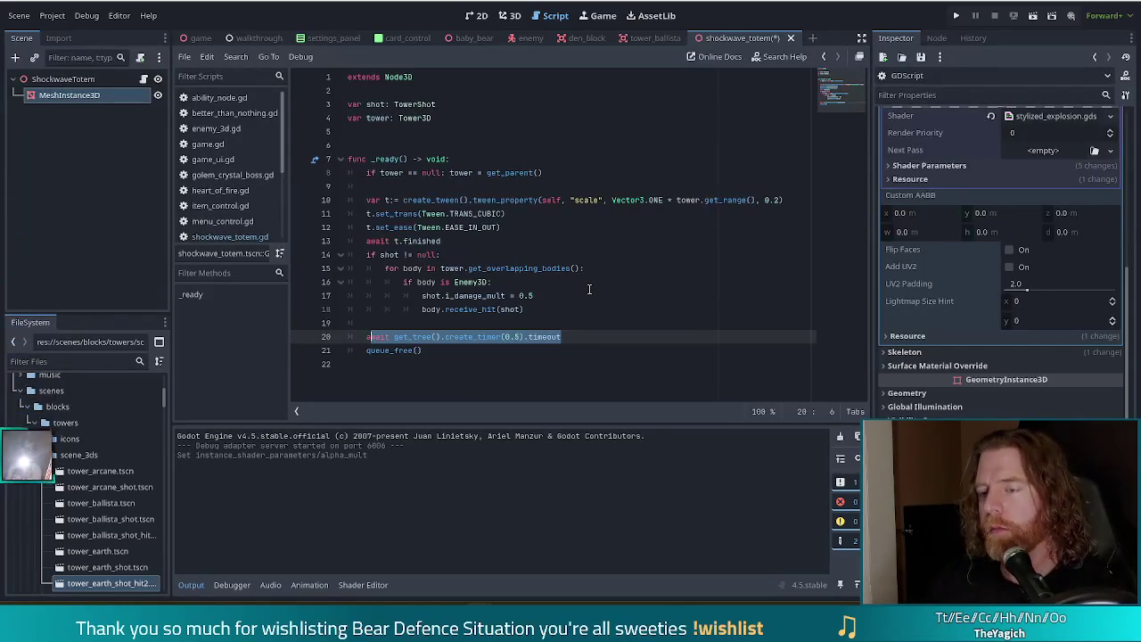
key(BackSpace)
key(BackSpace)
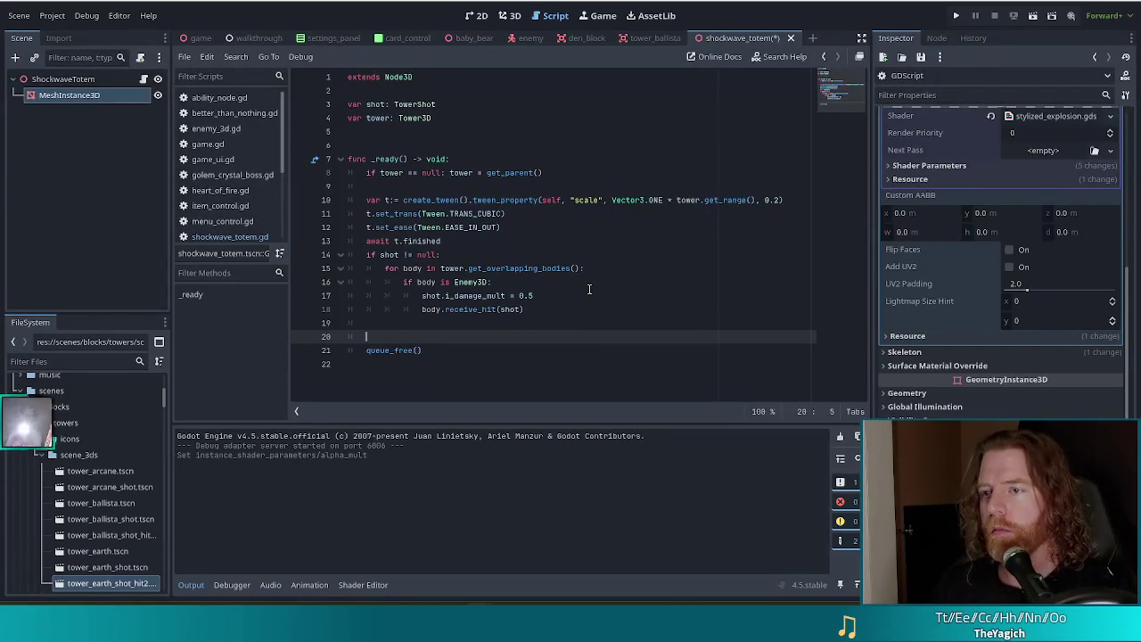
text(create)
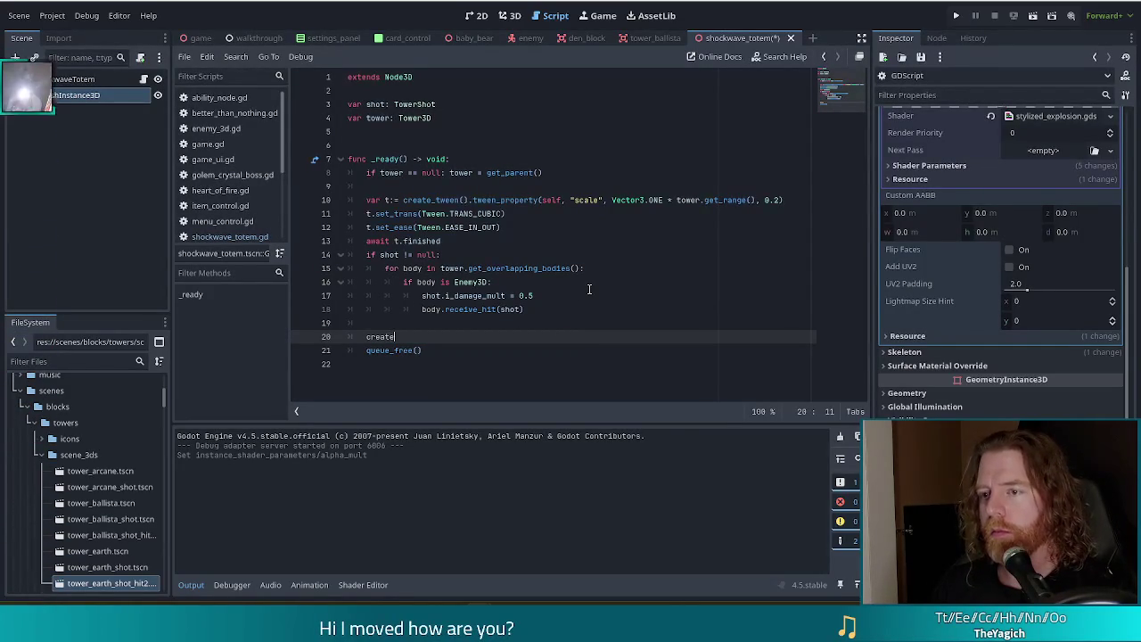
key(Return)
text(.)
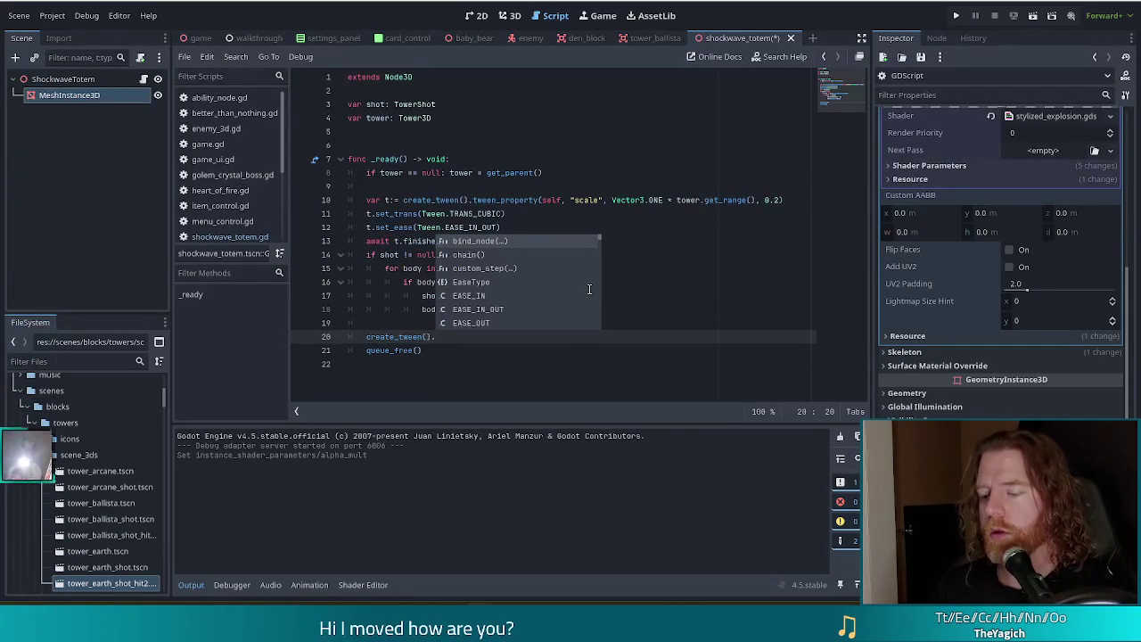
text(twe)
key(Down)
key(Down)
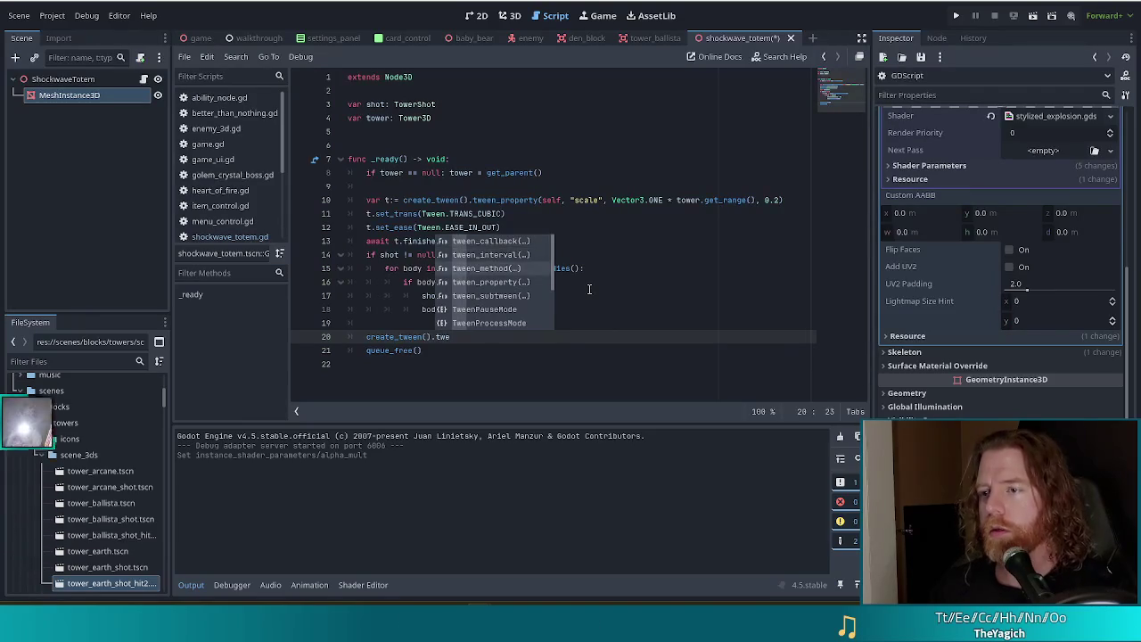
key(Return)
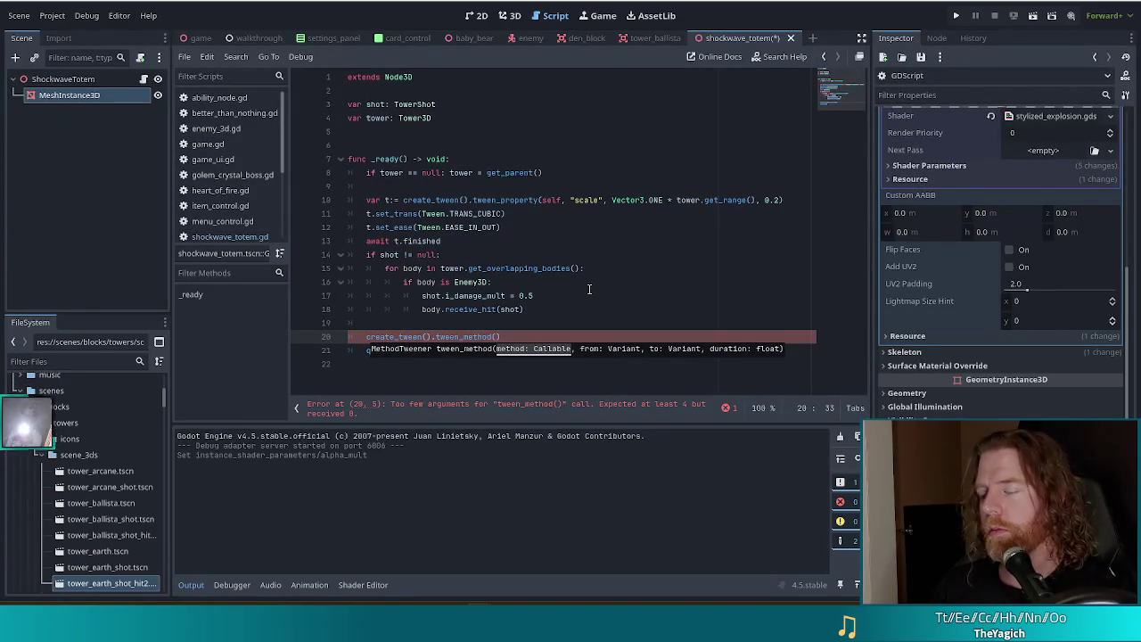
text(set_)
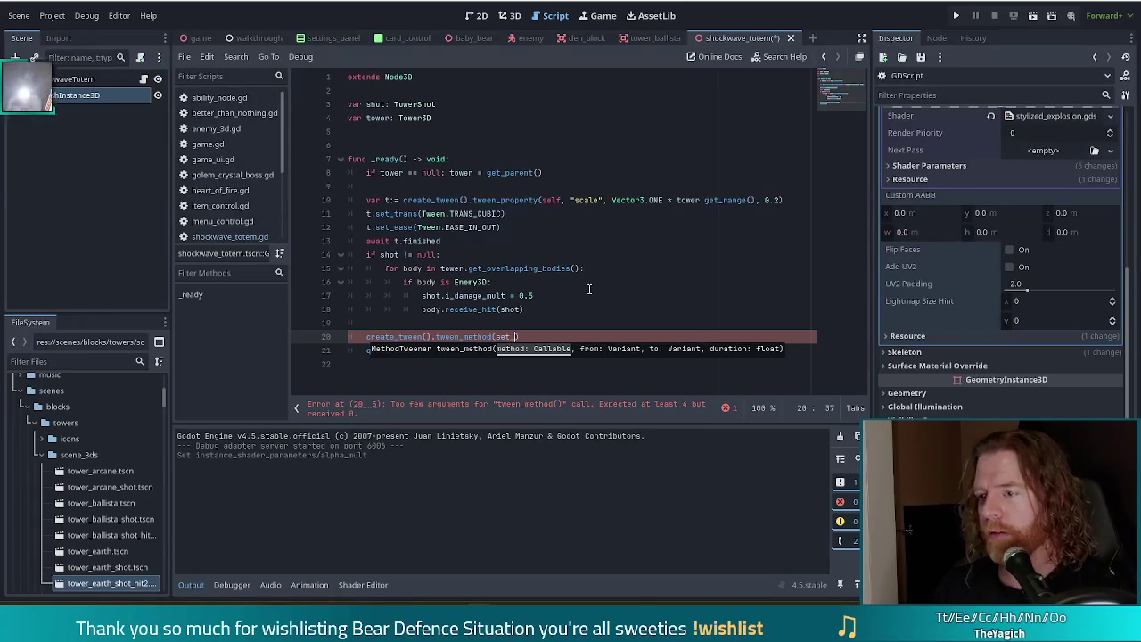
text(alpha_mult)
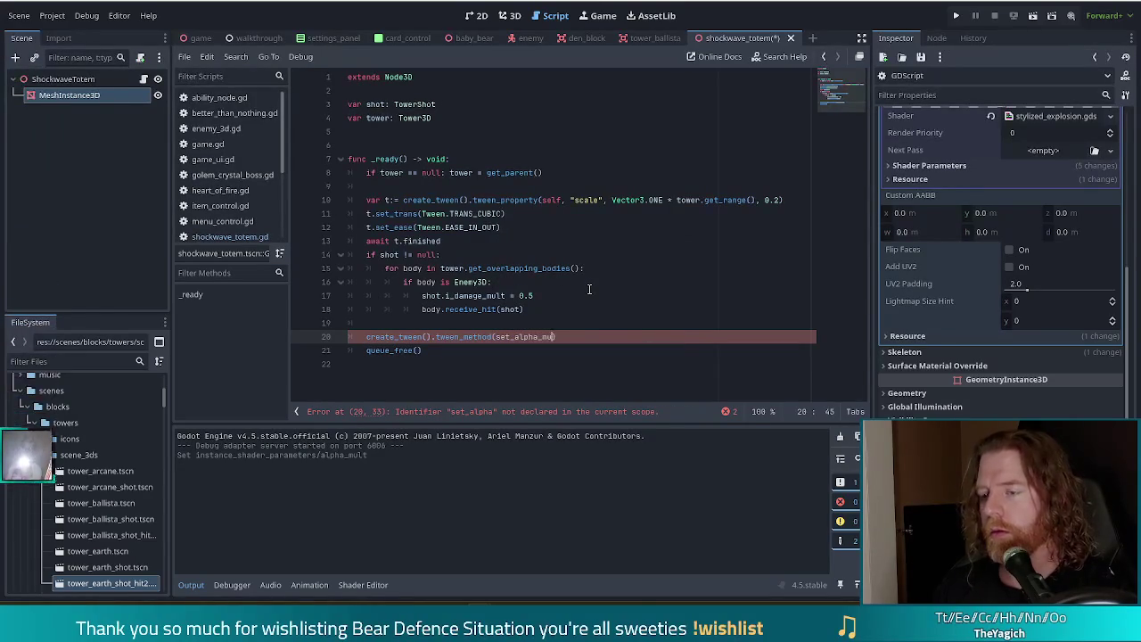
text(,)
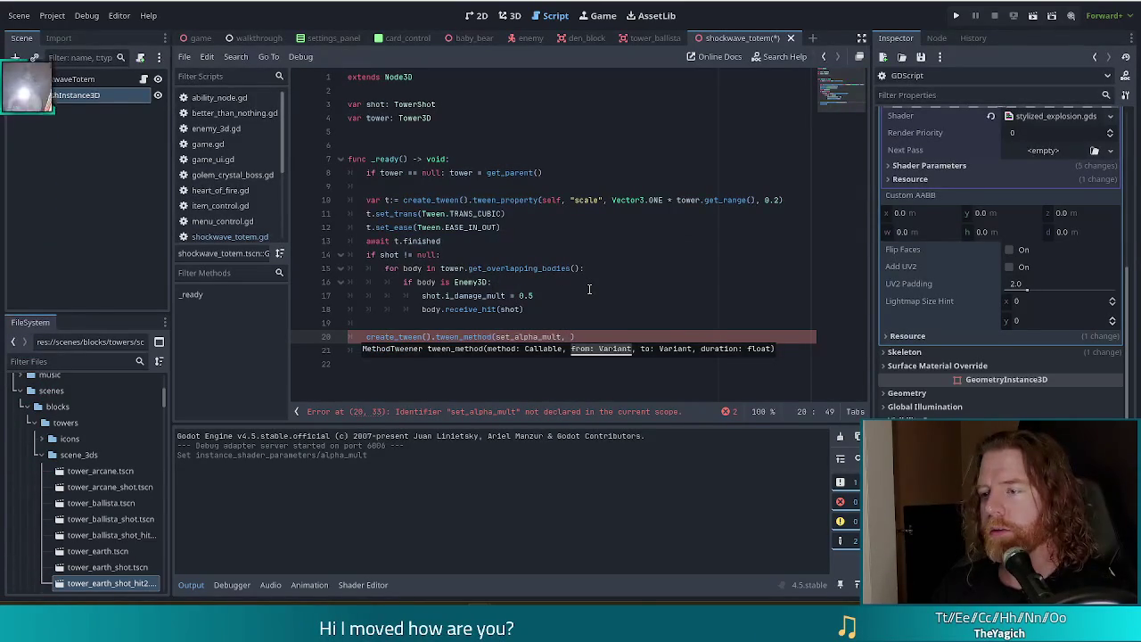
key(Escape)
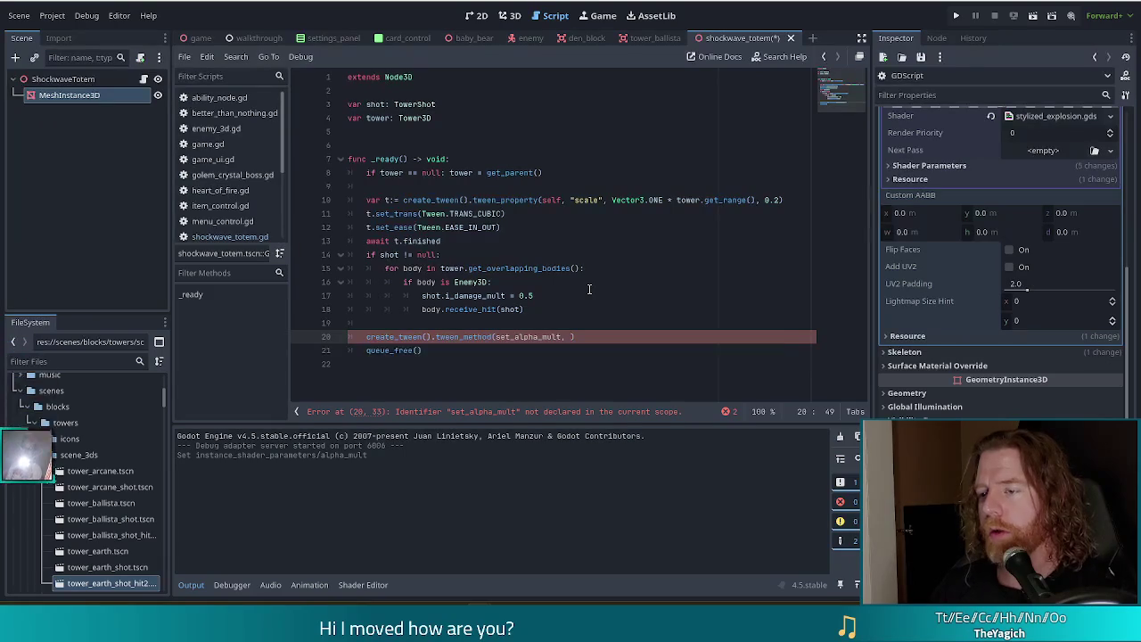
key(Down)
key(Down)
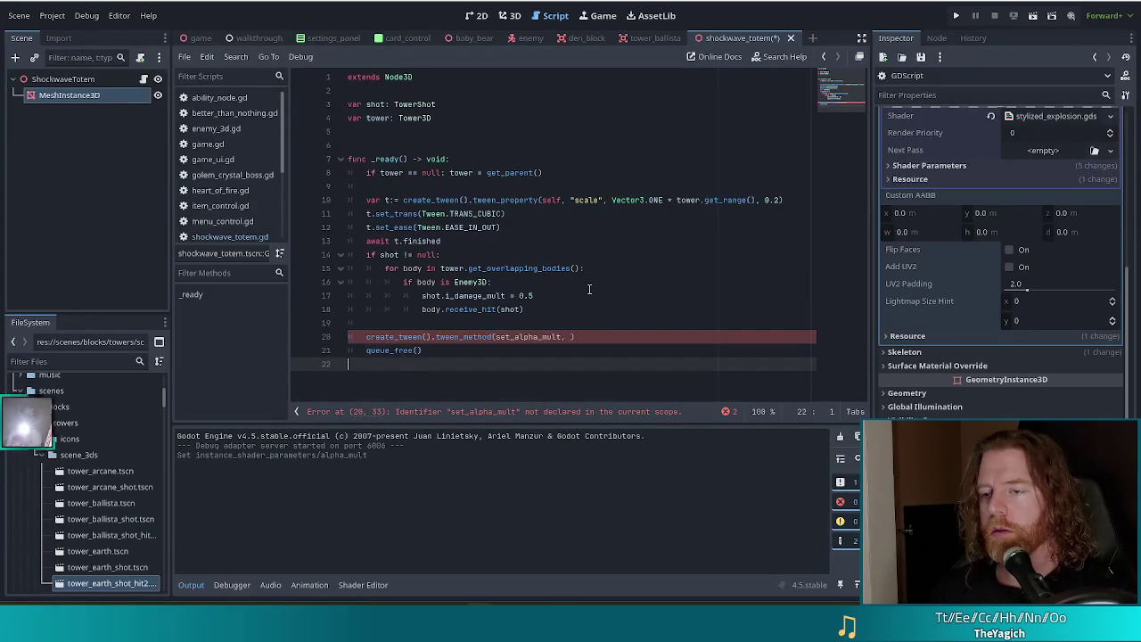
Step: Add a function header set_alpha_mult(a: float) -> void: at the end of the script
key(Return)
key(Return)
text(func )
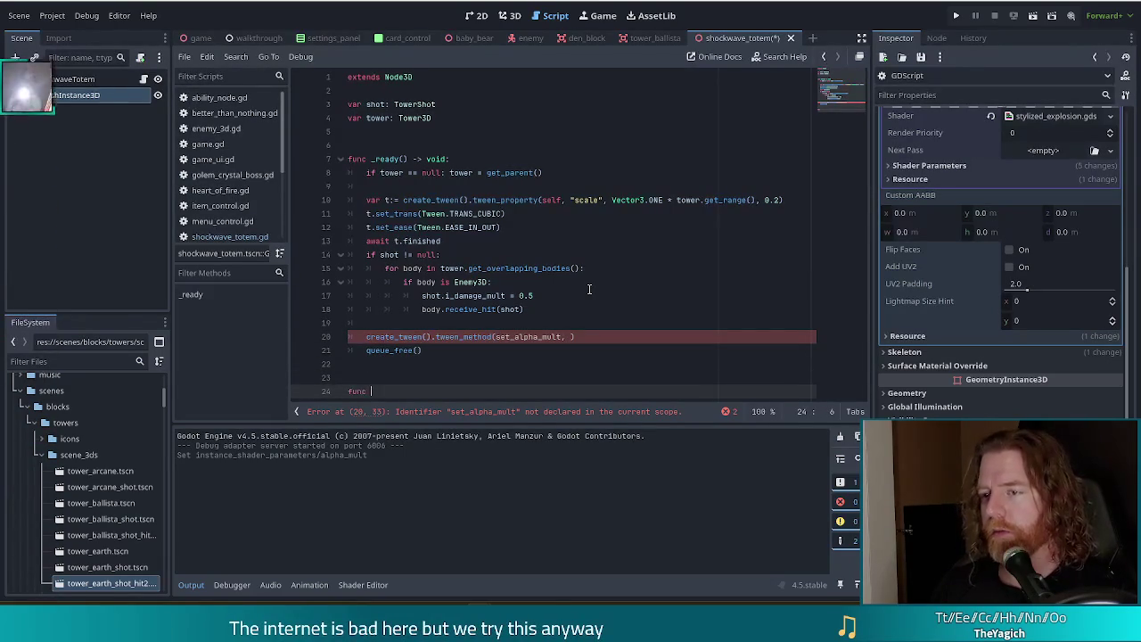
text(set_al)
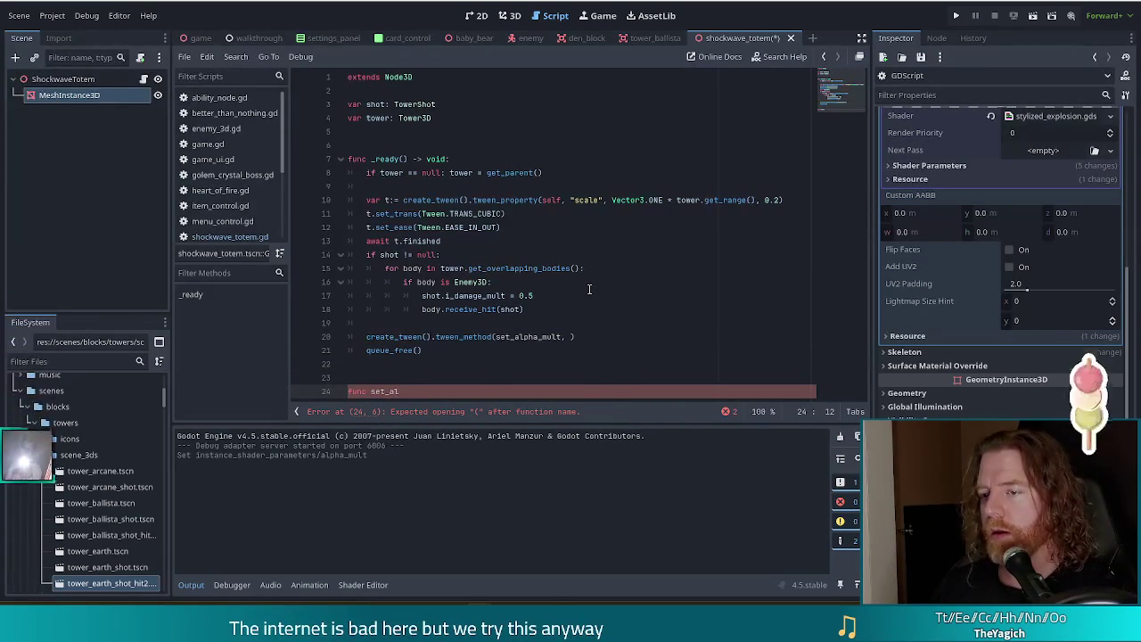
text(pha_mult)
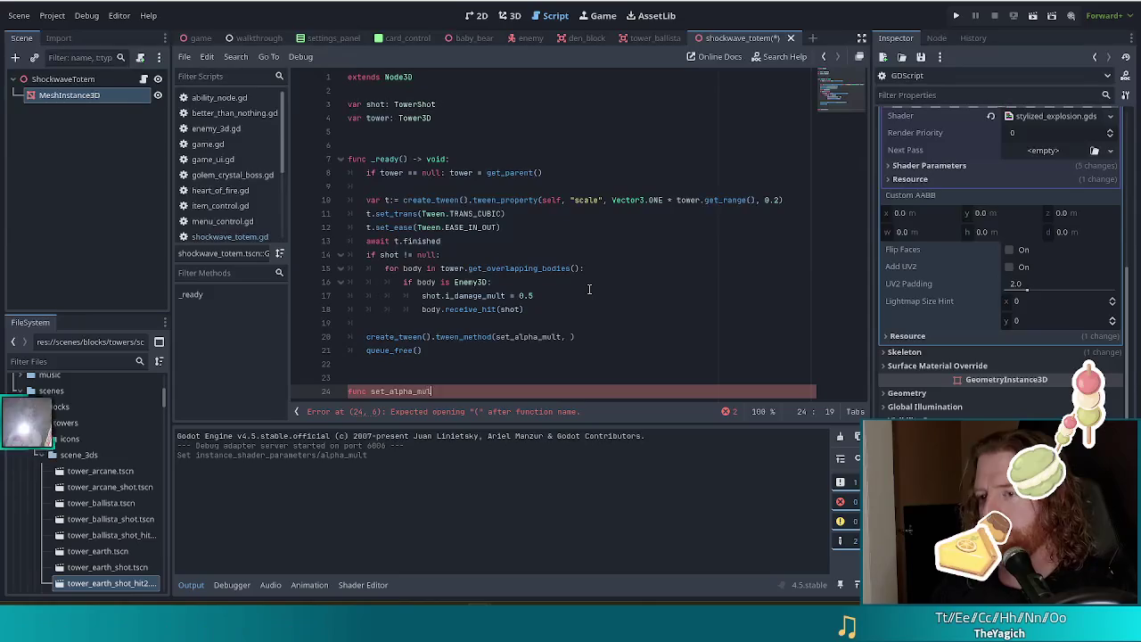
text(()
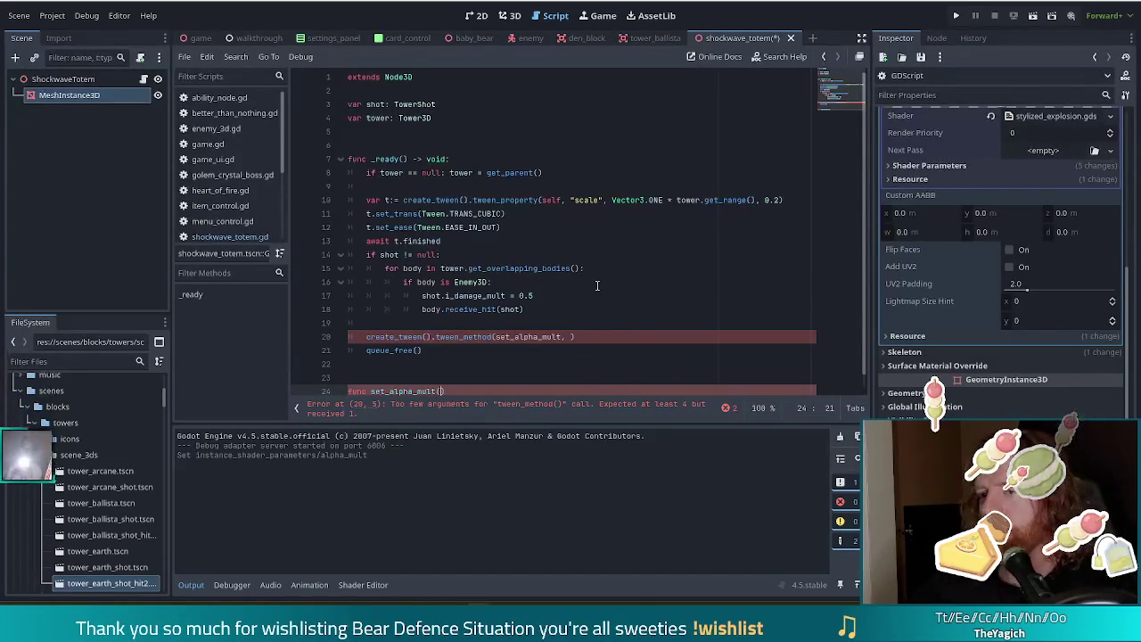
scroll(596, 287, down, 1)
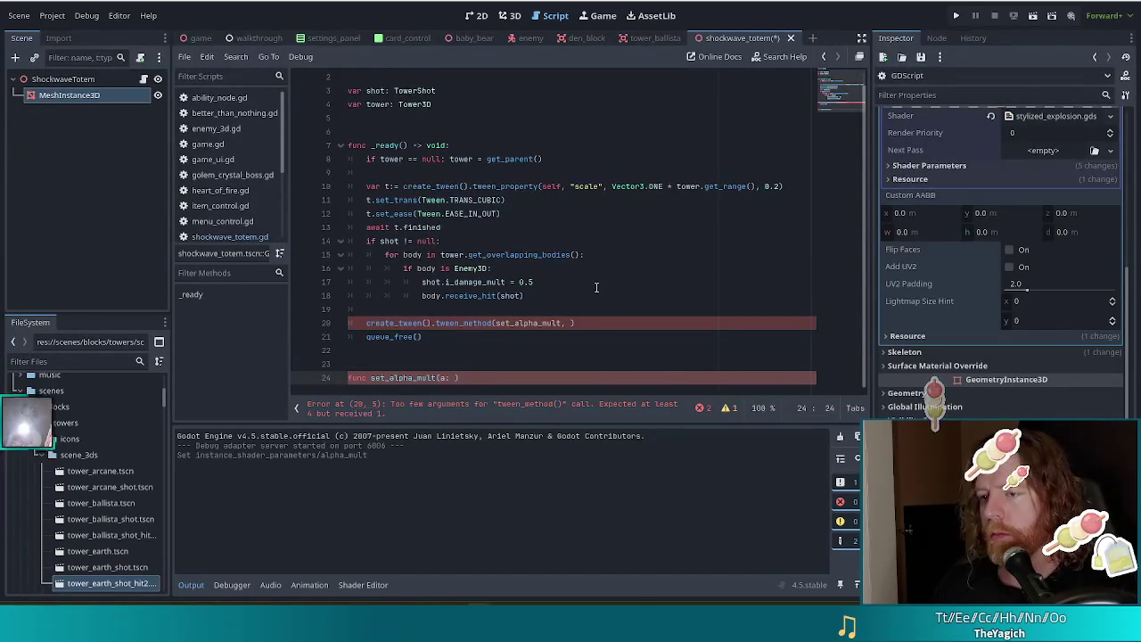
text(: float) -> void:)
key(Return)
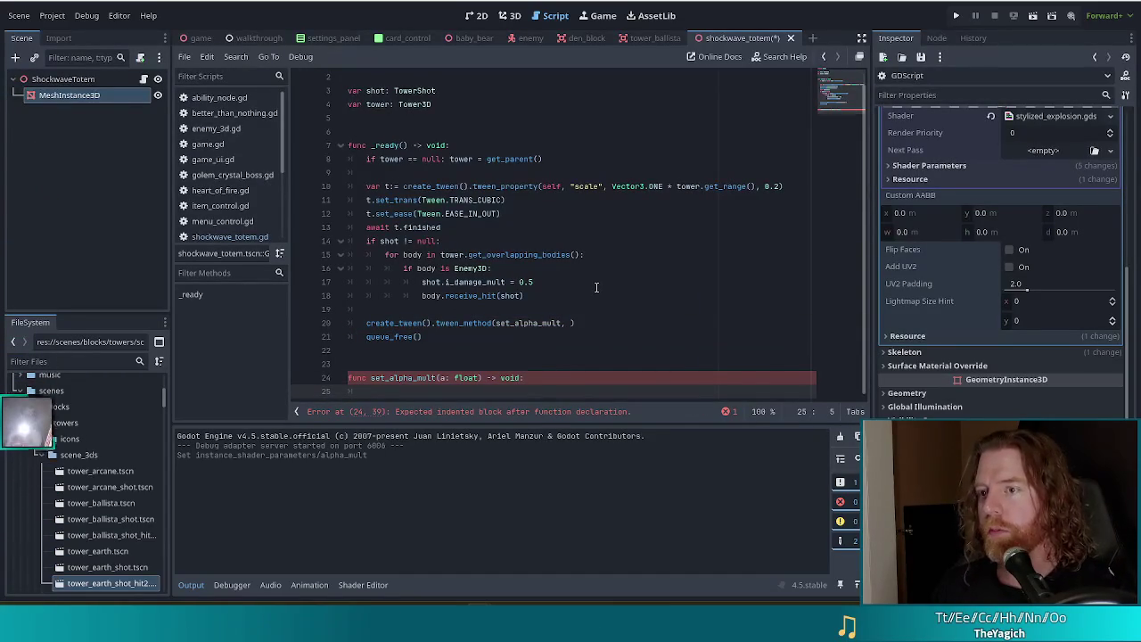
Step: Write the function body as set_instance_shader_parameter(param, v)
text(set_inst)
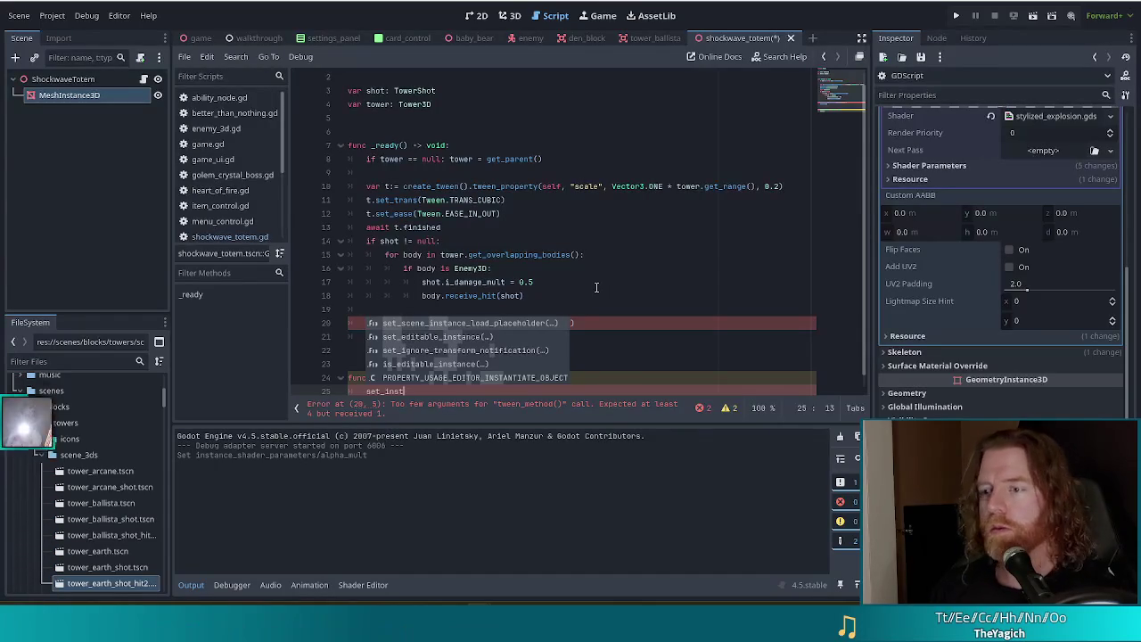
scroll(589, 281, down, 1)
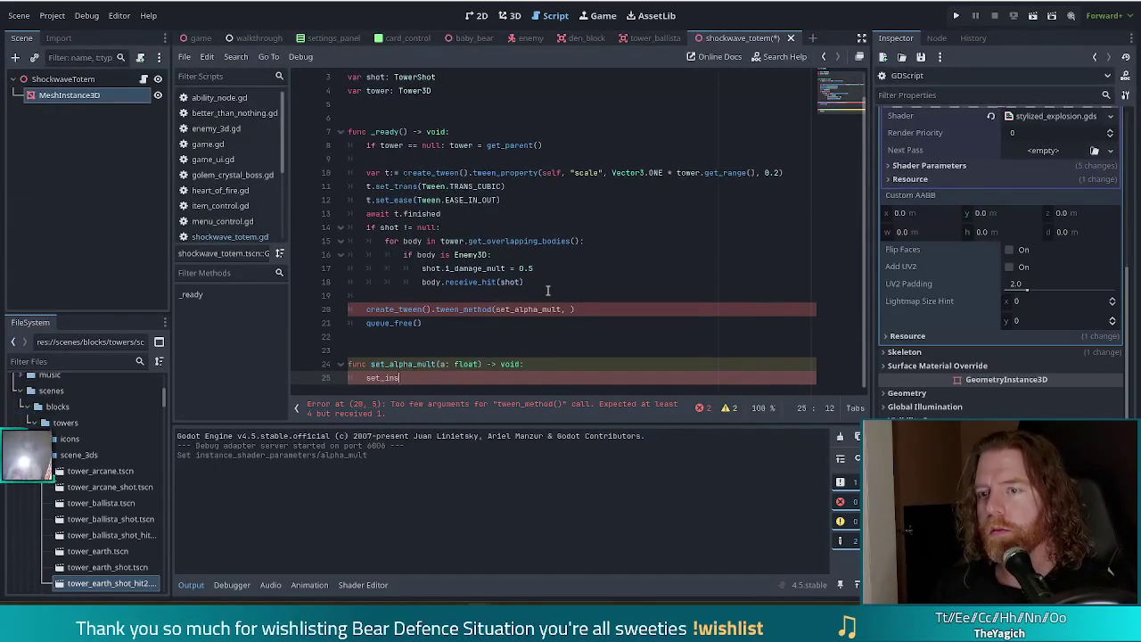
scroll(499, 294, up, 1)
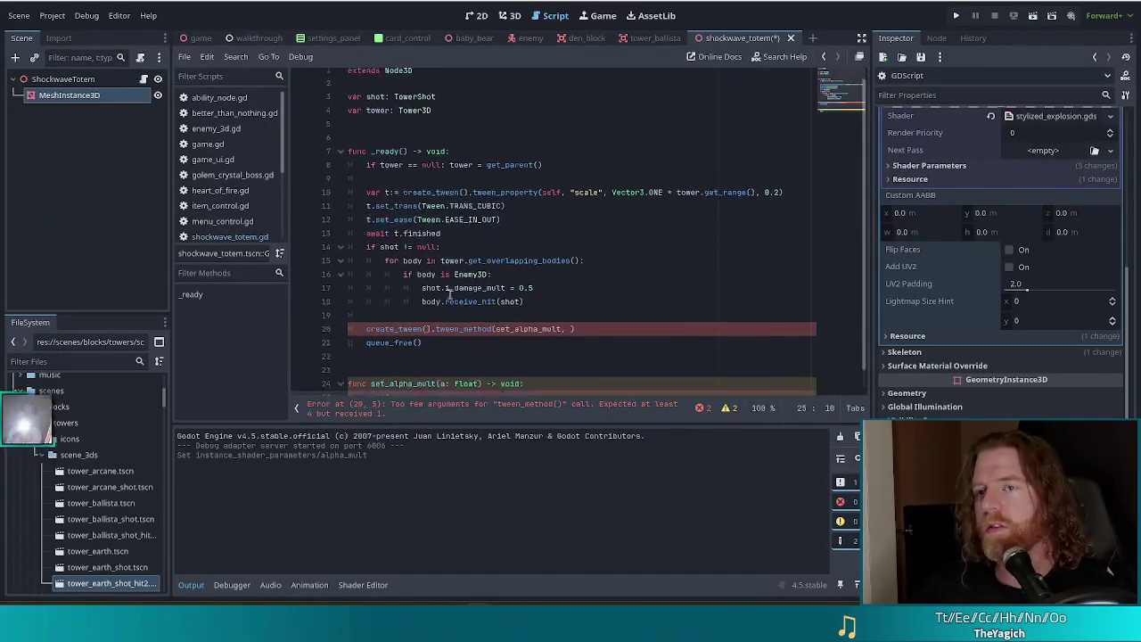
scroll(472, 297, down, 1)
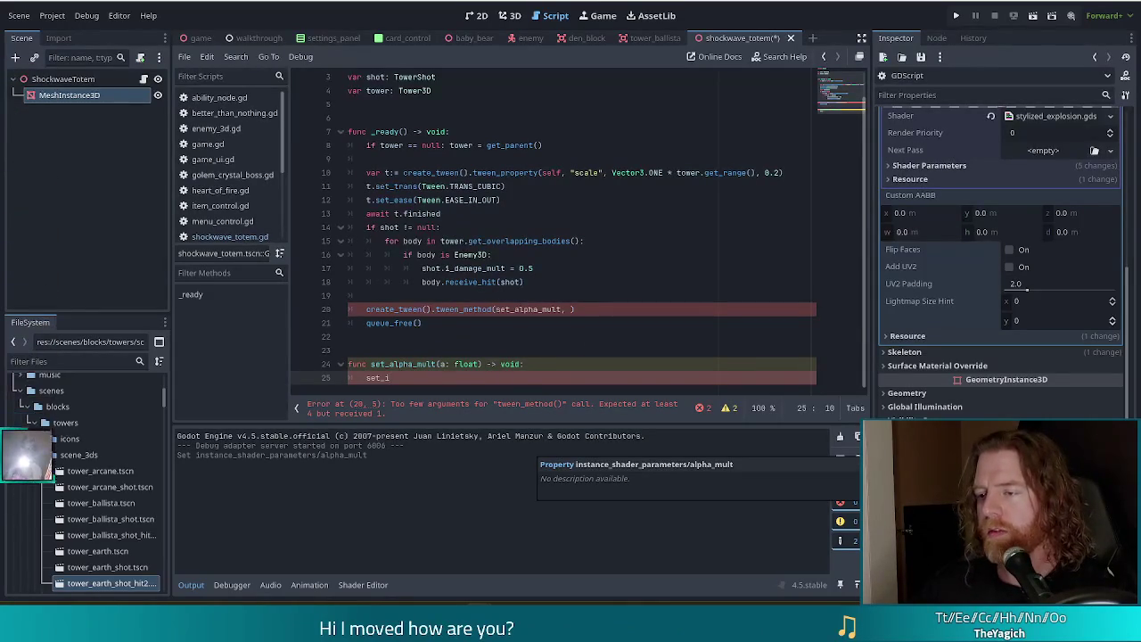
key(shift+Home)
text(s)
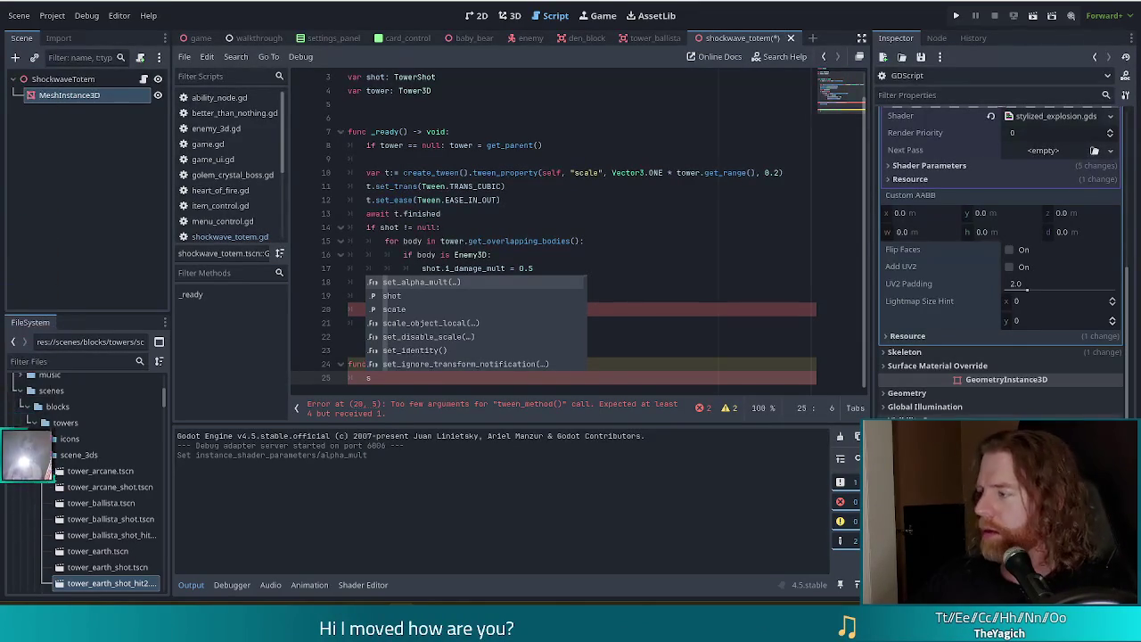
click(379, 378)
click(379, 378)
text(et_instance_shader_parameter(param, v)
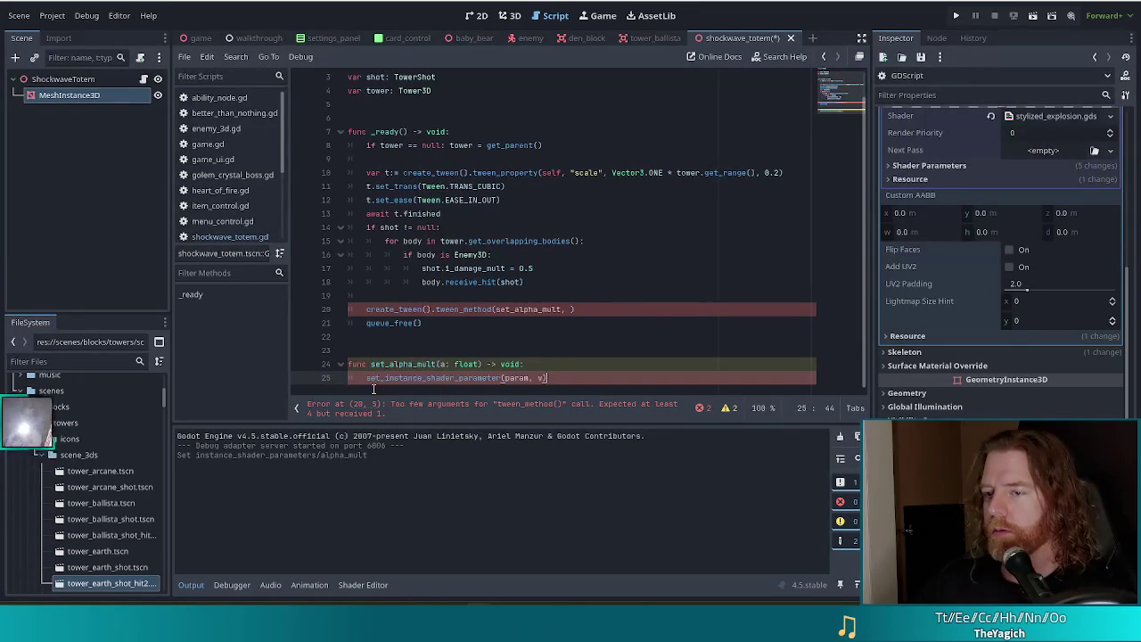
key(Up)
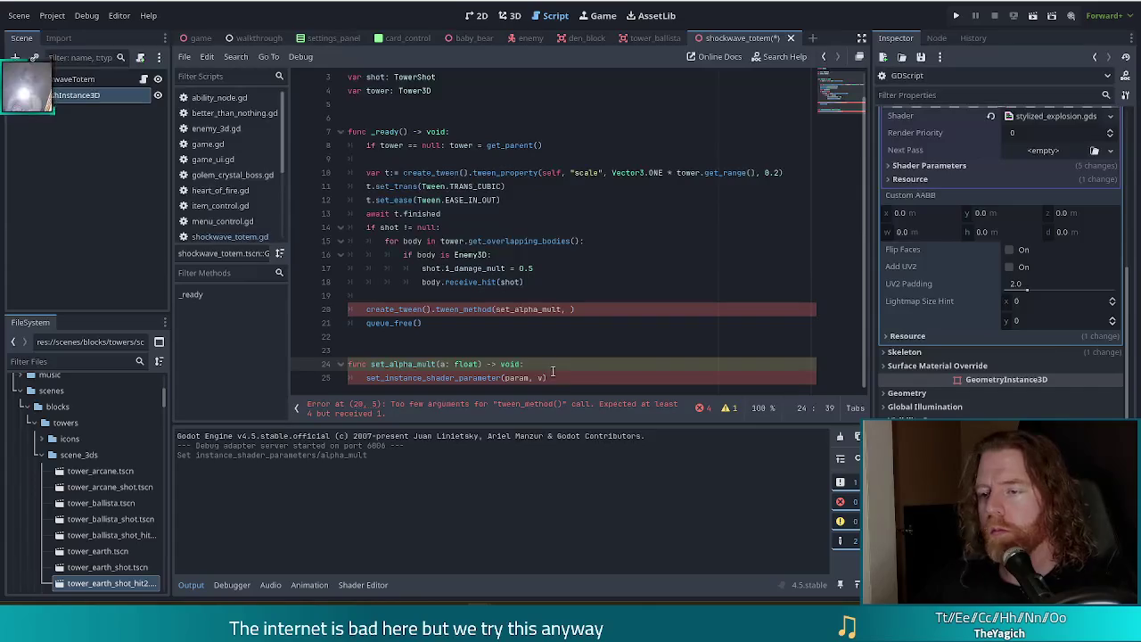
Step: Fill tween_method arguments with 1.0, 0.0, 0.3 and add queue_free() on the next line
click(569, 310)
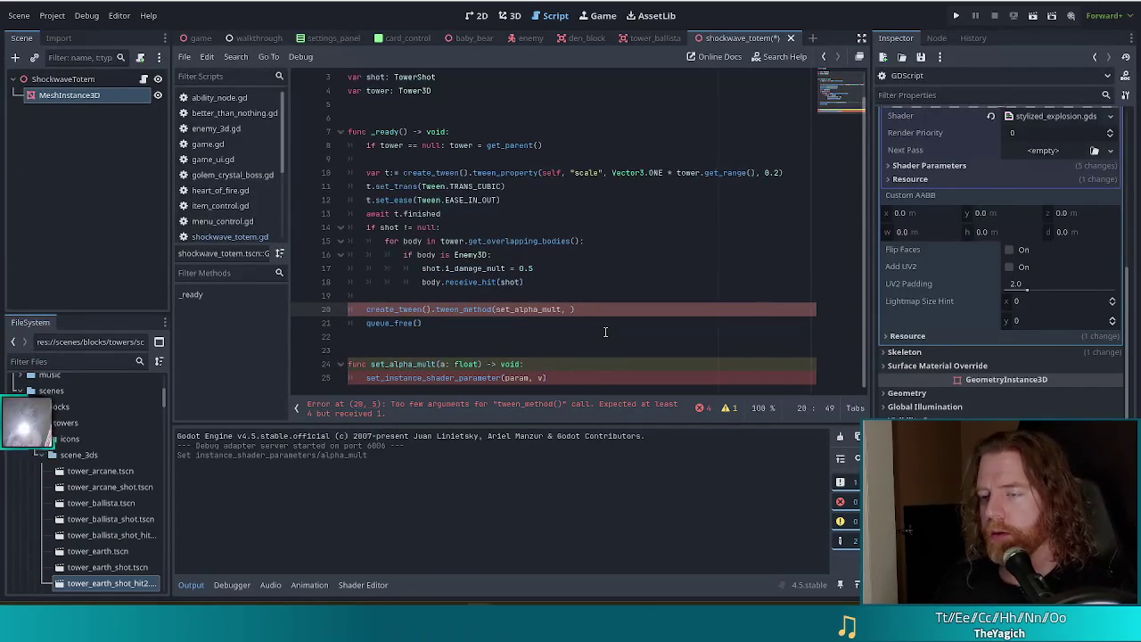
text(1.0, 0.)
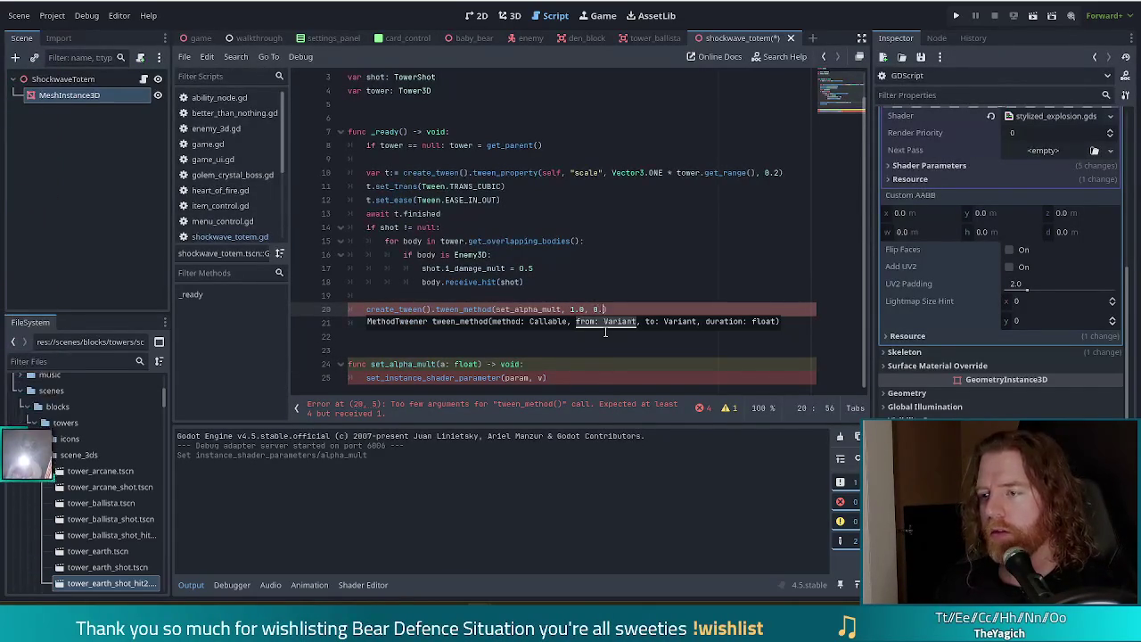
text(0, 0.3)
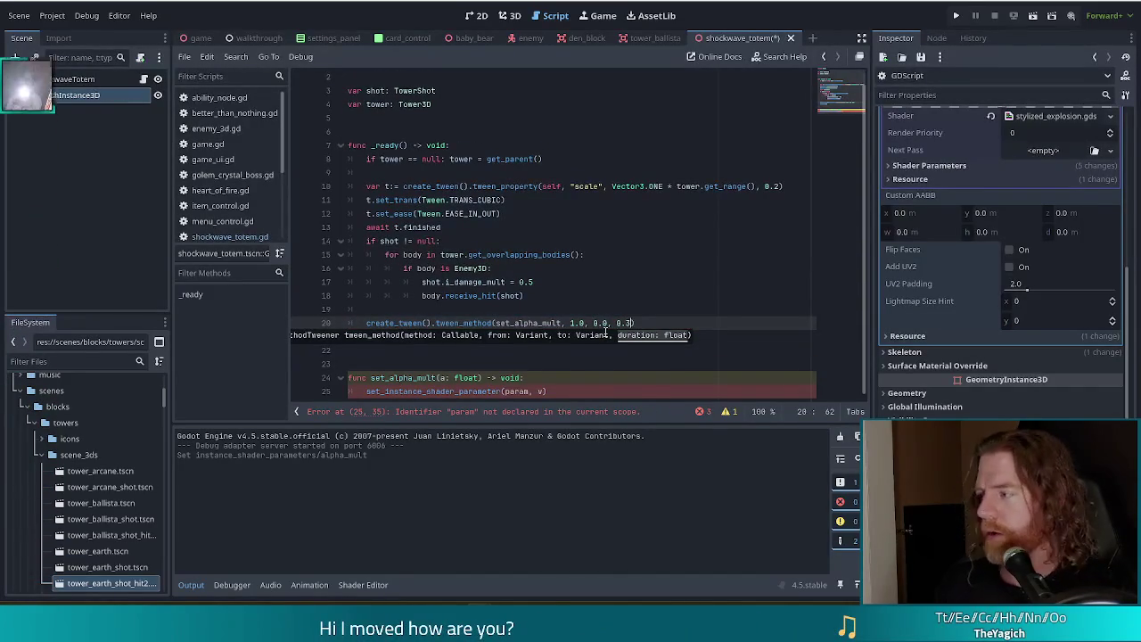
key(Return)
text(queue_free())
Step: Prefix the tween line with await, append .finished, and save the script
click(369, 323)
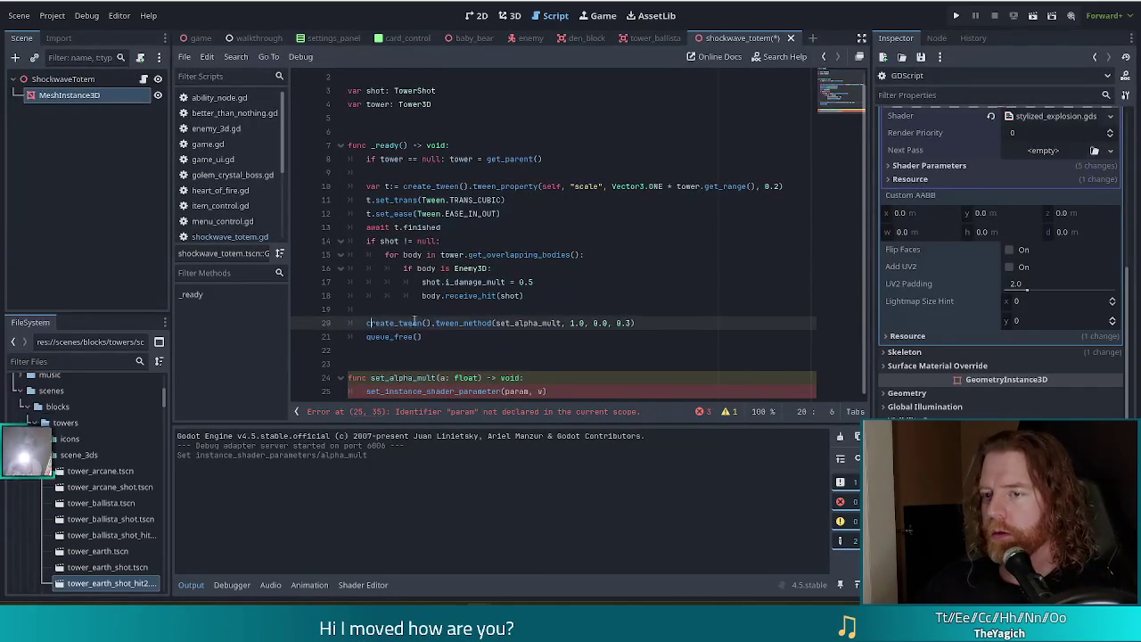
text(await)
key(End)
text(.finished)
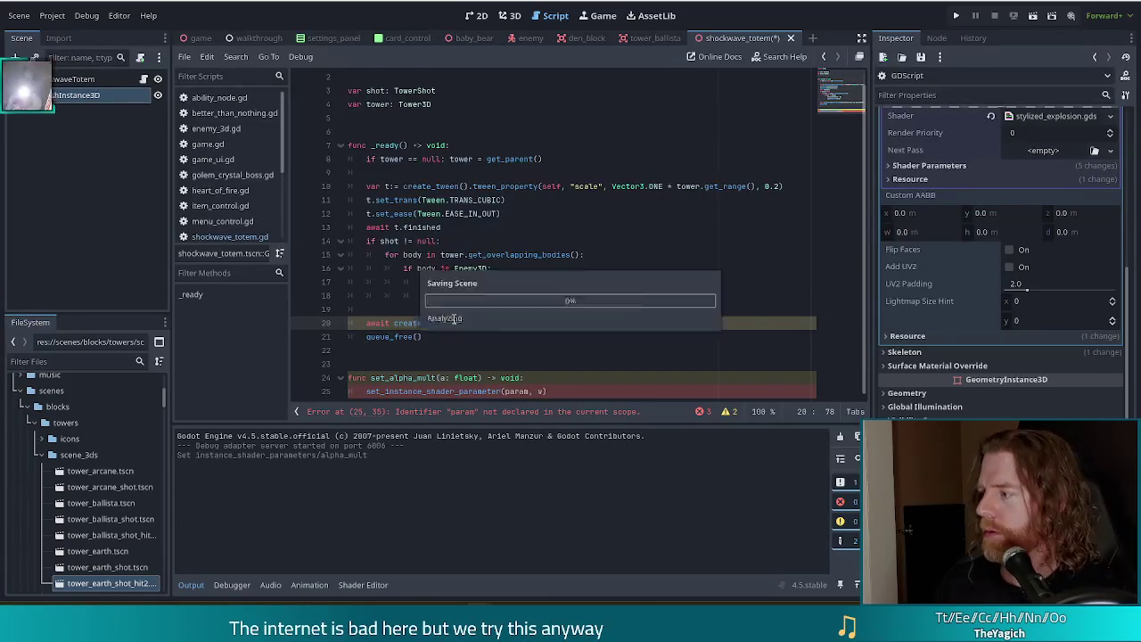
key(ctrl+s)
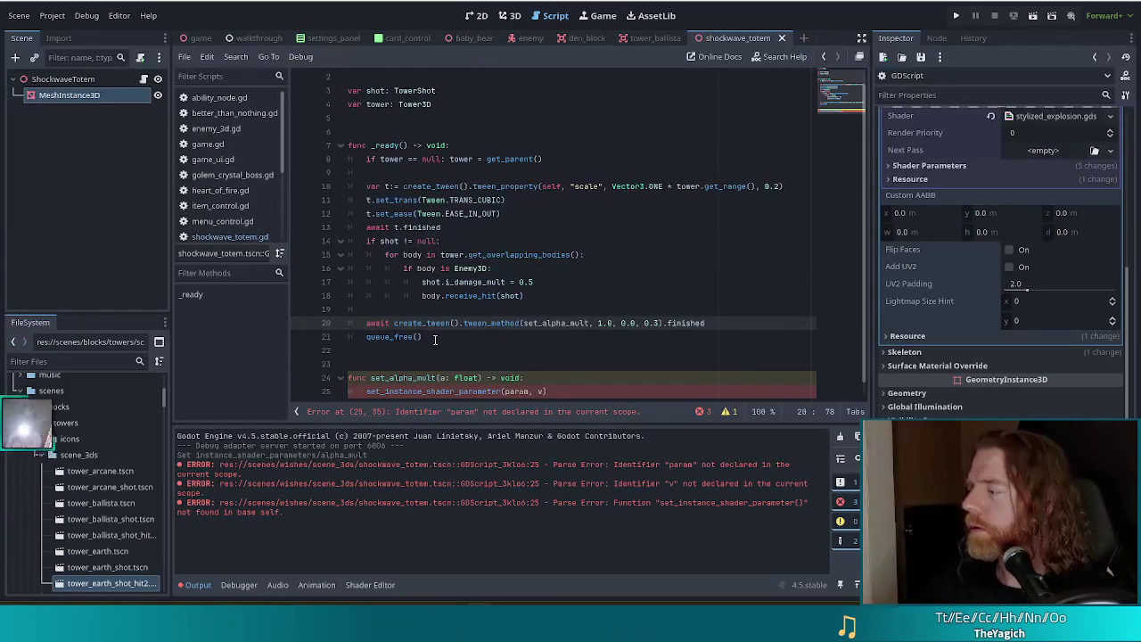
Step: Move the cursor to the start of the shader parameter call on line 25
click(586, 339)
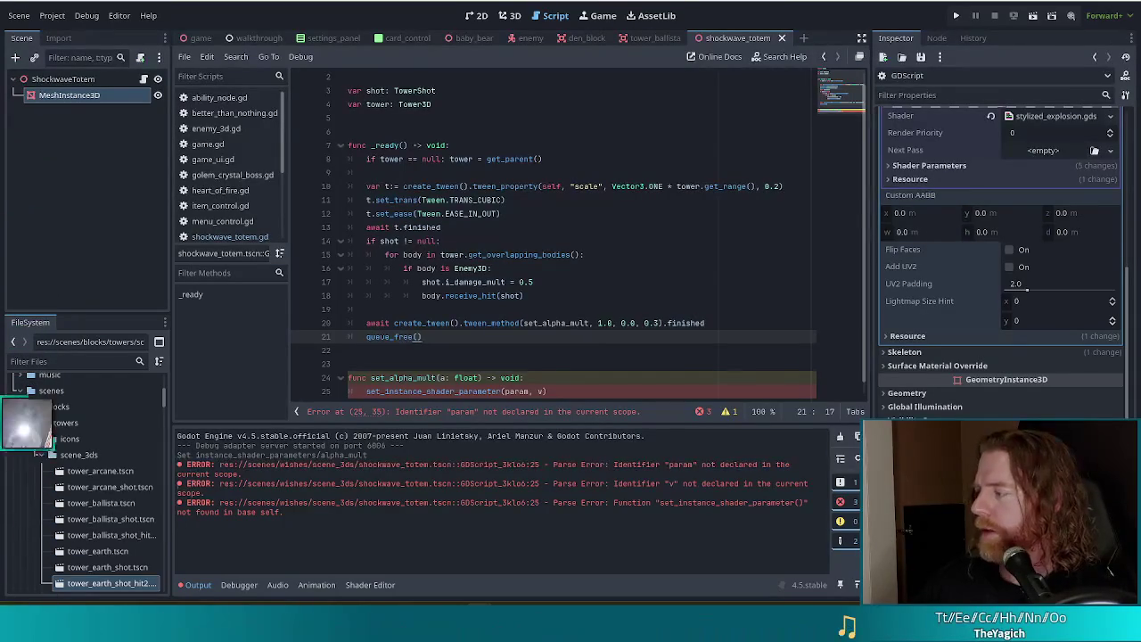
scroll(428, 323, down, 1)
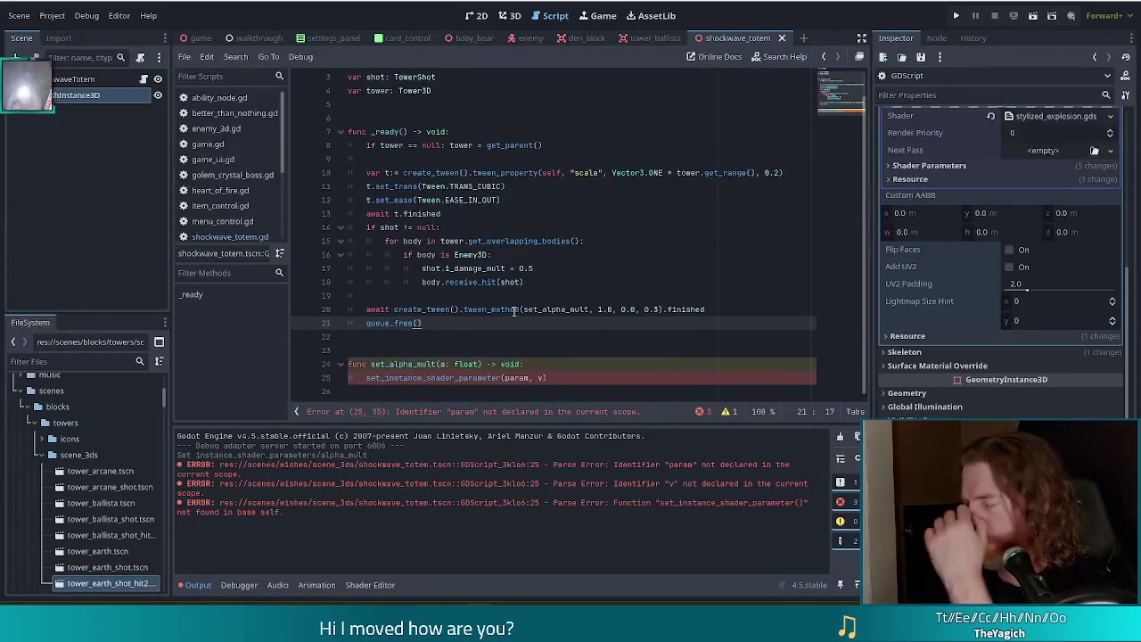
click(389, 378)
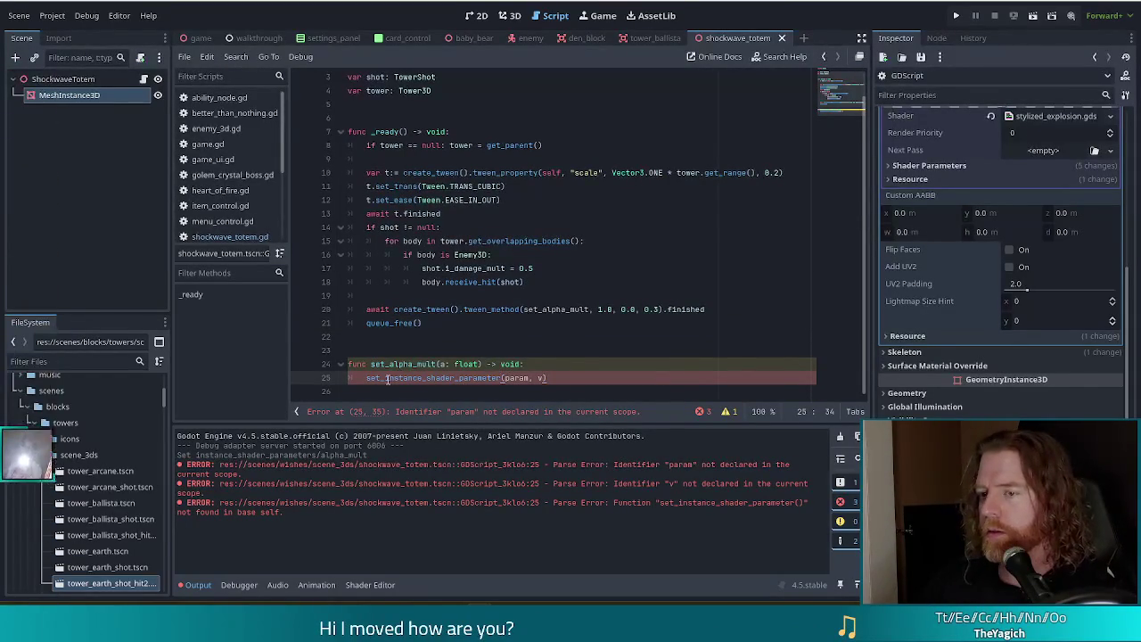
key(Home)
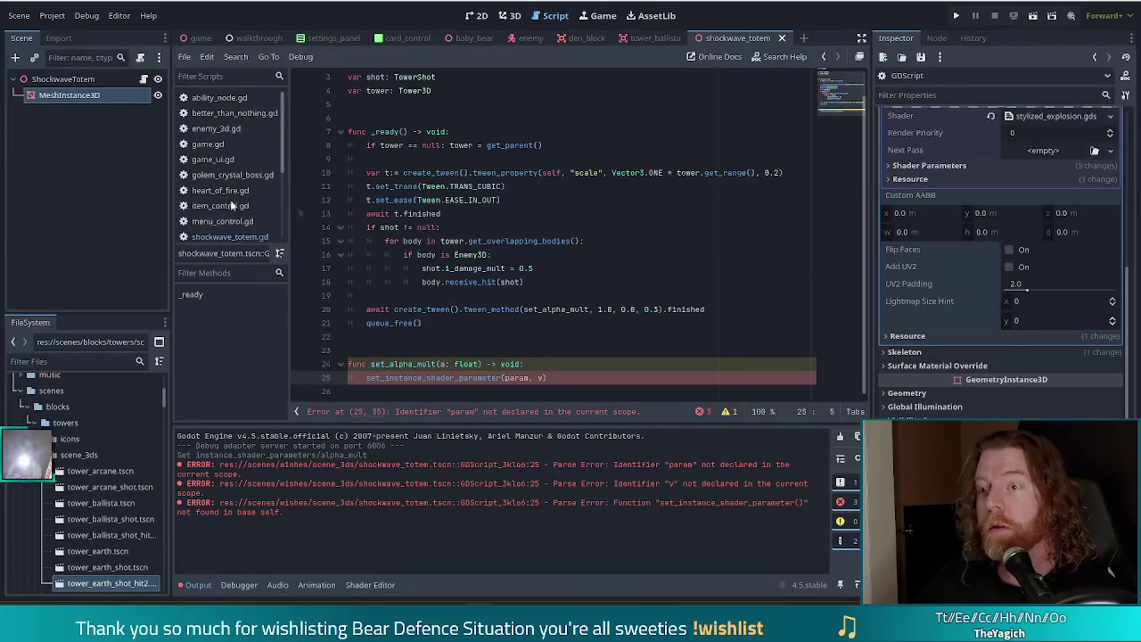
Step: Mark MeshInstance3D as Access as Unique Name and rename the node to Ball
right_click(64, 93)
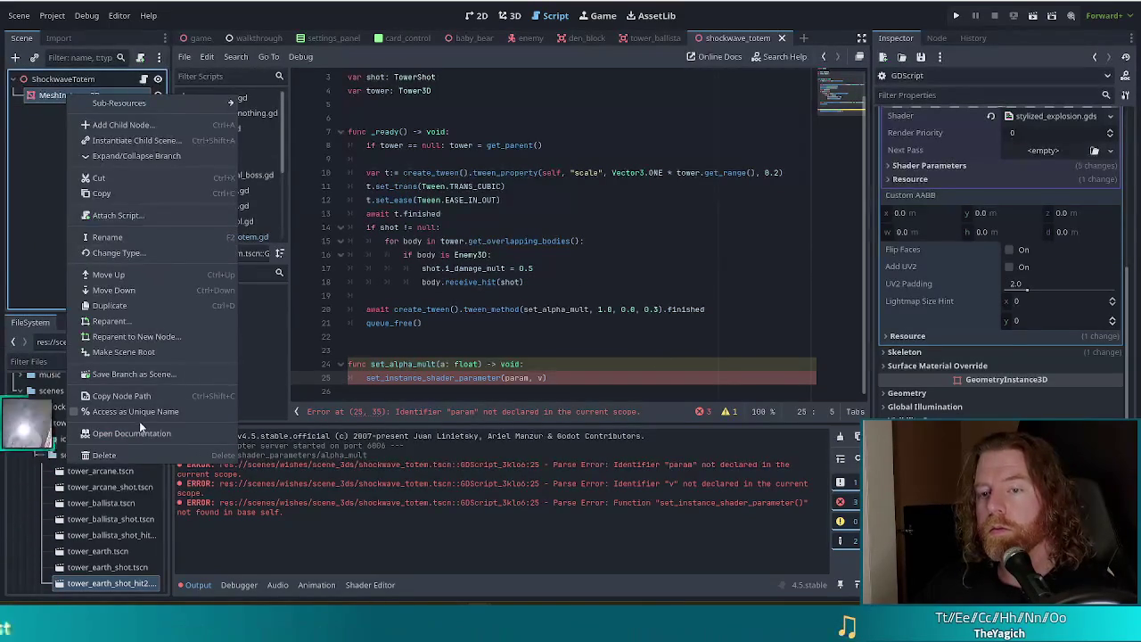
click(137, 413)
double_click(80, 93)
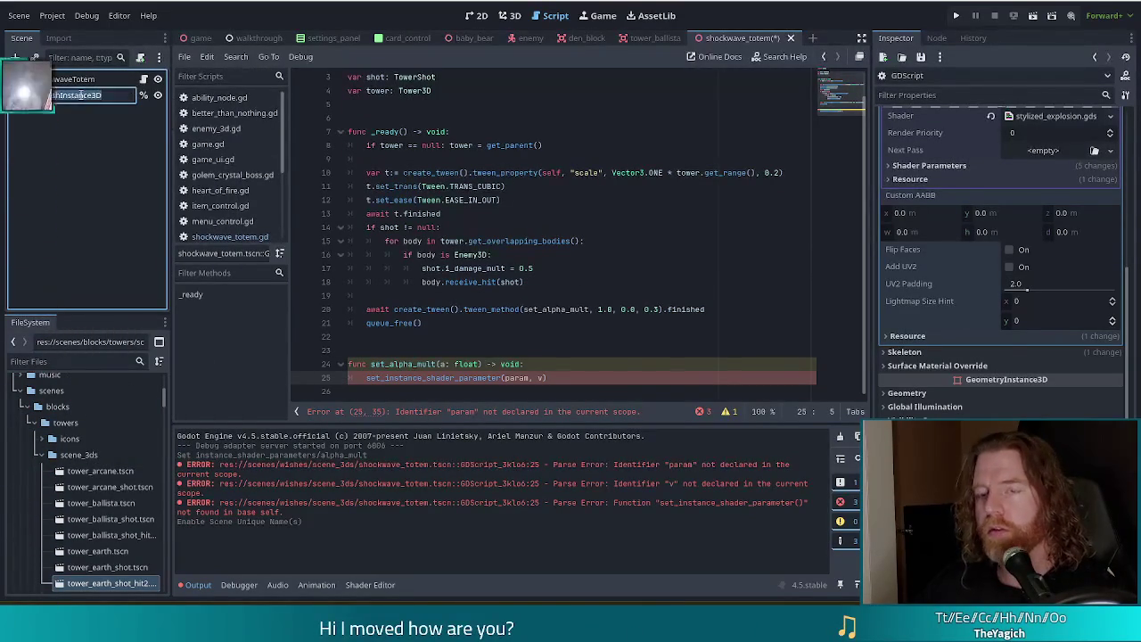
text(ball)
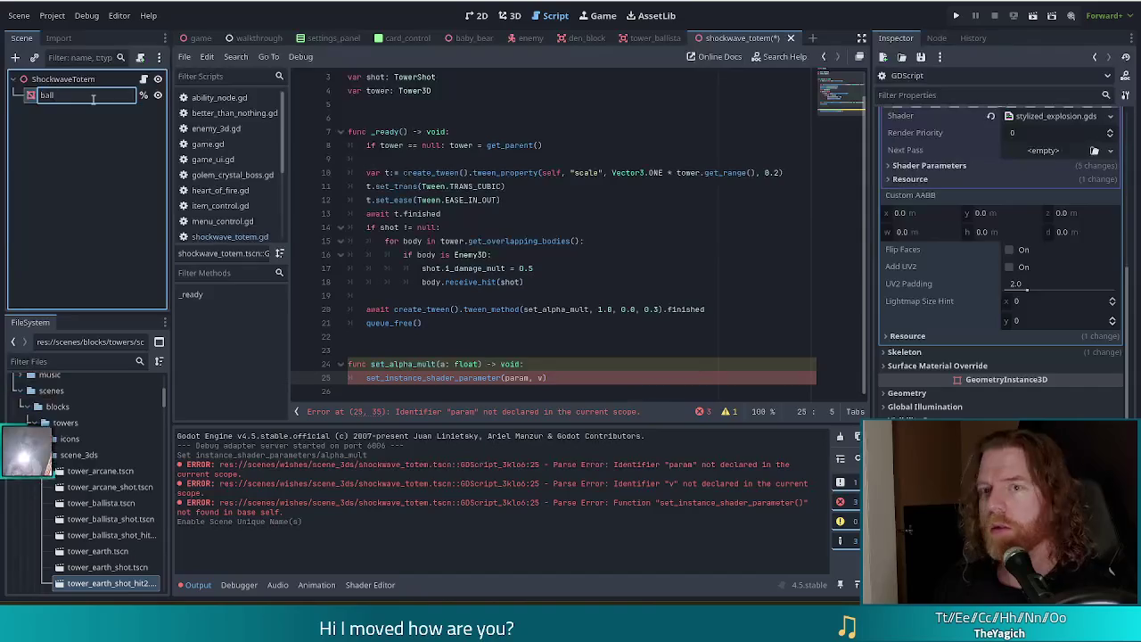
text(Ball)
key(Return)
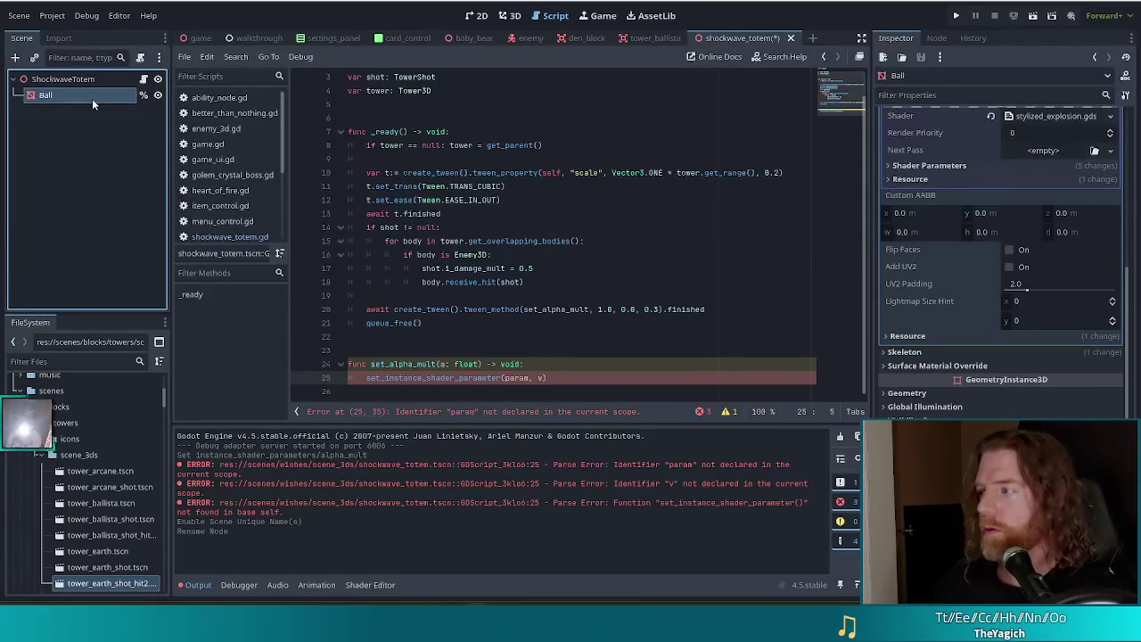